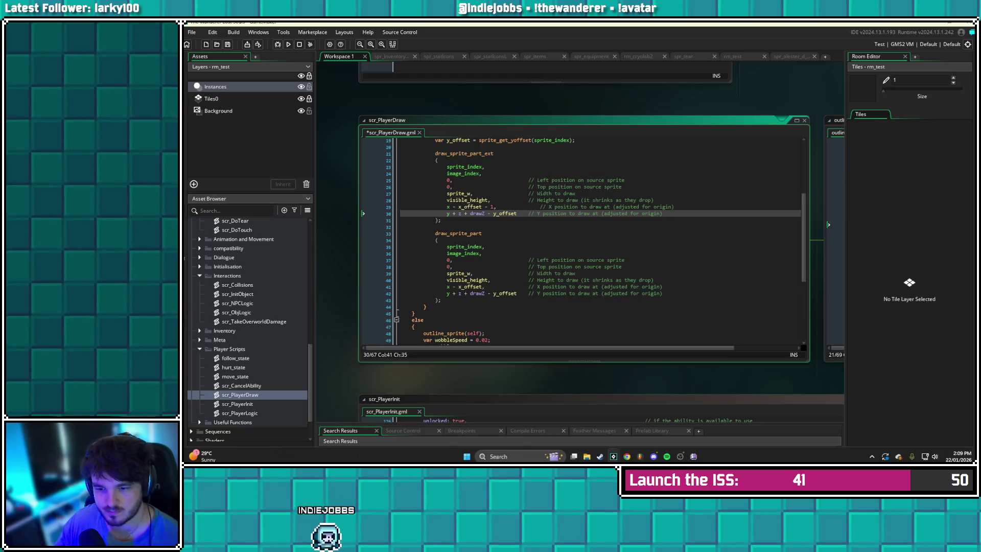
# Add a comma and a new argument line after y_offset in draw_sprite_part_ext, realigning the X and Y comments
pyautogui.scroll(2, 582, 255)
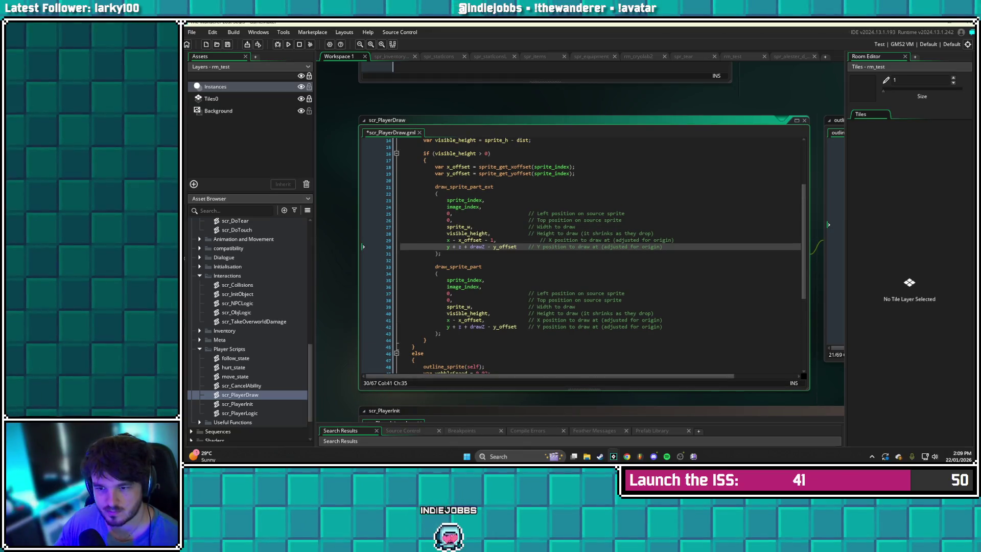
pyautogui.click(487, 247)
pyautogui.click(516, 247)
pyautogui.click(472, 187)
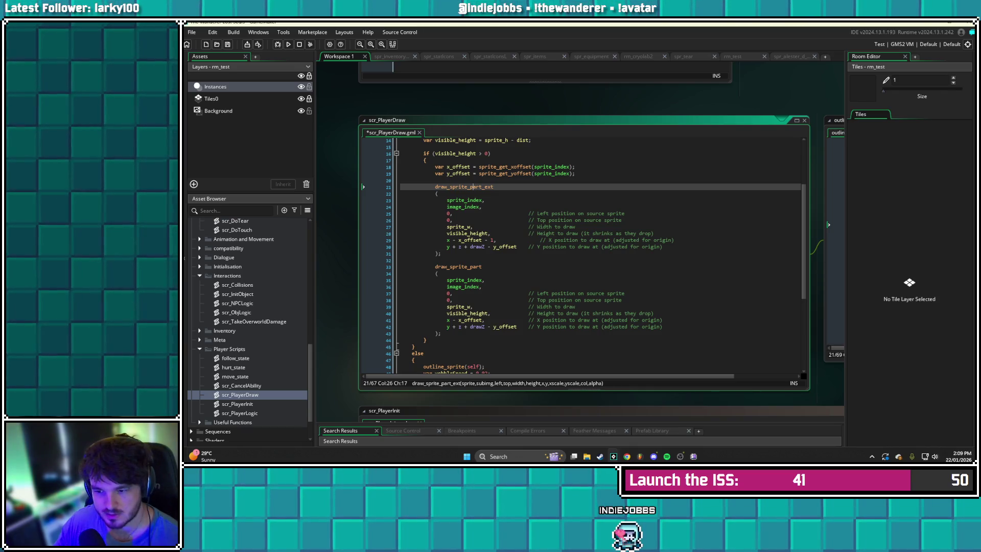
pyautogui.click(517, 247)
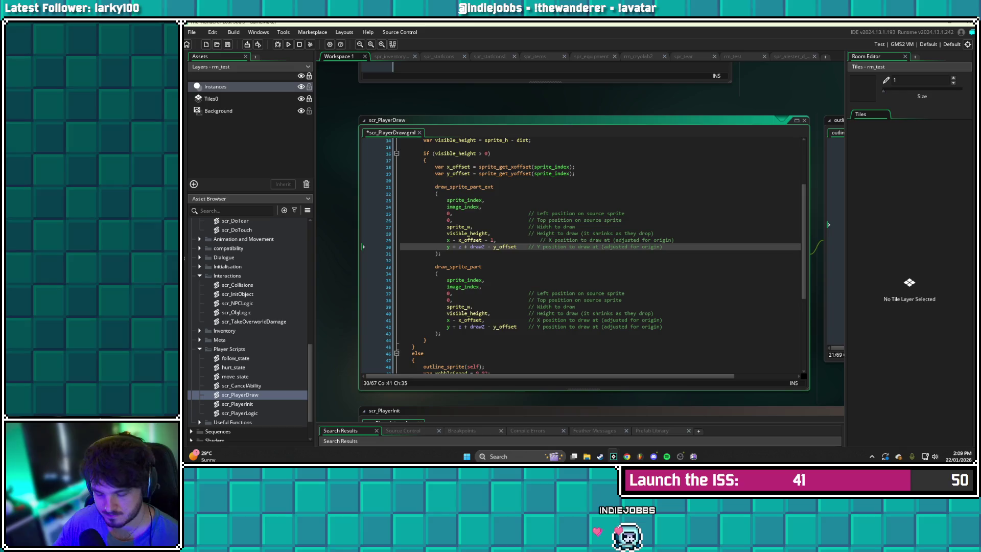
pyautogui.write(',')
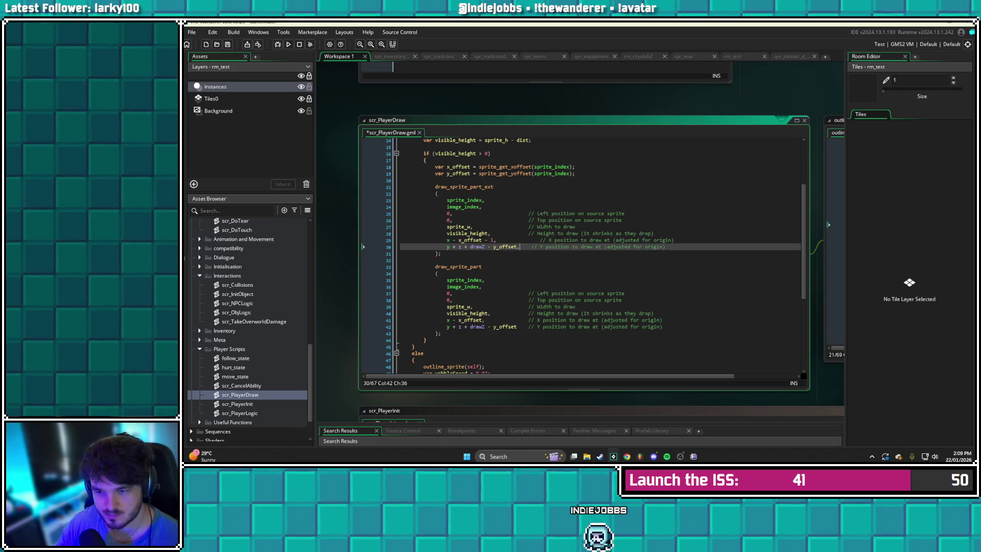
pyautogui.press('Return')
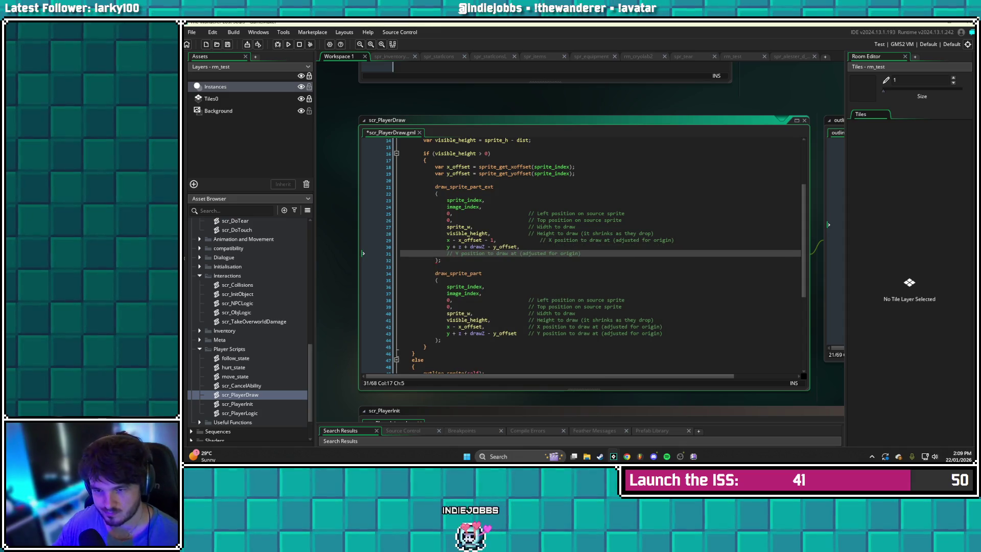
pyautogui.press('End')
pyautogui.press('Return')
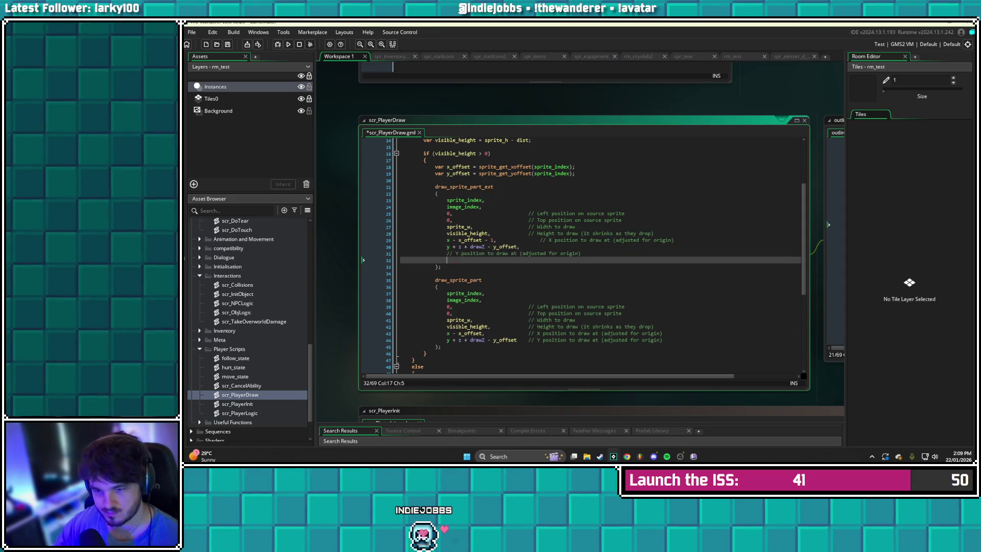
pyautogui.click(447, 254)
pyautogui.press('BackSpace')
pyautogui.press('BackSpace')
pyautogui.press('BackSpace')
pyautogui.press('Tab')
pyautogui.click(542, 239)
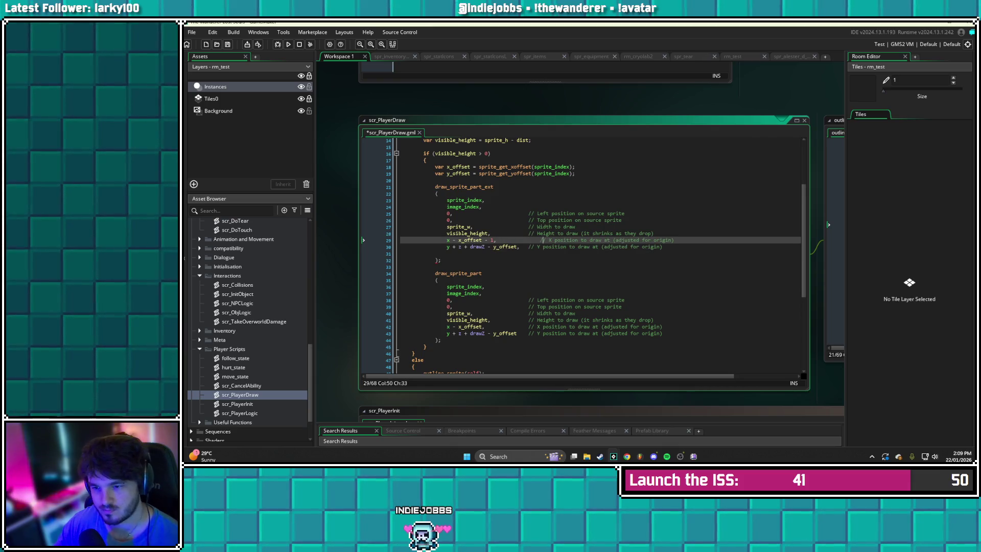
pyautogui.press('BackSpace')
pyautogui.press('BackSpace')
pyautogui.press('BackSpace')
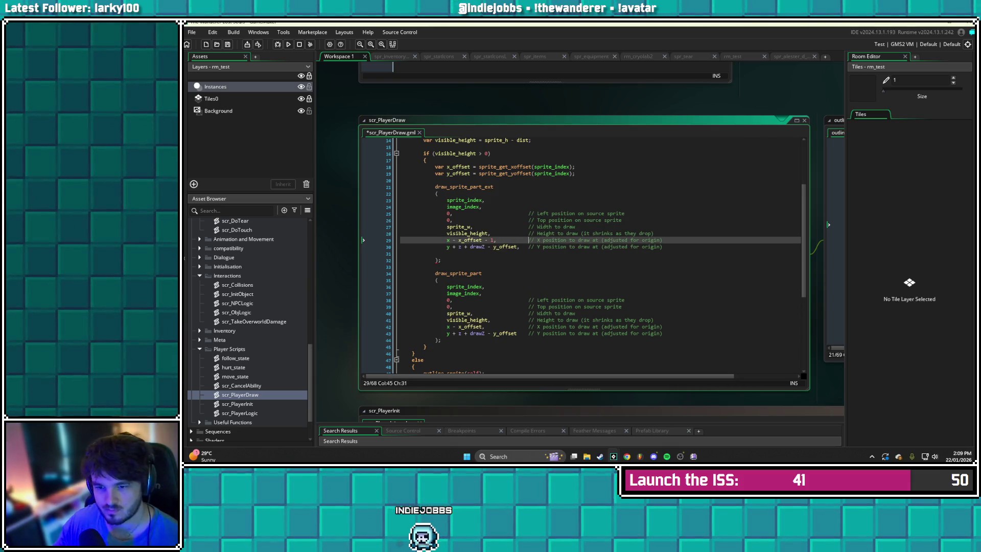
pyautogui.click(447, 254)
# Append image_xscale, image_yscale, c_black and 1 as the new arguments and save the script
pyautogui.write('image_xscal')
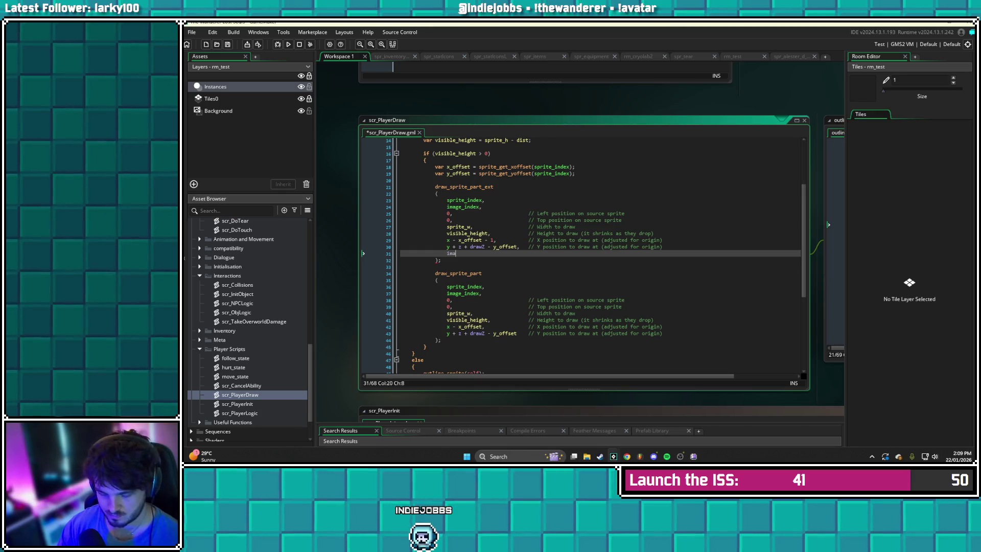
pyautogui.press('Return')
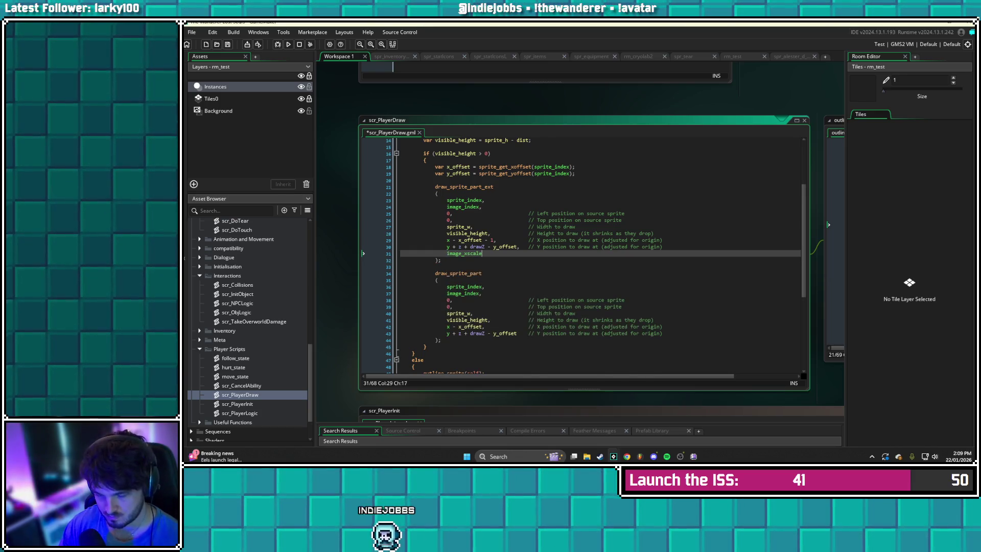
pyautogui.write(',')
pyautogui.press('Return')
pyautogui.write('image_ysca')
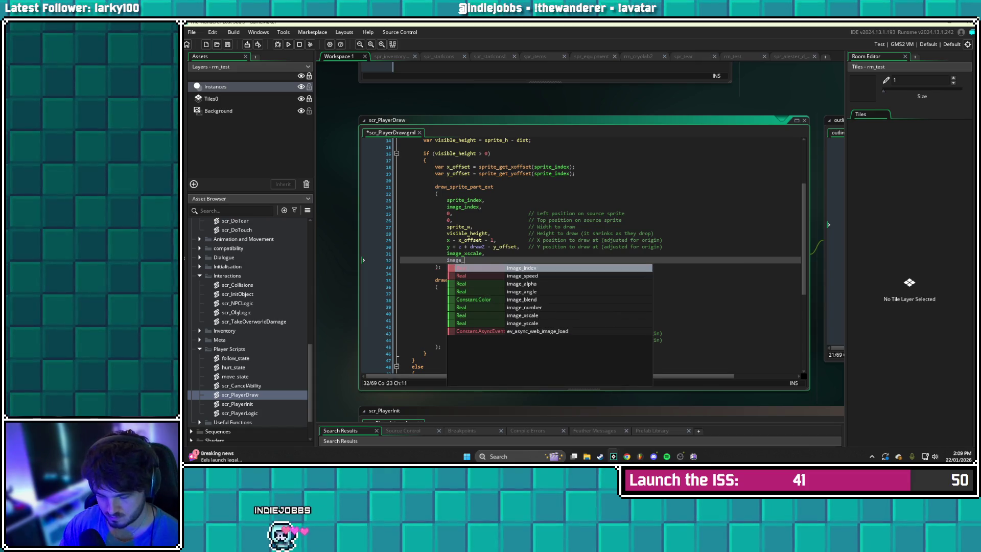
pyautogui.press('Return')
pyautogui.write(',')
pyautogui.press('Return')
pyautogui.write('_bl')
pyautogui.press('Return')
pyautogui.press('Return')
pyautogui.press('BackSpace')
pyautogui.press('BackSpace')
pyautogui.press('BackSpace')
pyautogui.press('Return')
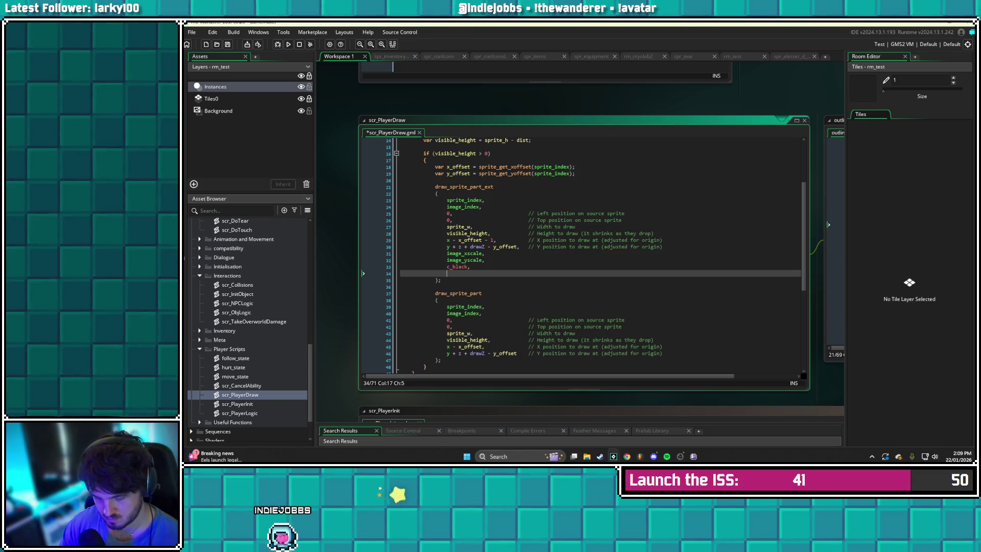
pyautogui.write('1')
pyautogui.hotkey('ctrl', 's')
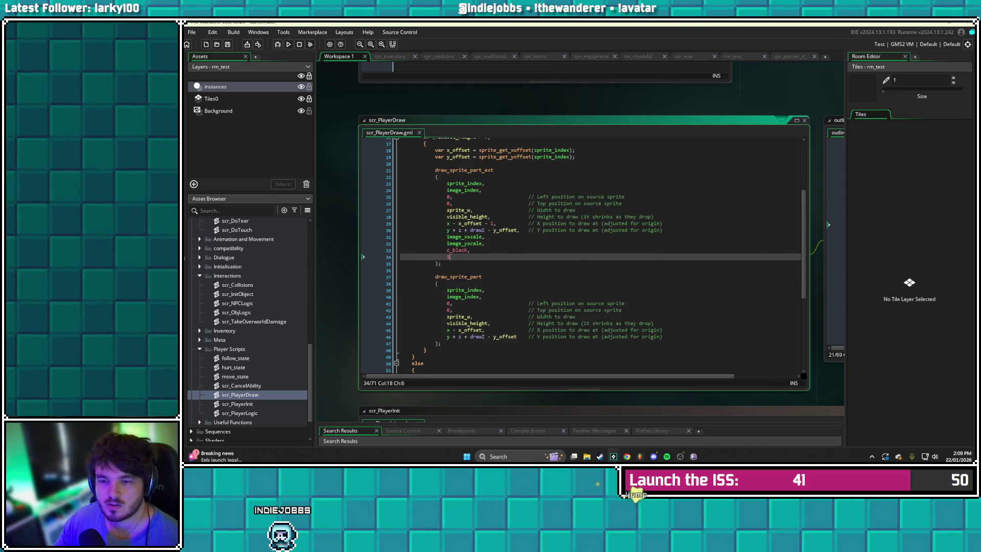
# Paste a copy of the draw call below the original, with the x offset changed to + 1, and save
pyautogui.moveTo(363, 274); pyautogui.dragTo(363, 187)
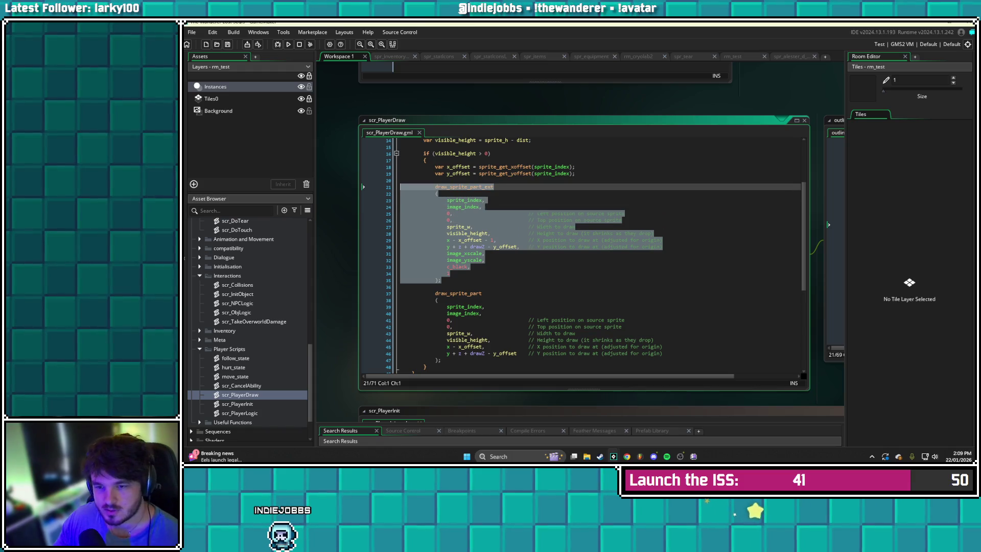
pyautogui.click(363, 279)
pyautogui.press('Return')
pyautogui.hotkey('ctrl', 'v')
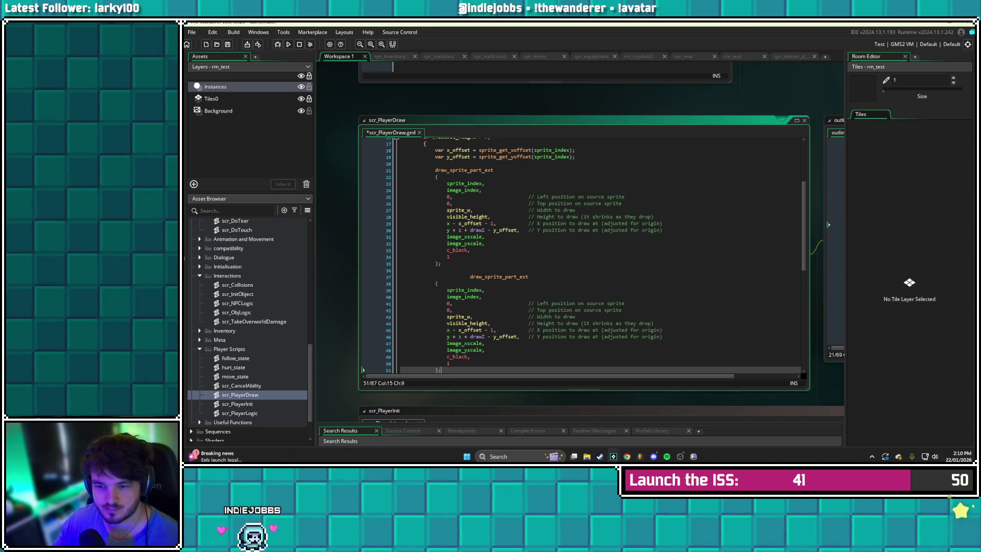
pyautogui.click(469, 276)
pyautogui.press('BackSpace')
pyautogui.press('BackSpace')
pyautogui.press('BackSpace')
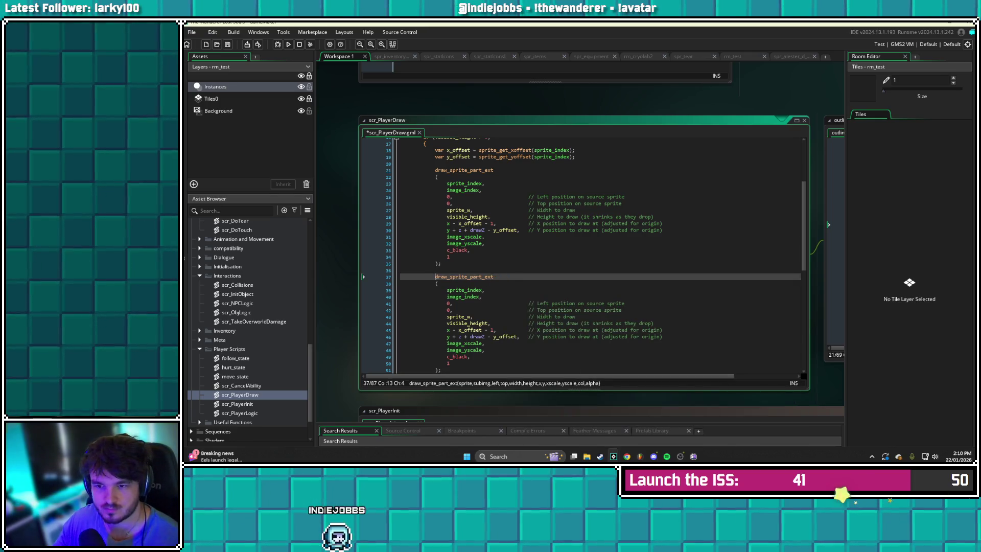
pyautogui.scroll(-1, 582, 256)
pyautogui.scroll(-1, 582, 255)
pyautogui.click(493, 296)
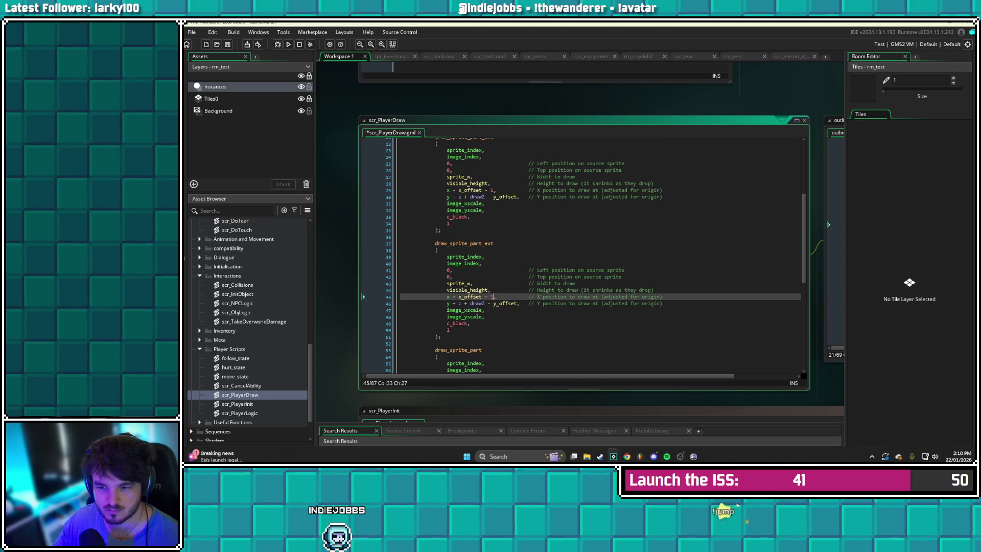
pyautogui.press('Left')
pyautogui.press('Left')
pyautogui.press('BackSpace')
pyautogui.write('+')
pyautogui.hotkey('ctrl', 's')
# Paste a third copy with no x offset and the y position offset by - 1, then save
pyautogui.scroll(-2, 582, 255)
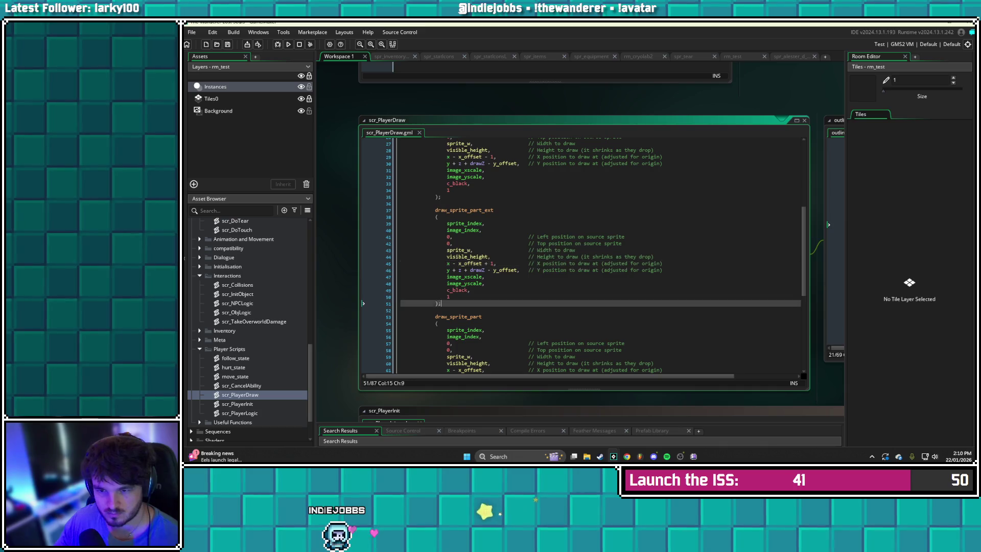
pyautogui.moveTo(440, 303); pyautogui.dragTo(400, 210)
pyautogui.hotkey('ctrl', 'c')
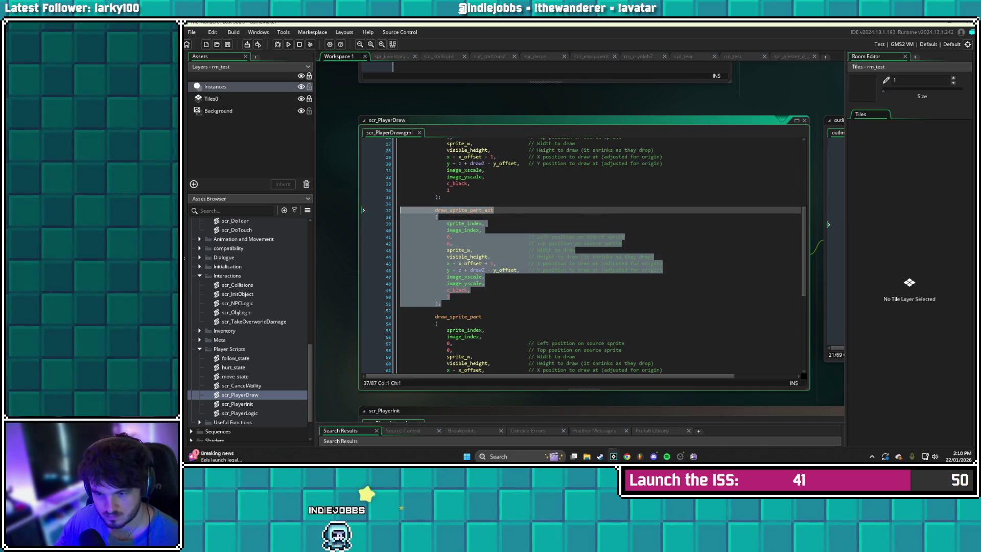
pyautogui.click(440, 303)
pyautogui.press('Return')
pyautogui.press('Return')
pyautogui.hotkey('ctrl', 'v')
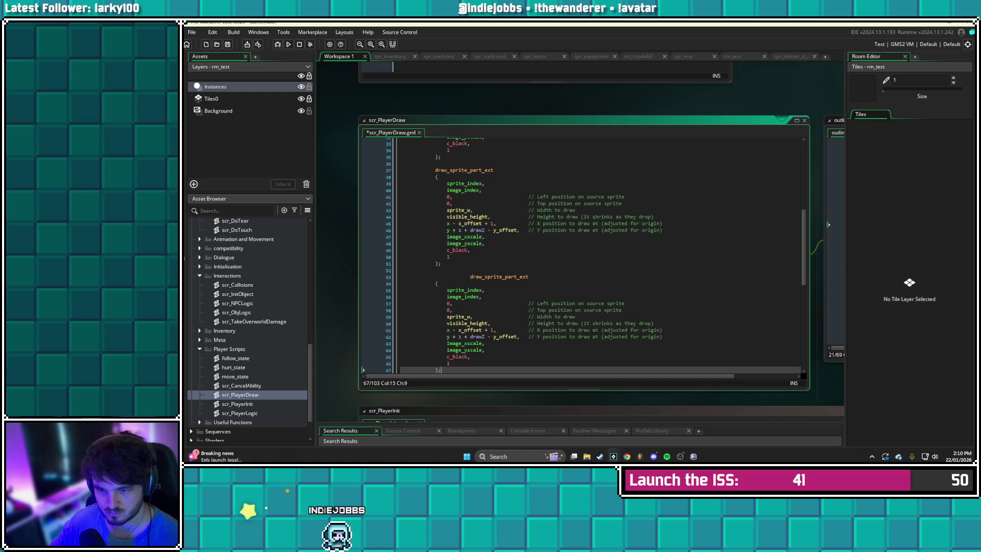
pyautogui.click(469, 277)
pyautogui.press('BackSpace')
pyautogui.press('BackSpace')
pyautogui.press('BackSpace')
pyautogui.hotkey('ctrl', 's')
pyautogui.scroll(-3, 582, 256)
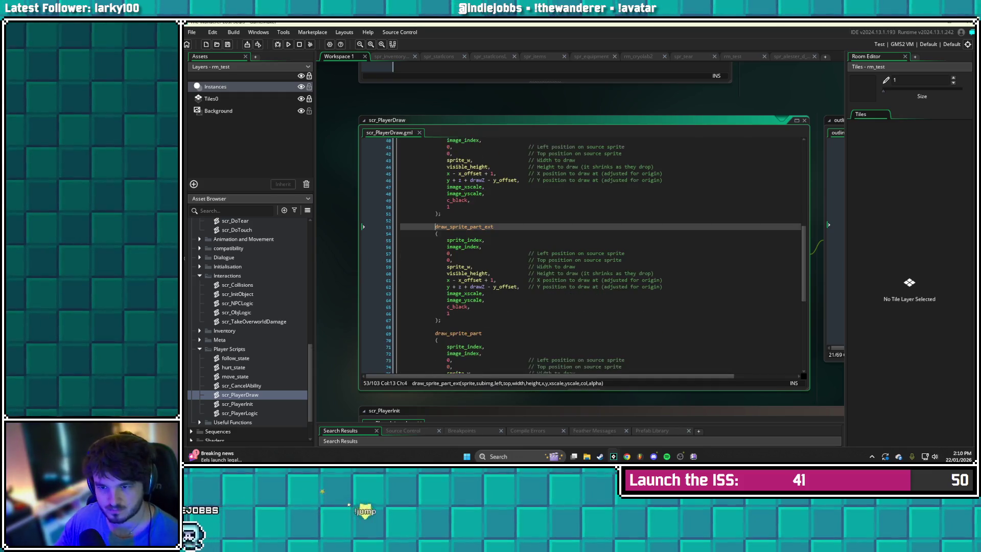
pyautogui.scroll(1, 595, 255)
pyautogui.click(493, 296)
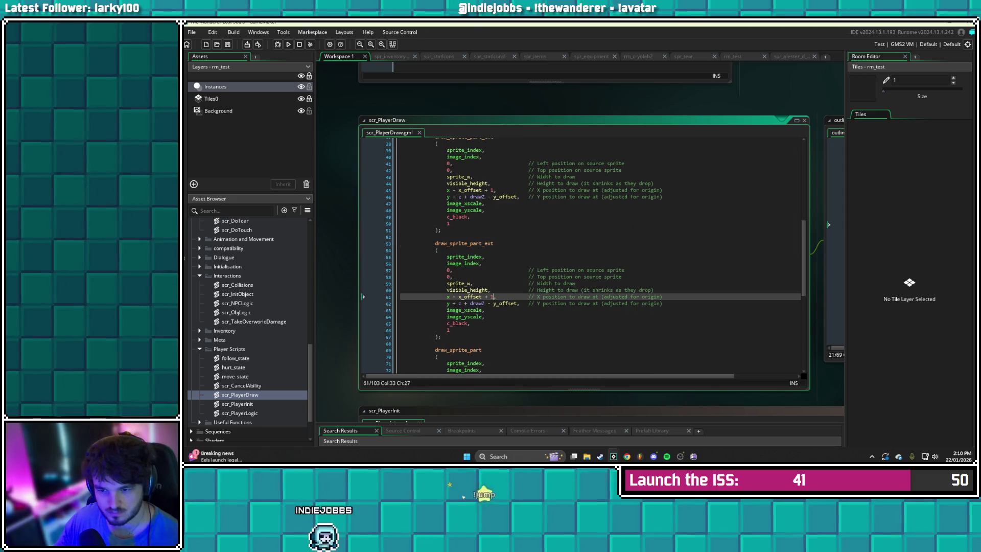
pyautogui.press('BackSpace')
pyautogui.press('BackSpace')
pyautogui.press('BackSpace')
pyautogui.click(485, 304)
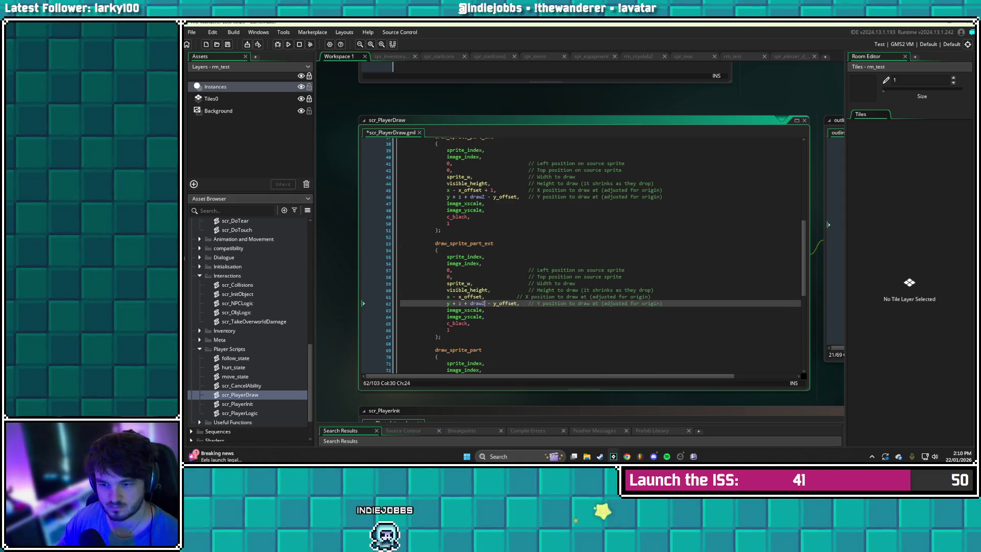
pyautogui.write('- 1')
pyautogui.hotkey('ctrl', 's')
# Copy the third call into a fourth with the y offset changed to + 1, and save
pyautogui.moveTo(441, 337); pyautogui.dragTo(400, 243)
pyautogui.hotkey('ctrl', 'c')
pyautogui.click(442, 336)
pyautogui.press('Return')
pyautogui.press('Return')
pyautogui.hotkey('ctrl', 'v')
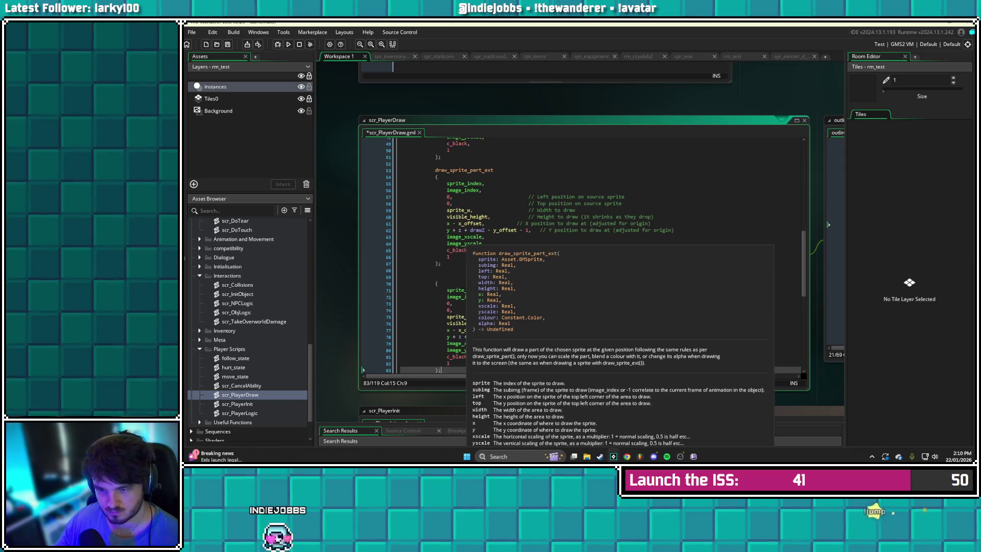
pyautogui.click(470, 277)
pyautogui.press('BackSpace')
pyautogui.press('BackSpace')
pyautogui.press('BackSpace')
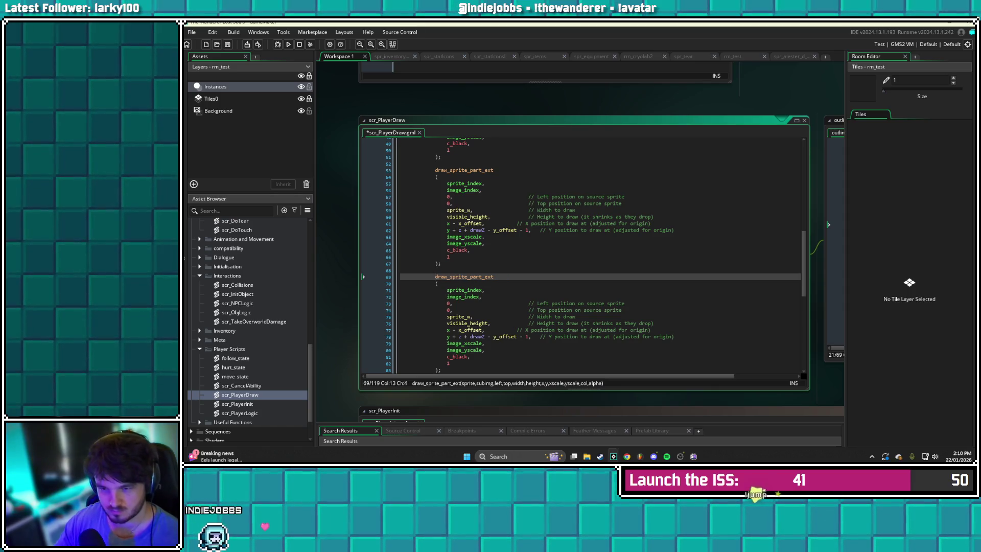
pyautogui.click(524, 337)
pyautogui.press('BackSpace')
pyautogui.write('+')
pyautogui.hotkey('ctrl', 's')
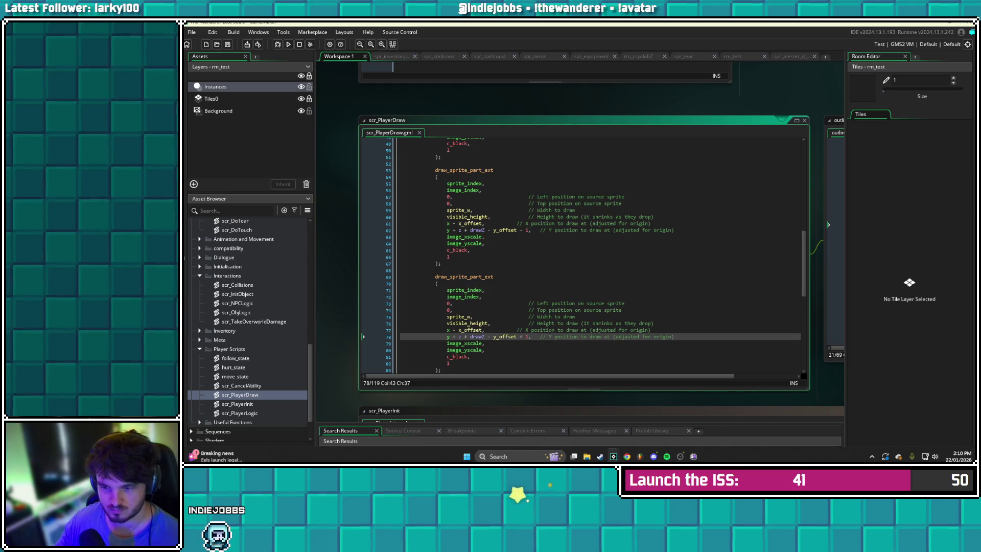
pyautogui.scroll(2, 582, 256)
pyautogui.scroll(-8, 582, 255)
pyautogui.scroll(9, 582, 255)
pyautogui.scroll(10, 582, 256)
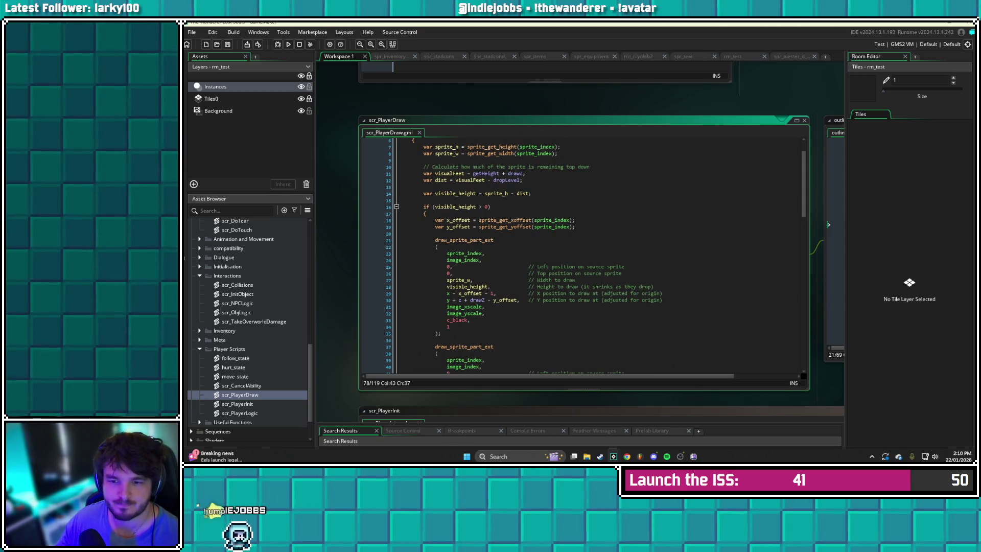
pyautogui.click(436, 233)
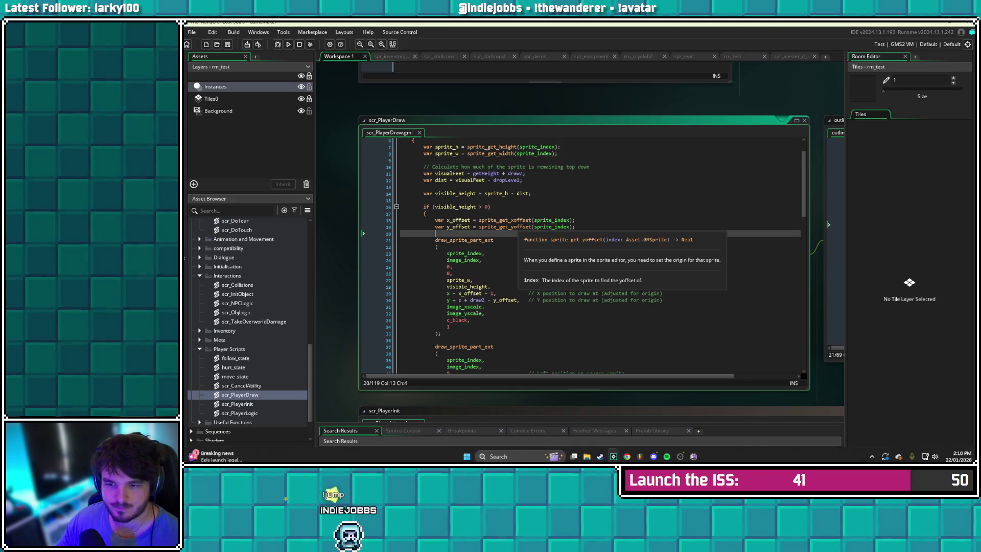
# Put #region above the outline draw calls and #endregion after them, then save
pyautogui.scroll(-1, 582, 255)
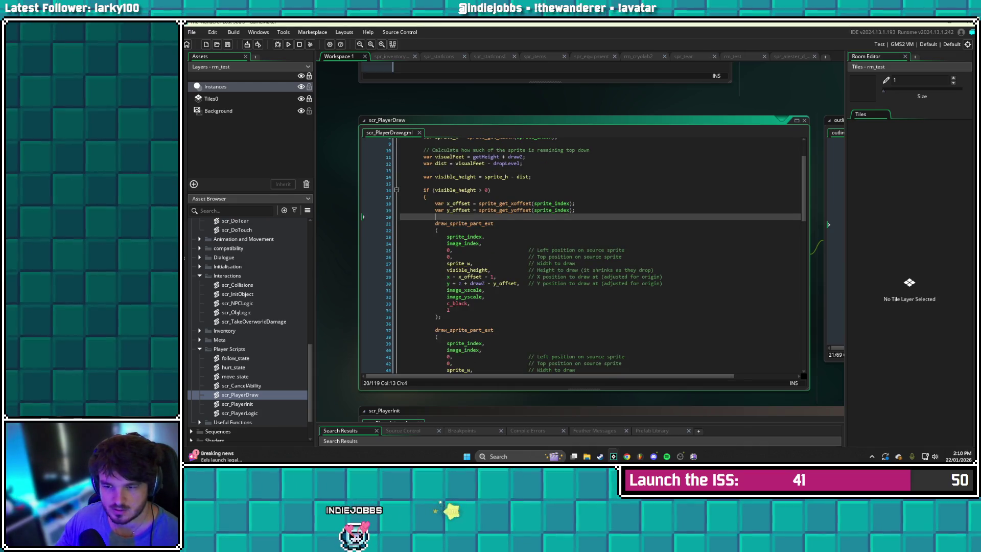
pyautogui.press('Return')
pyautogui.write('region')
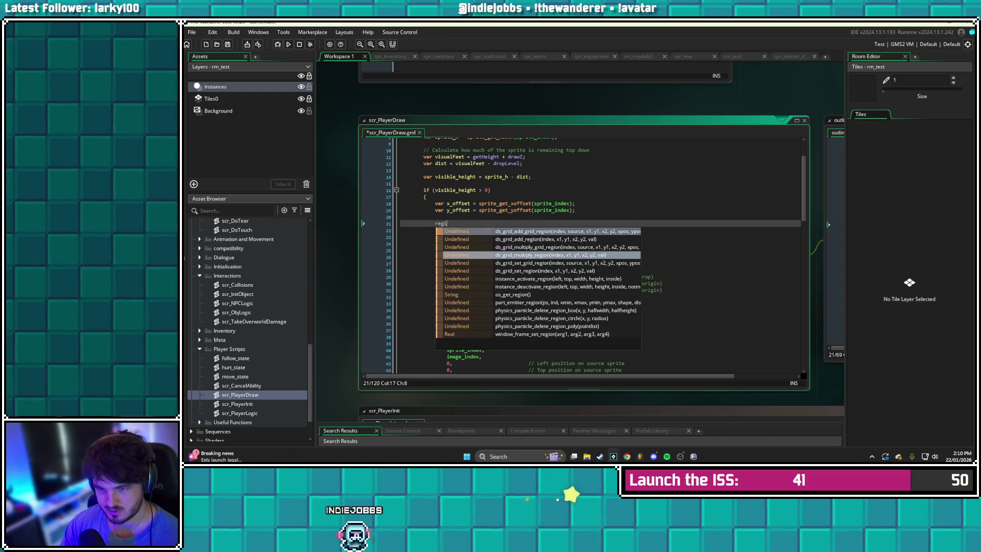
pyautogui.press('BackSpace')
pyautogui.press('BackSpace')
pyautogui.press('BackSpace')
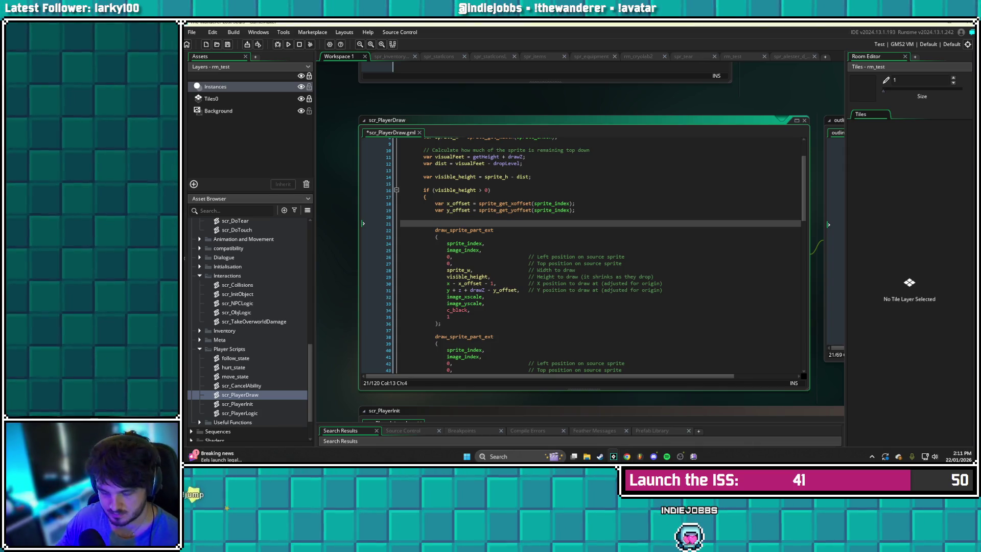
pyautogui.write('dregion')
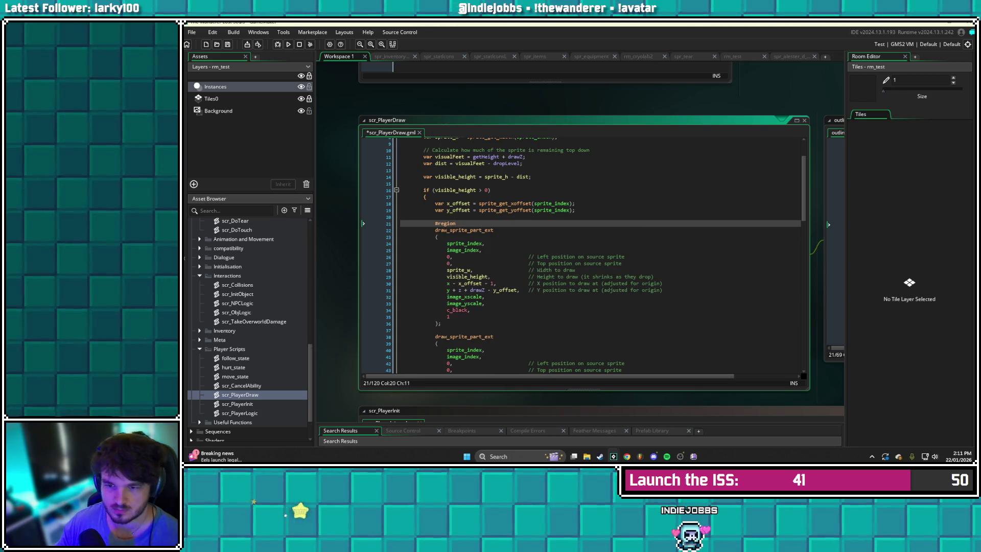
pyautogui.scroll(-15, 583, 255)
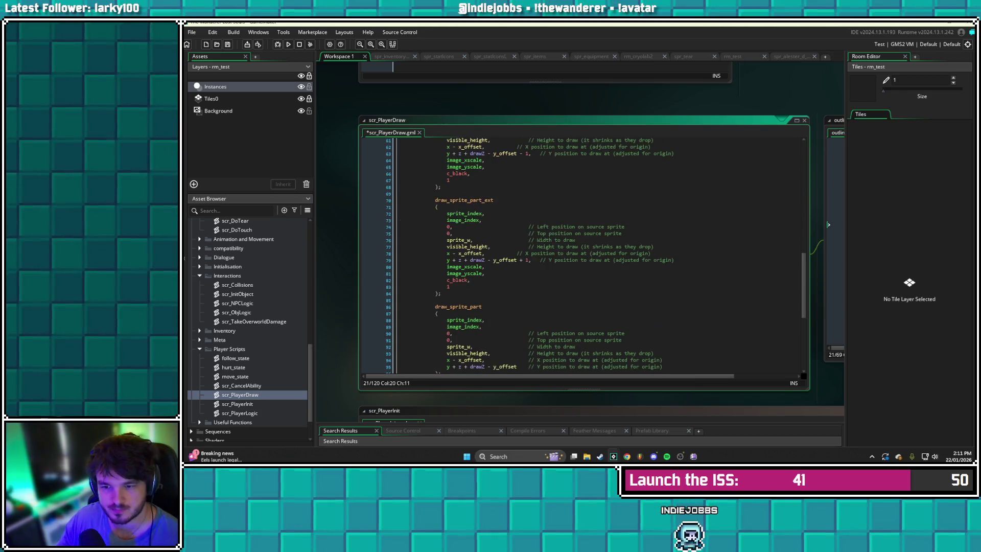
pyautogui.scroll(-2, 582, 256)
pyautogui.click(440, 243)
pyautogui.press('Return')
pyautogui.write('#endregion')
pyautogui.press('BackSpace')
pyautogui.hotkey('ctrl', 's')
# Collapse the region, label it 'Outline segment', and save the script
pyautogui.scroll(15, 582, 255)
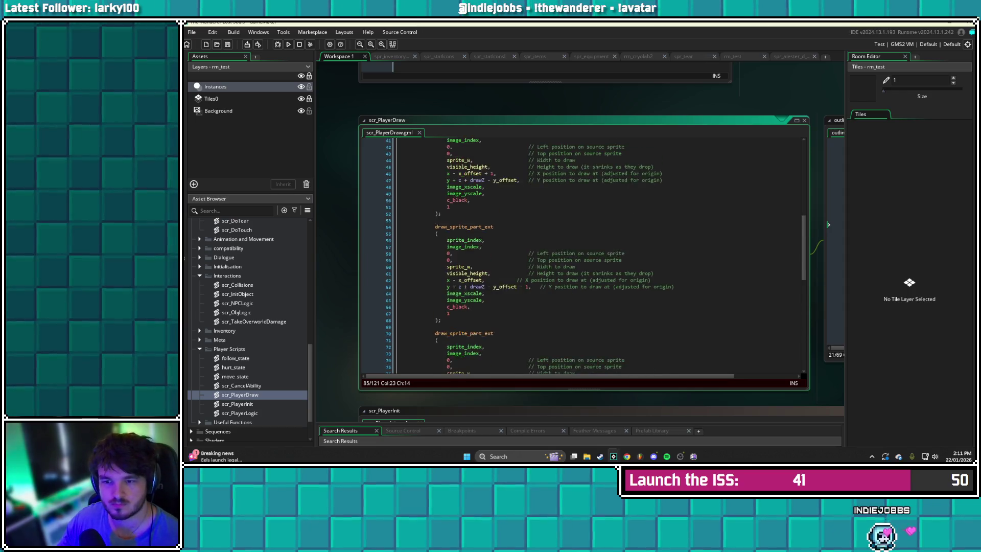
pyautogui.click(446, 247)
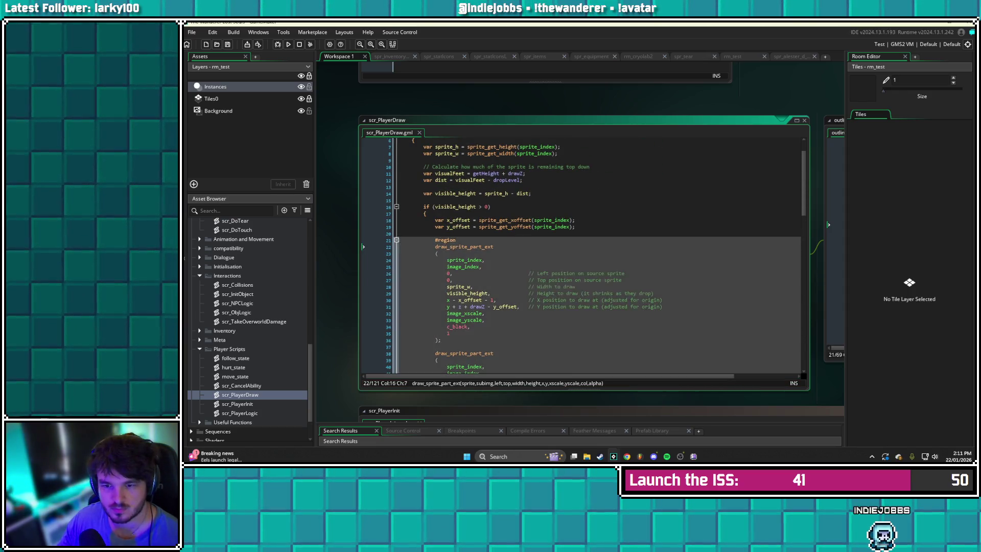
pyautogui.click(396, 239)
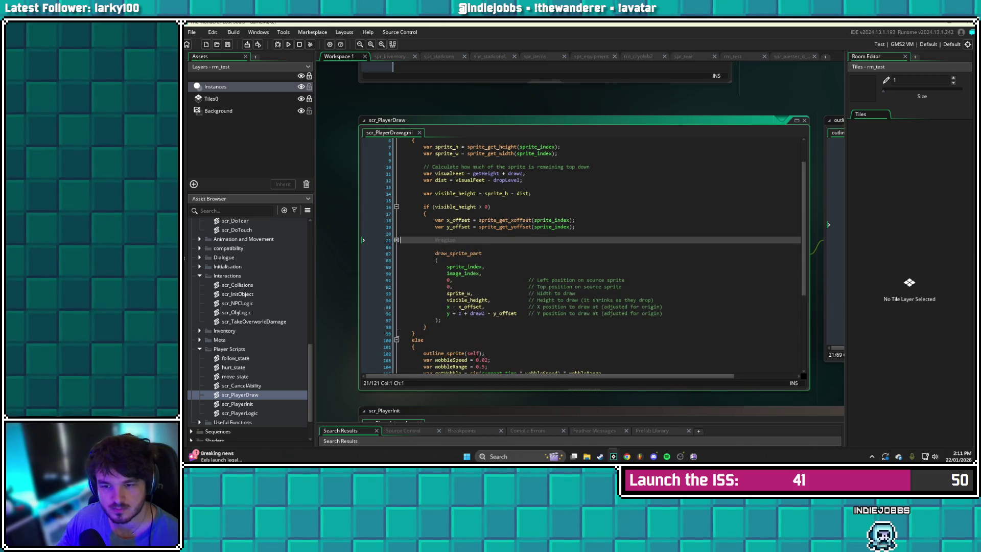
pyautogui.click(455, 240)
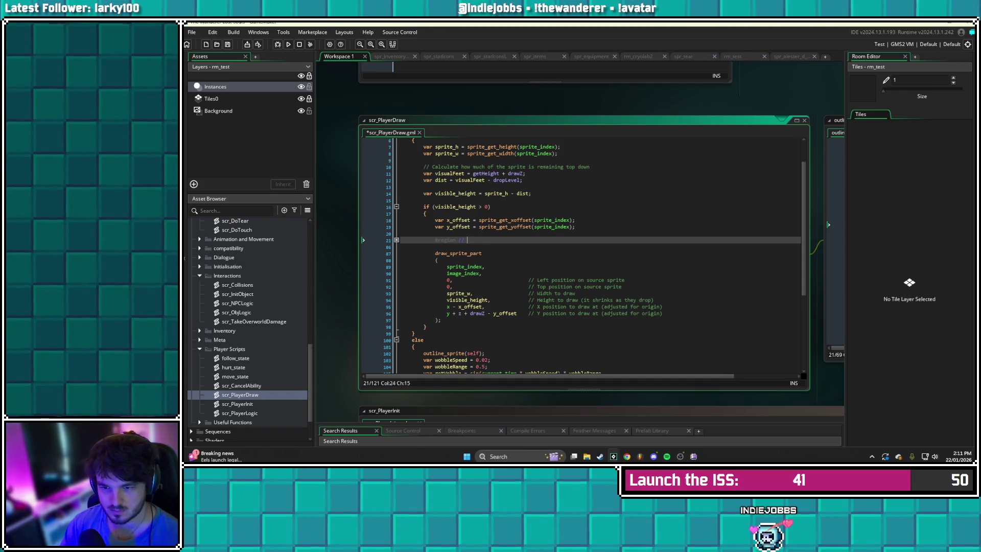
pyautogui.press('BackSpace')
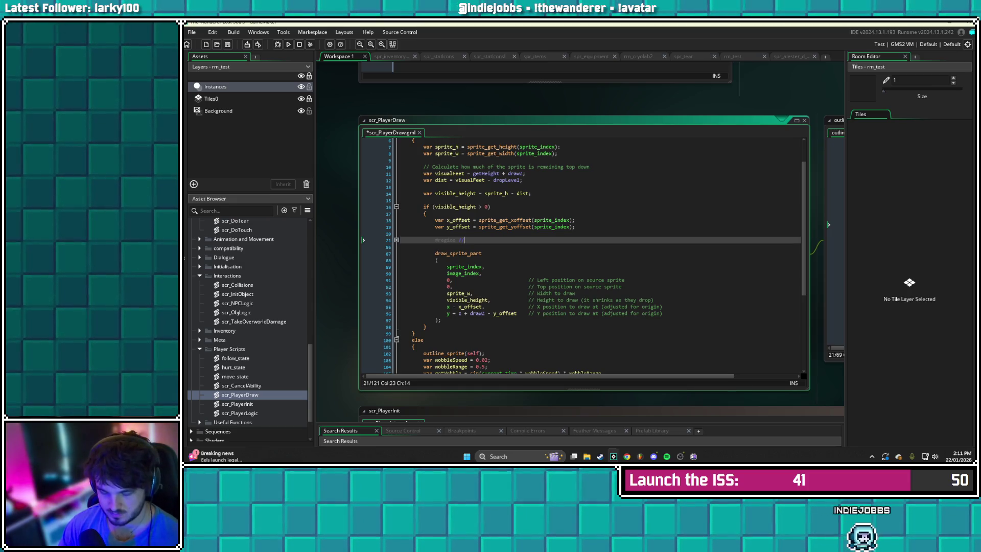
pyautogui.write('Drawine segment')
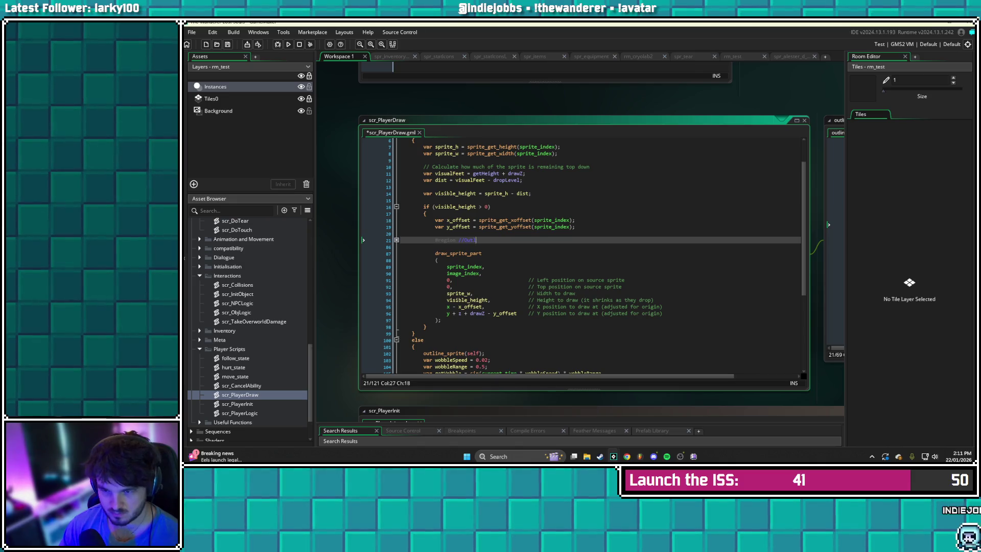
pyautogui.hotkey('ctrl', 's')
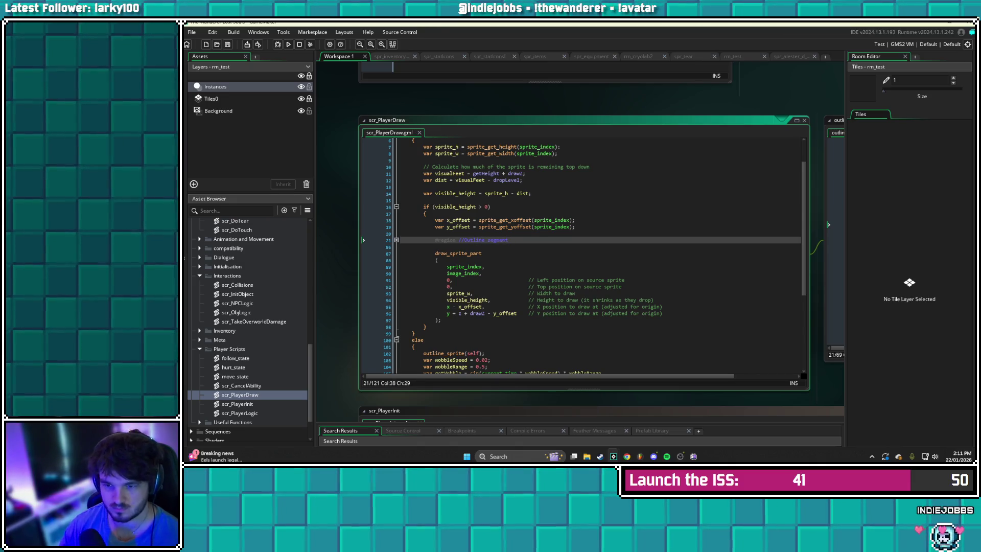
pyautogui.scroll(-2, 583, 256)
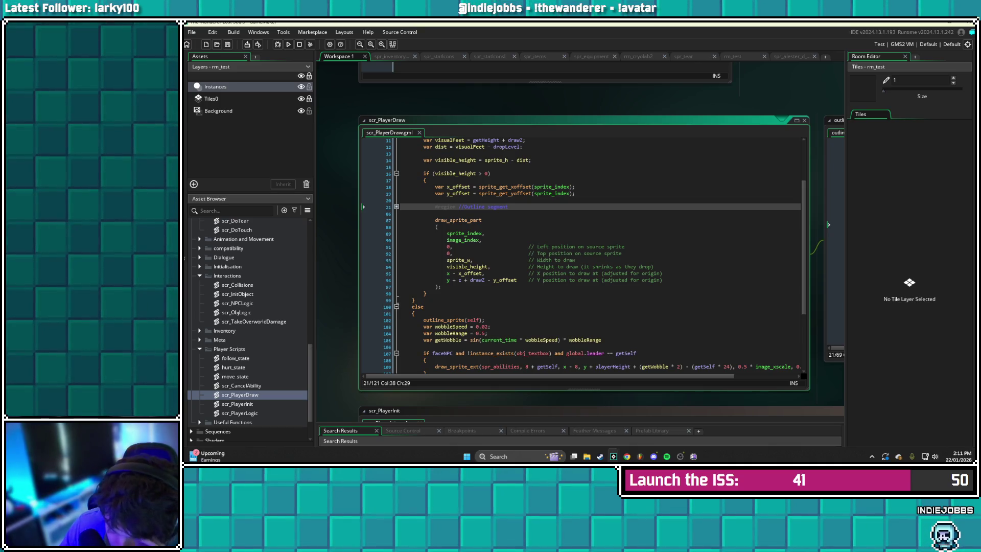
# In the running game, walk the player around the level and past the white companion figure
pyautogui.scroll(-1, 582, 255)
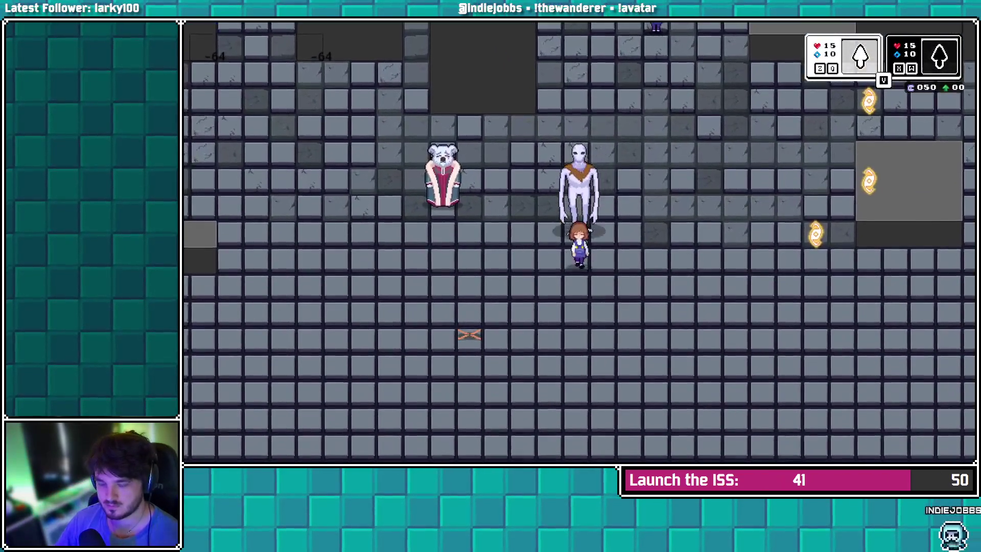
pyautogui.press('Right')
pyautogui.press('Up')
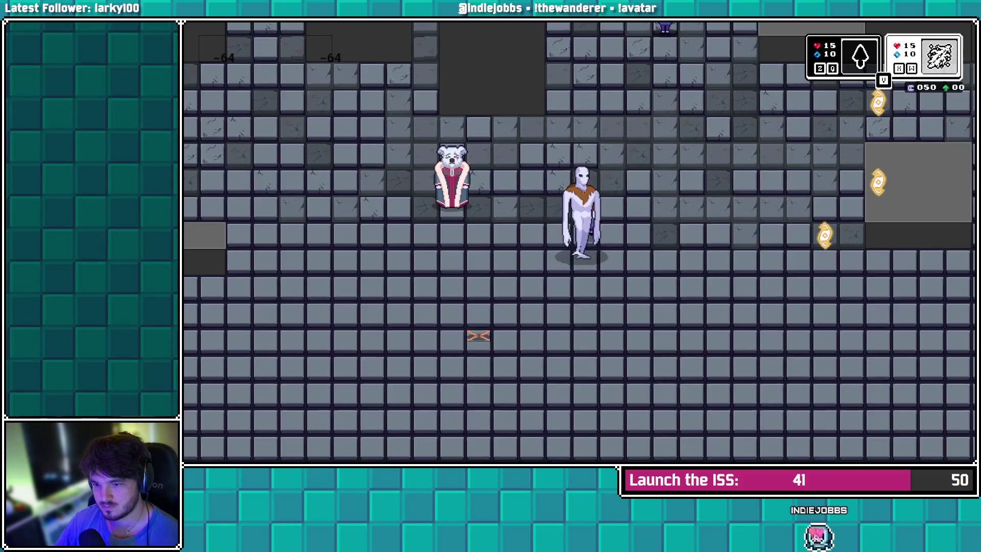
pyautogui.press('Right')
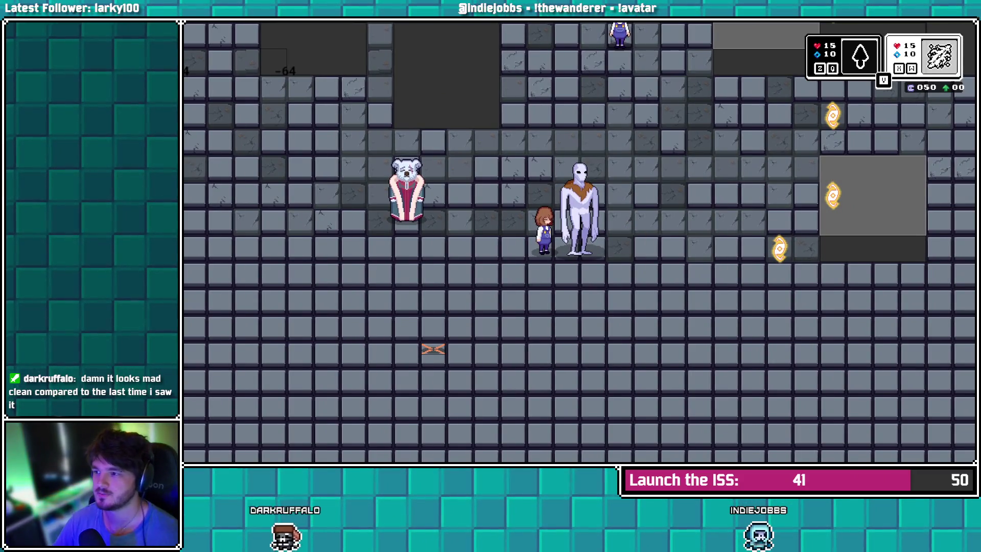
pyautogui.press('Right')
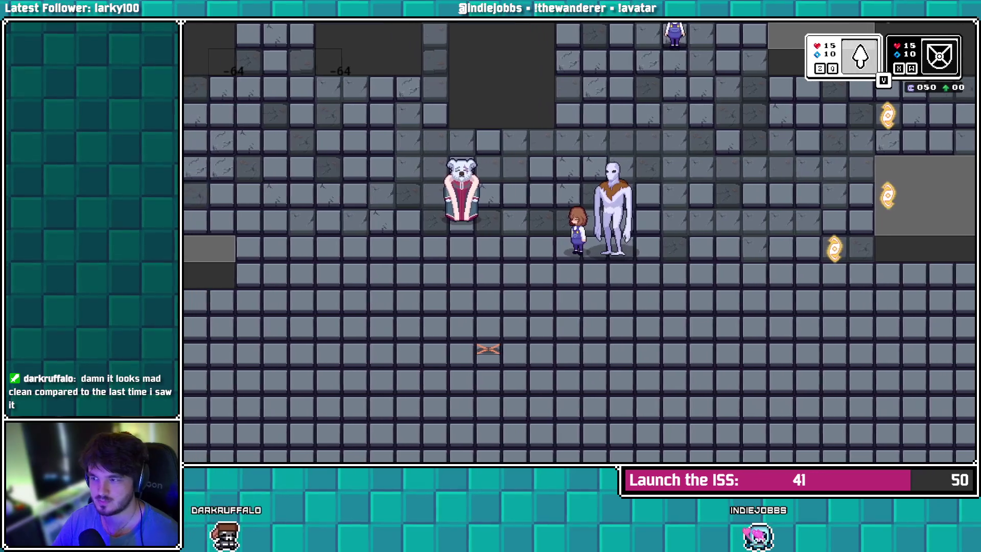
pyautogui.press('Right')
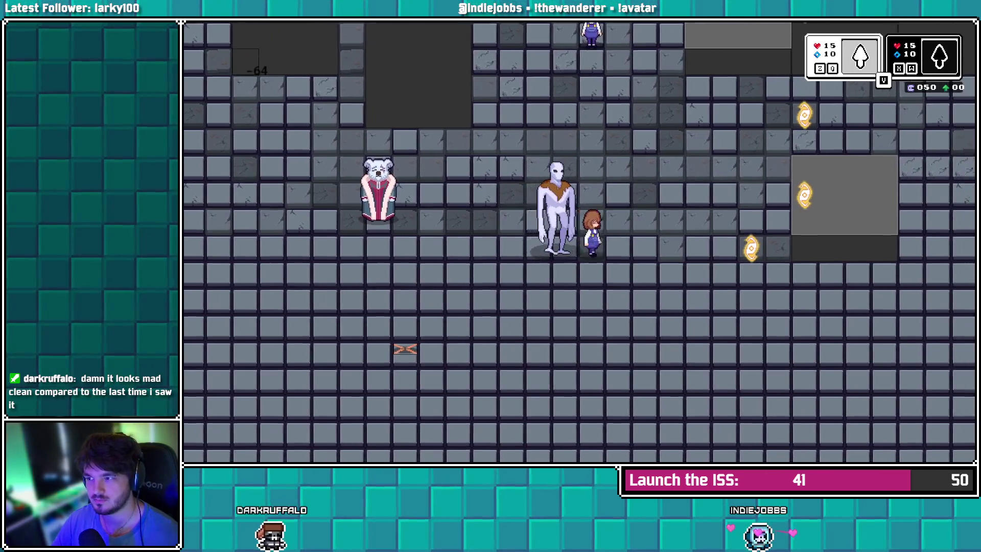
pyautogui.press('Up')
pyautogui.press('Left')
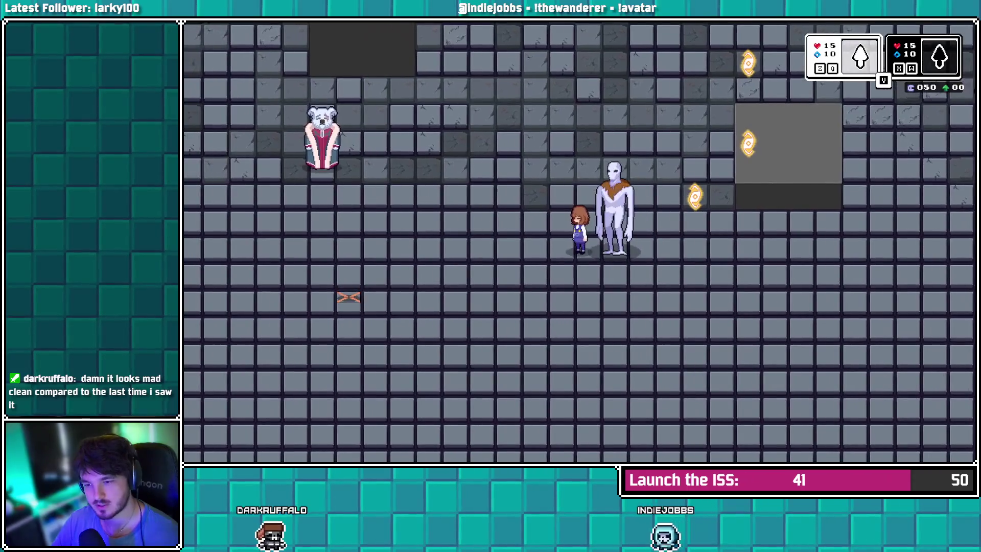
pyautogui.press('Left')
pyautogui.press('Right')
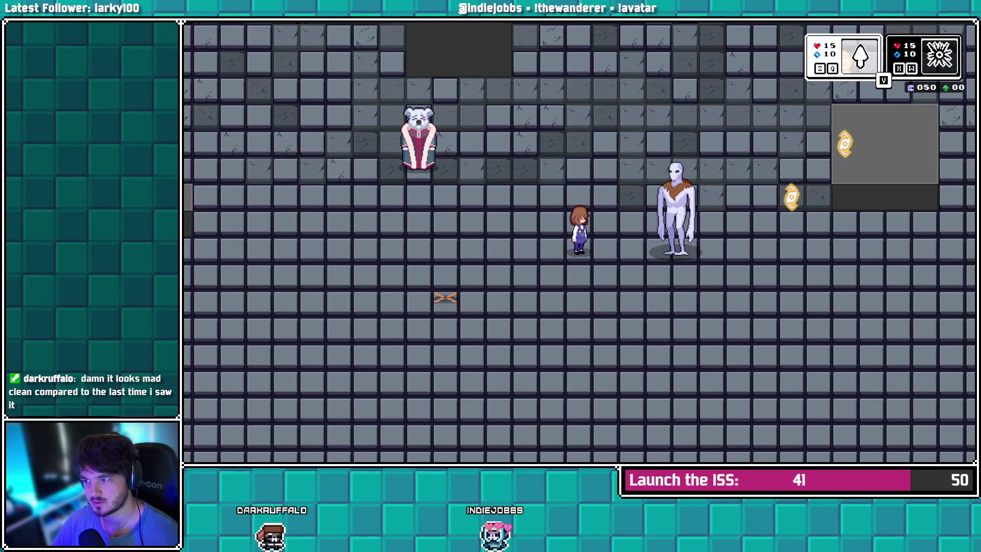
pyautogui.press('Right')
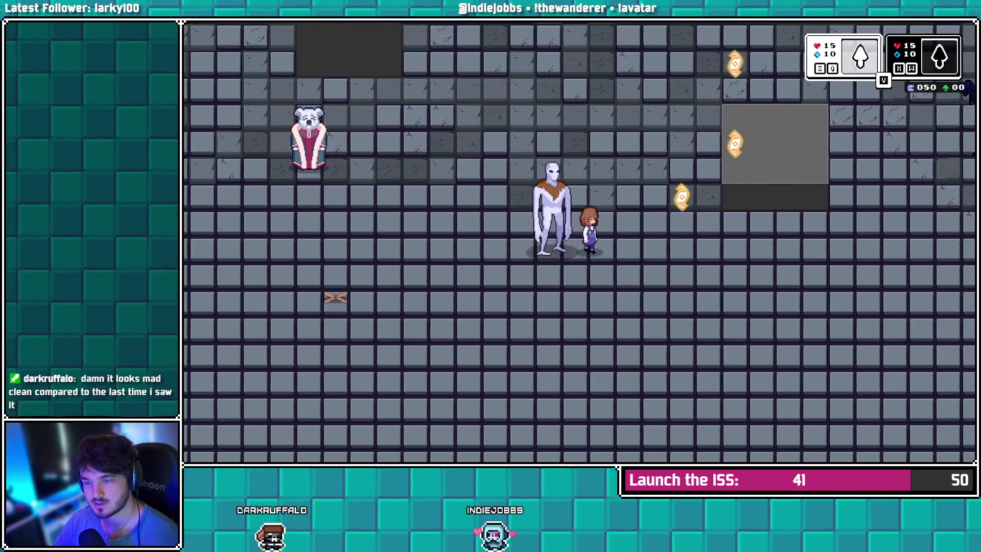
pyautogui.press('Up')
pyautogui.press('Up')
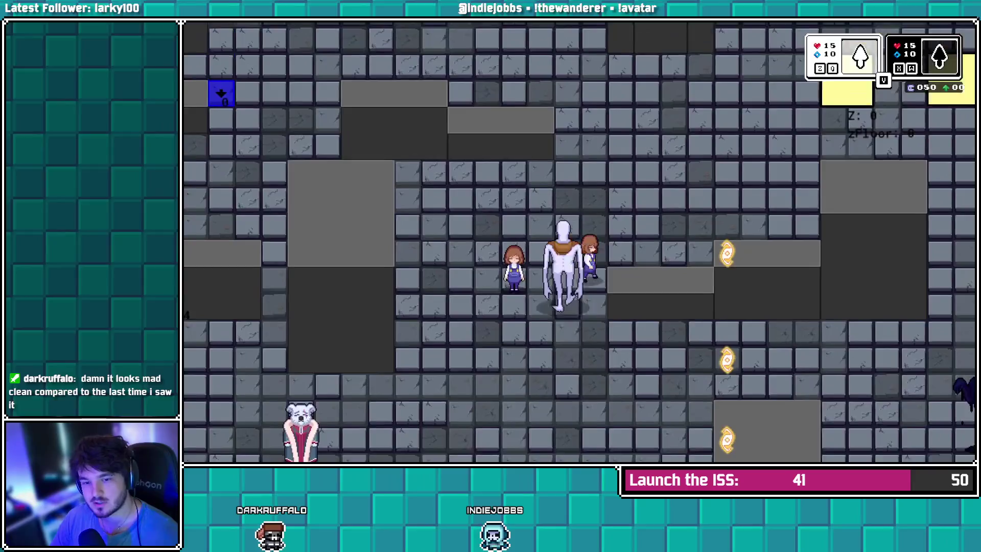
pyautogui.press('Right')
pyautogui.press('Left')
pyautogui.press('Up')
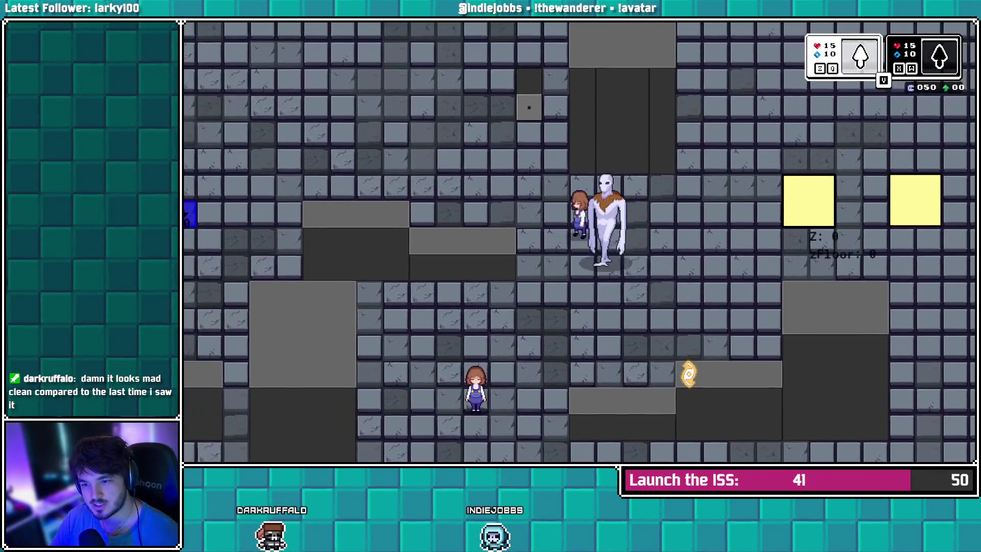
pyautogui.press('Left')
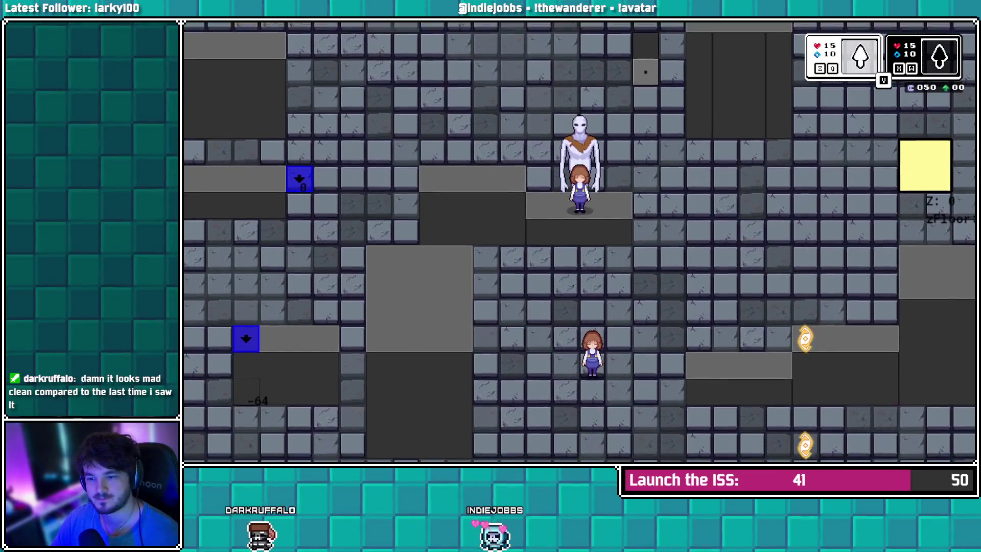
pyautogui.press('Left')
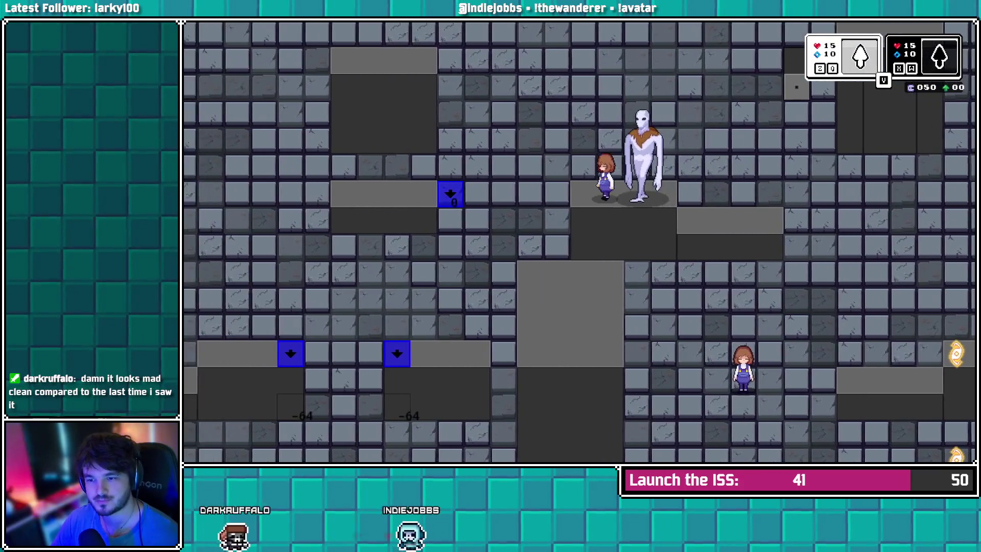
pyautogui.press('Left')
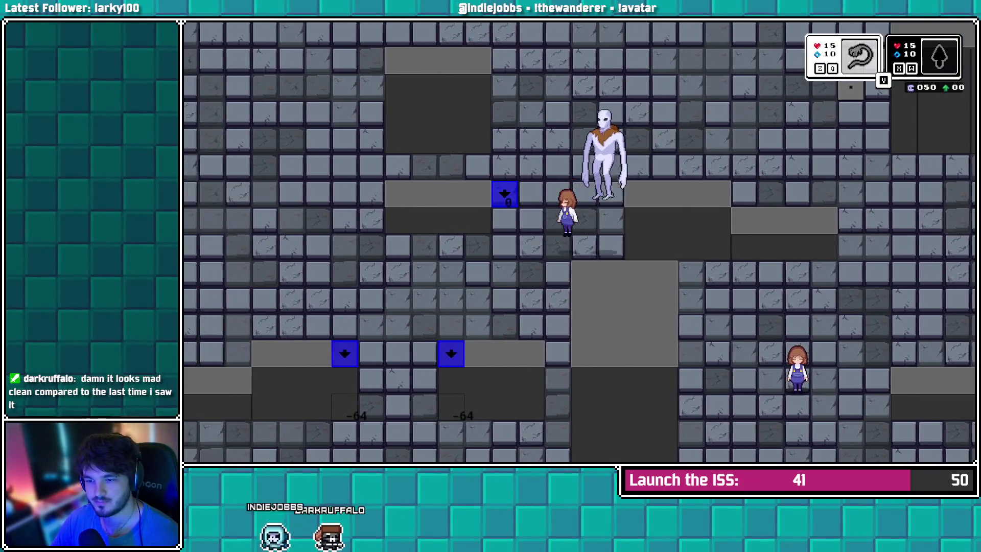
pyautogui.press('Down')
pyautogui.press('Right')
pyautogui.press('Down')
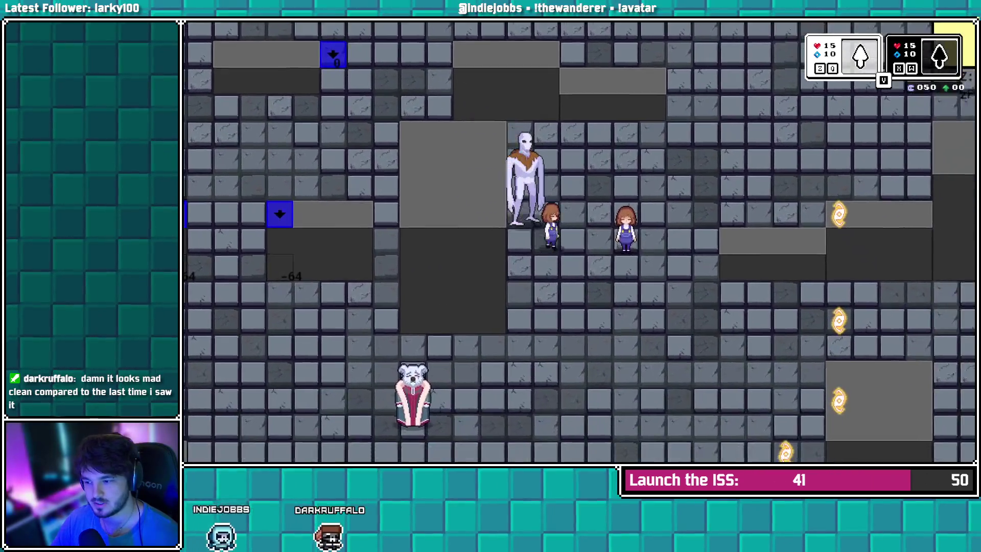
pyautogui.press('Right')
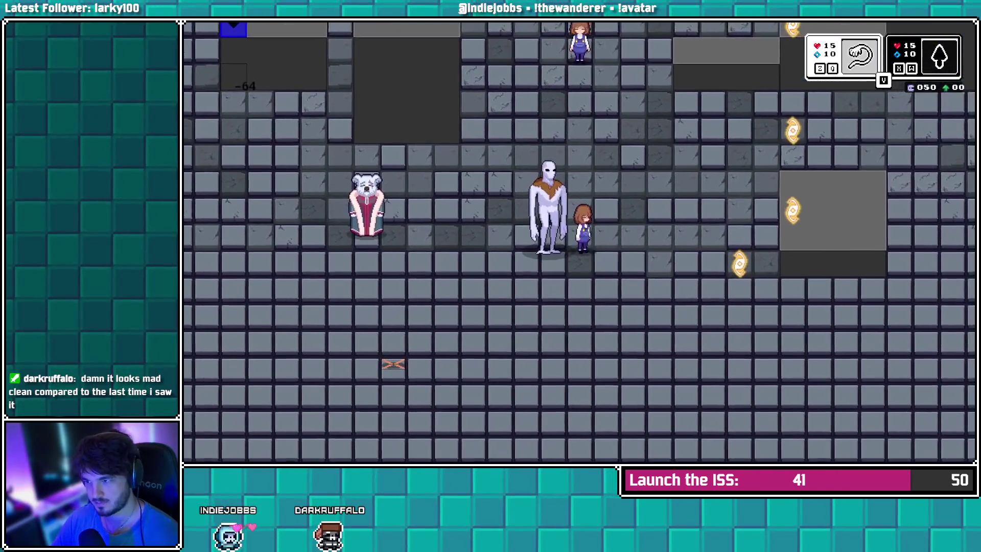
pyautogui.press('Right')
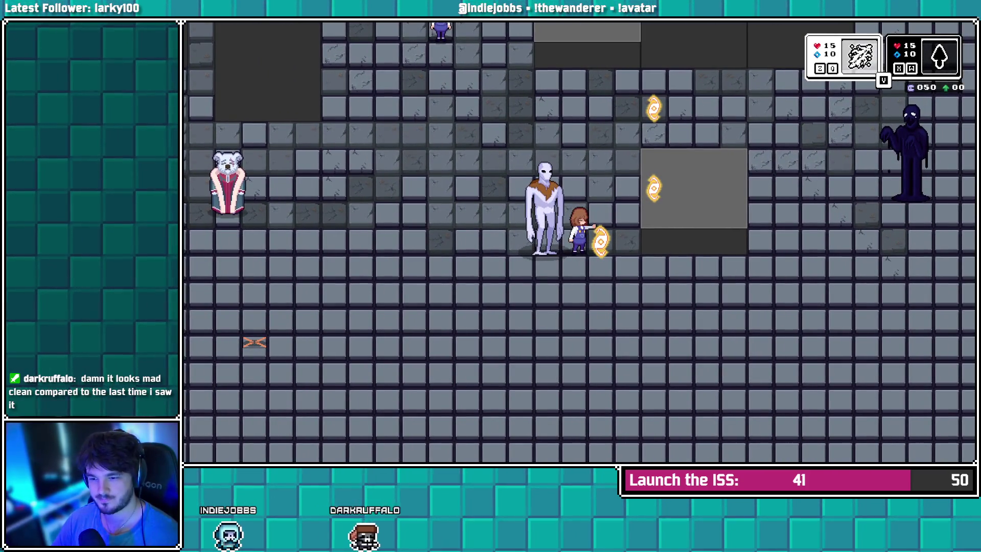
pyautogui.press('Up')
pyautogui.press('Right')
pyautogui.press('Right')
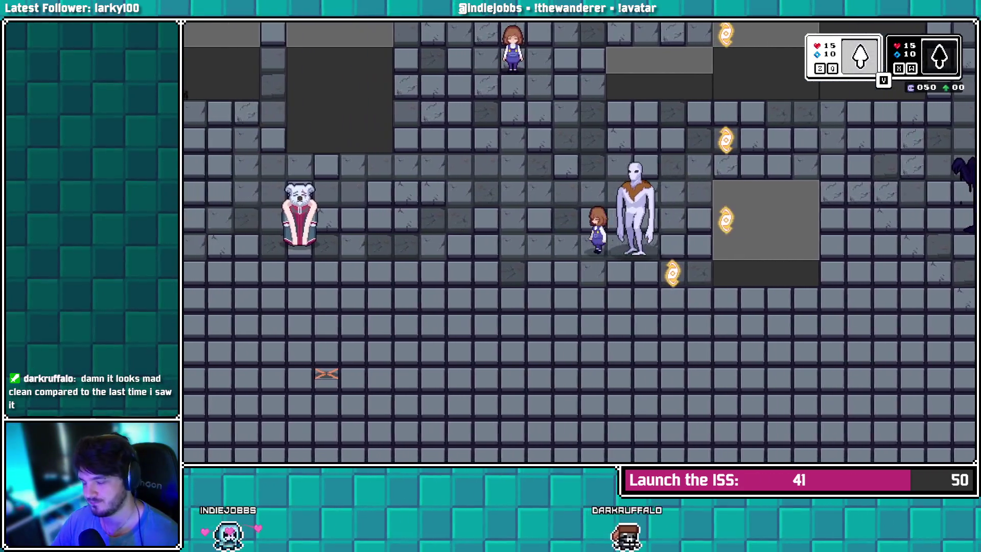
pyautogui.press('Left')
pyautogui.press('Down')
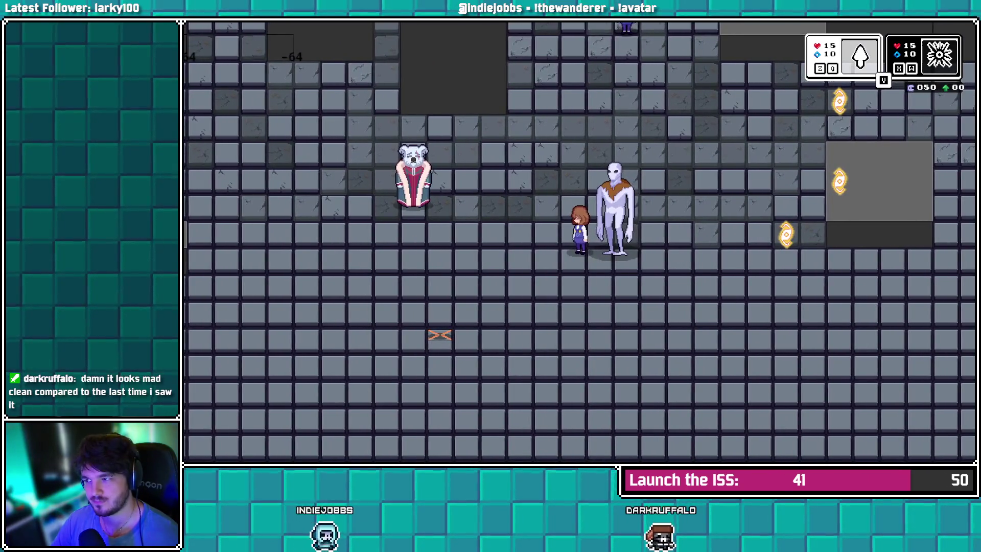
# Cycle ability cards, trigger the burrow jump with Z twice around the companion, then return to GameMaker
pyautogui.press('v')
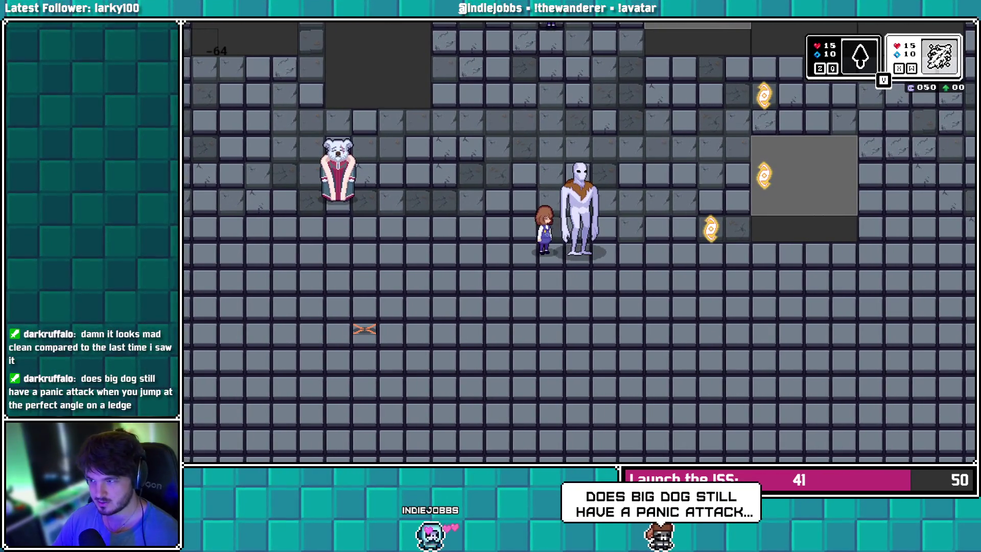
pyautogui.press('Right')
pyautogui.press('z')
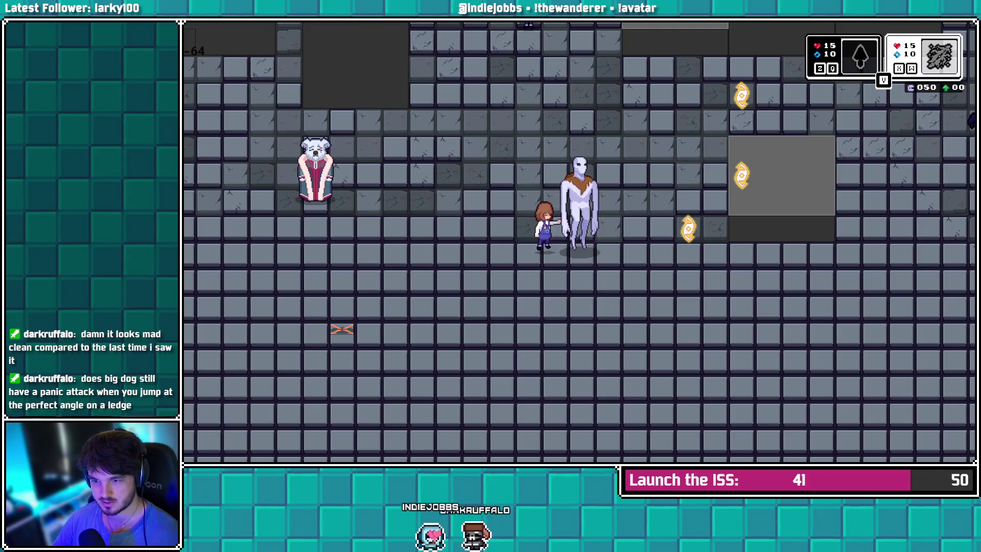
pyautogui.press('z')
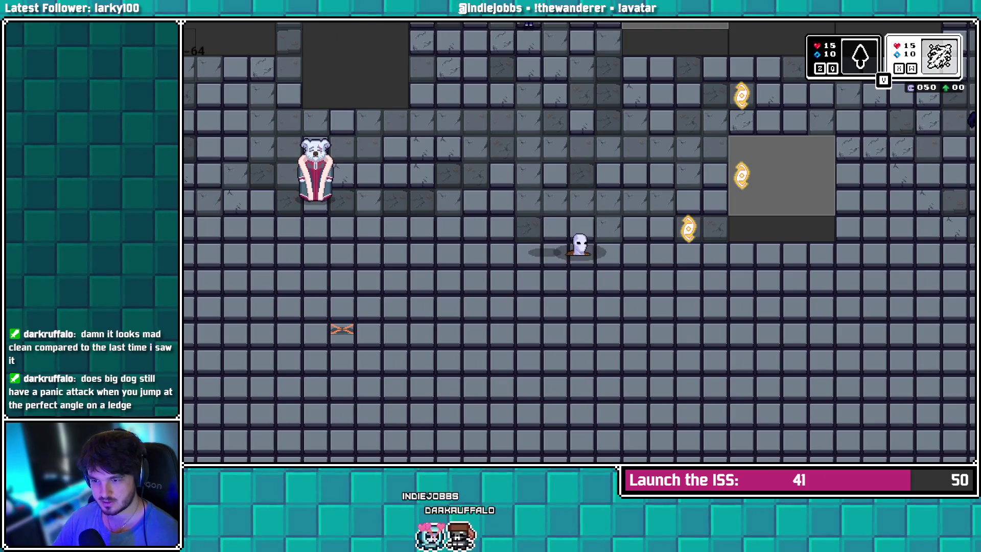
pyautogui.press('Right')
pyautogui.press('Left')
pyautogui.press('Right')
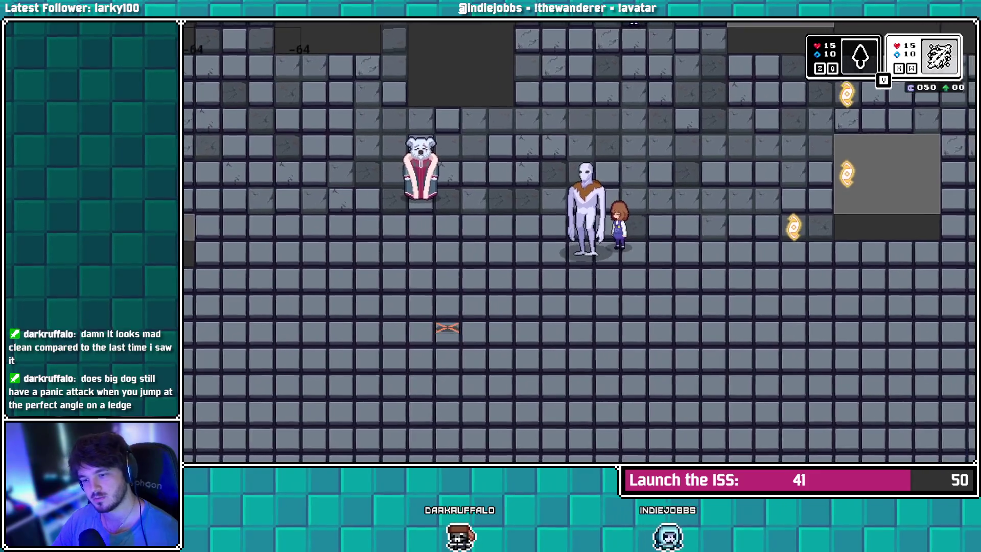
pyautogui.press('Left')
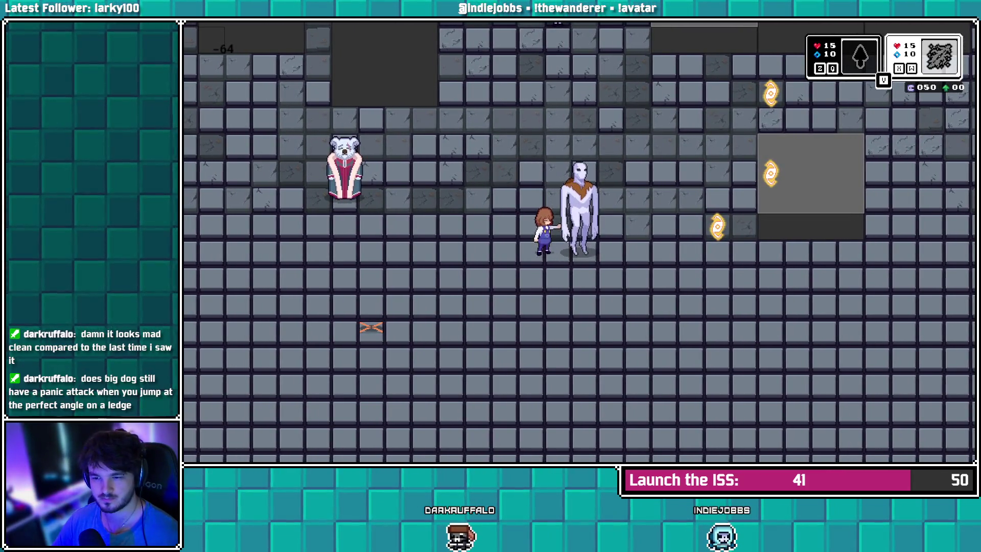
pyautogui.press('z')
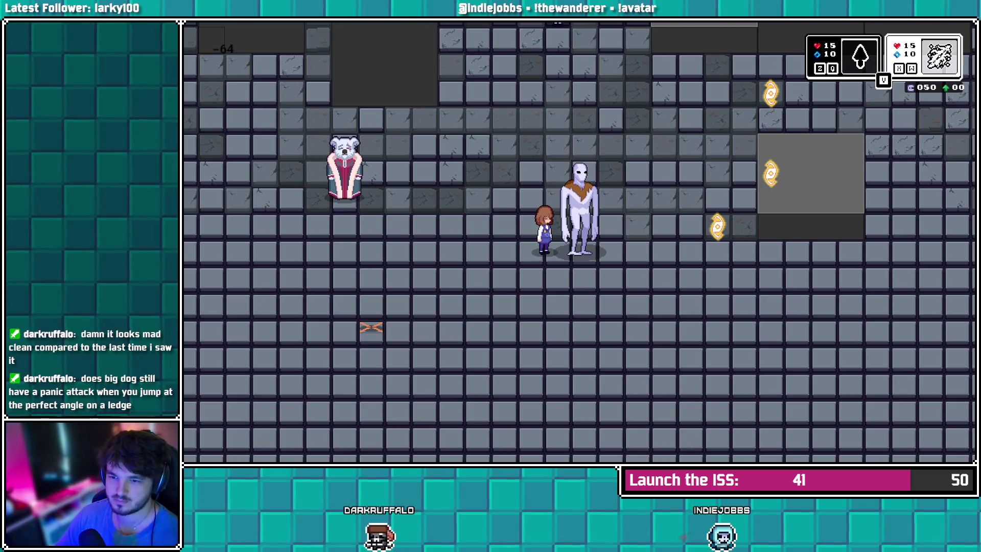
pyautogui.hotkey('alt', 'Tab')
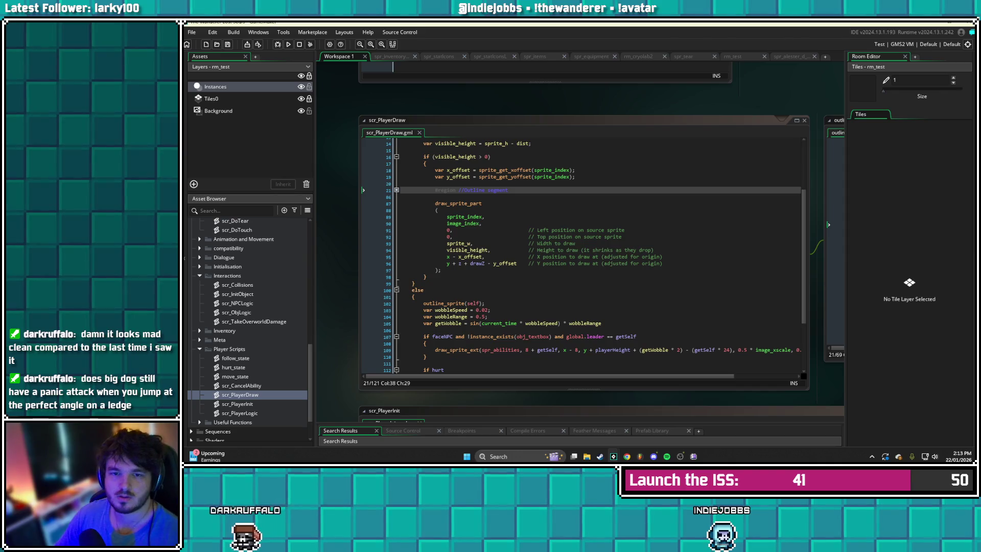
# Expand the Sprites folder, collapse the NPC sprites and open the Effects sprite folder
pyautogui.scroll(-2, 250, 327)
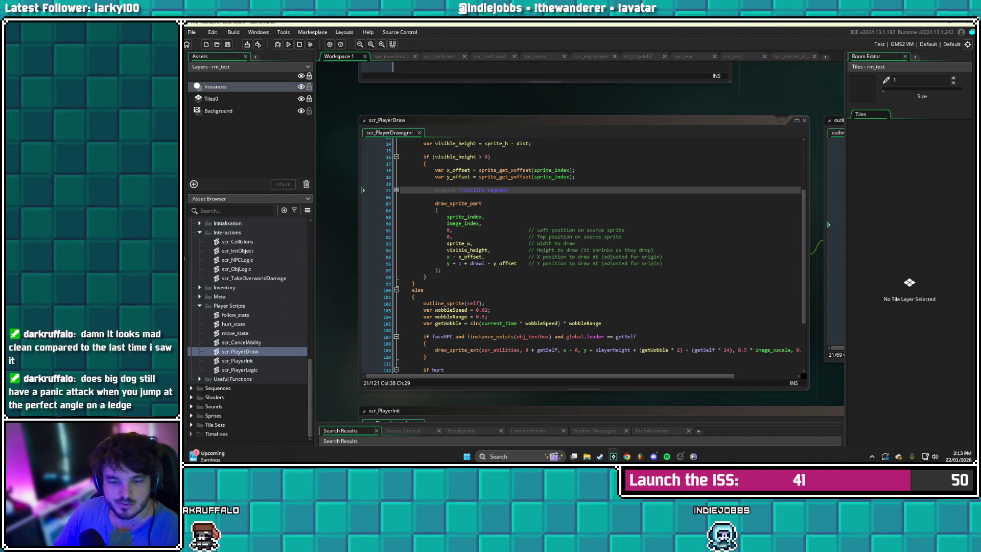
pyautogui.doubleClick(212, 416)
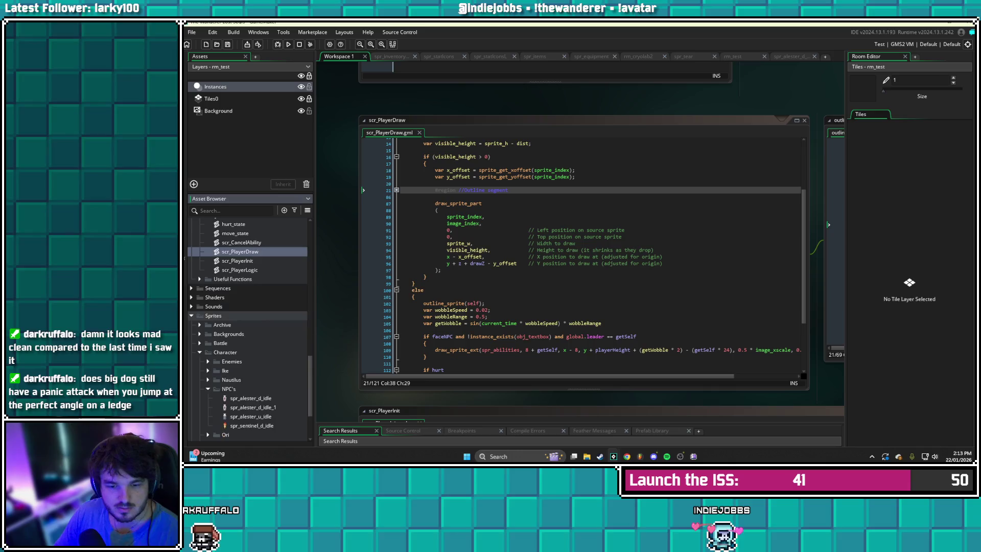
pyautogui.scroll(-5, 212, 415)
pyautogui.click(208, 315)
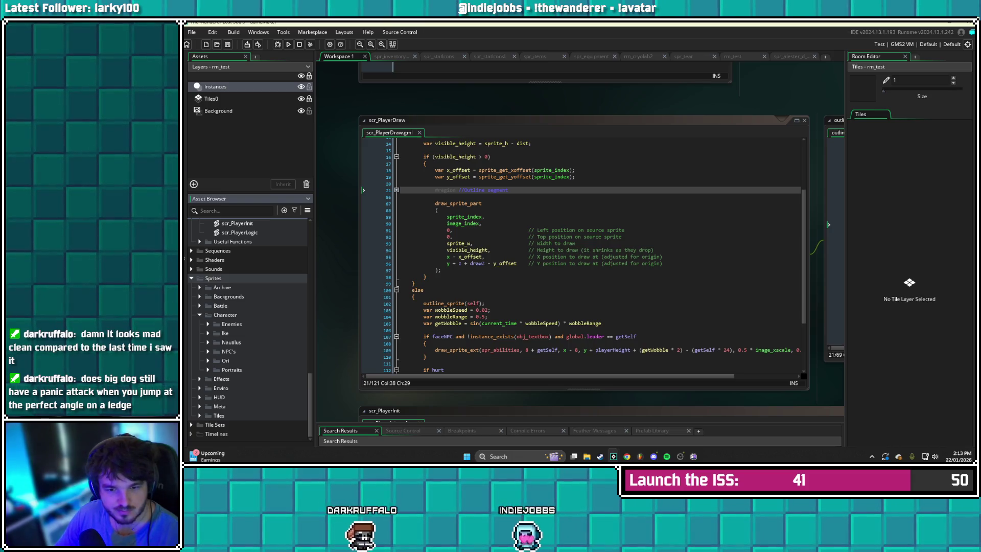
pyautogui.click(200, 379)
pyautogui.scroll(-3, 248, 327)
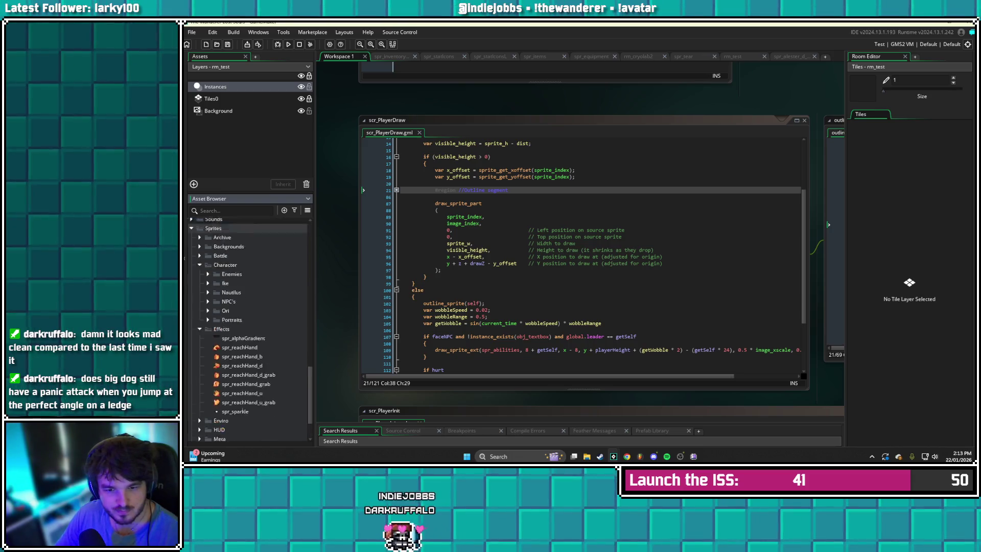
# Discard the stray Script137 accidentally created inside the Effects folder
pyautogui.rightClick(220, 312)
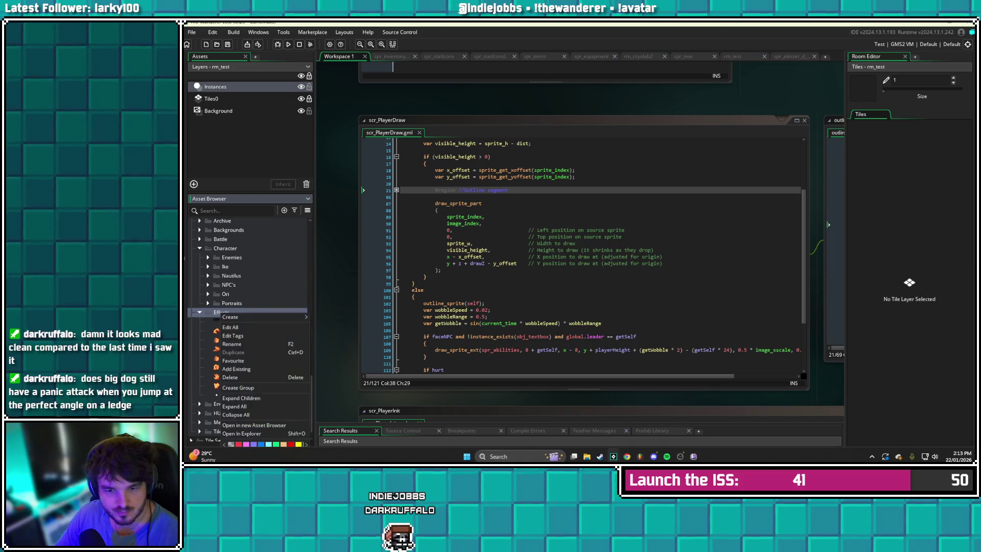
pyautogui.moveTo(240, 316)
pyautogui.click(346, 398)
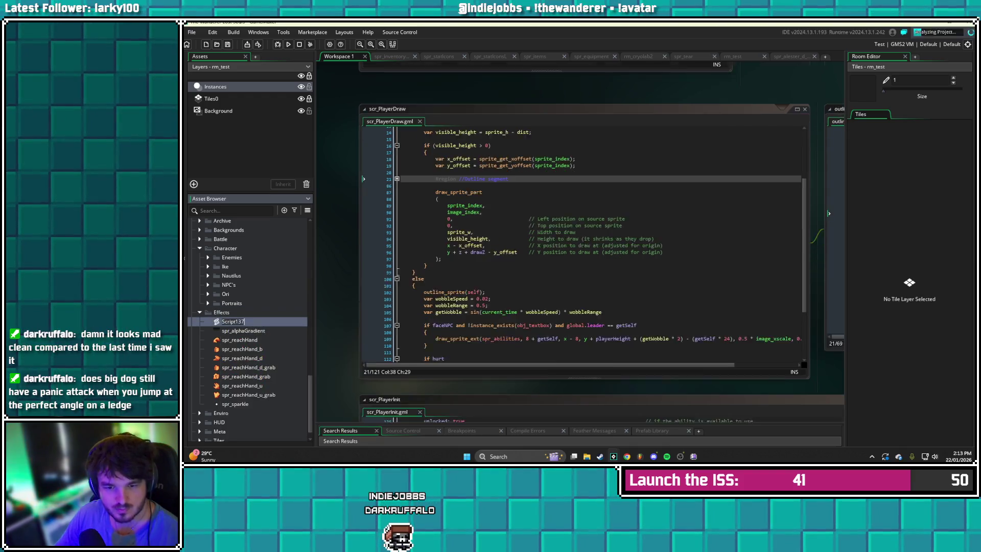
pyautogui.press('Return')
pyautogui.press('Delete')
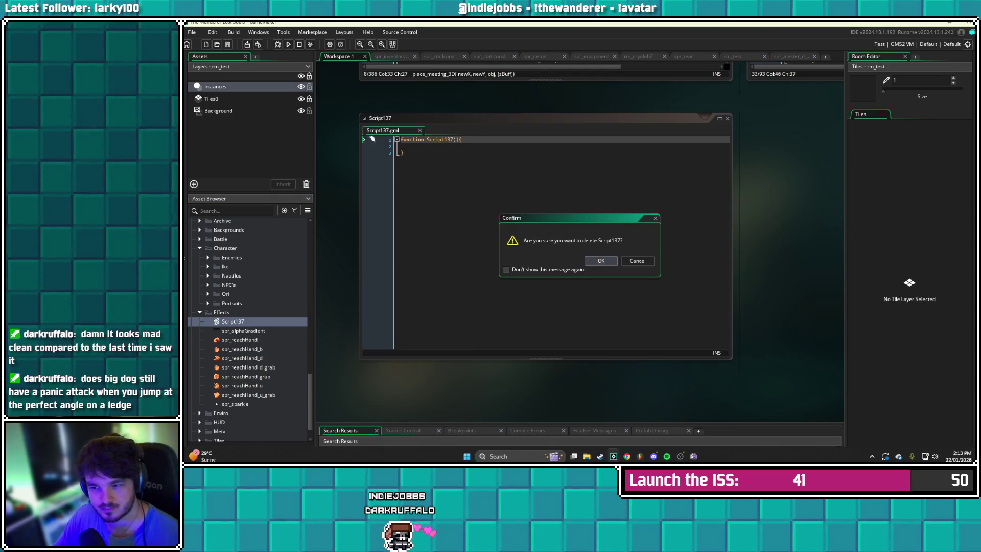
pyautogui.click(601, 261)
pyautogui.rightClick(227, 303)
# Create a new sprite named spr_floorPortal in the Effects folder
pyautogui.moveTo(270, 307)
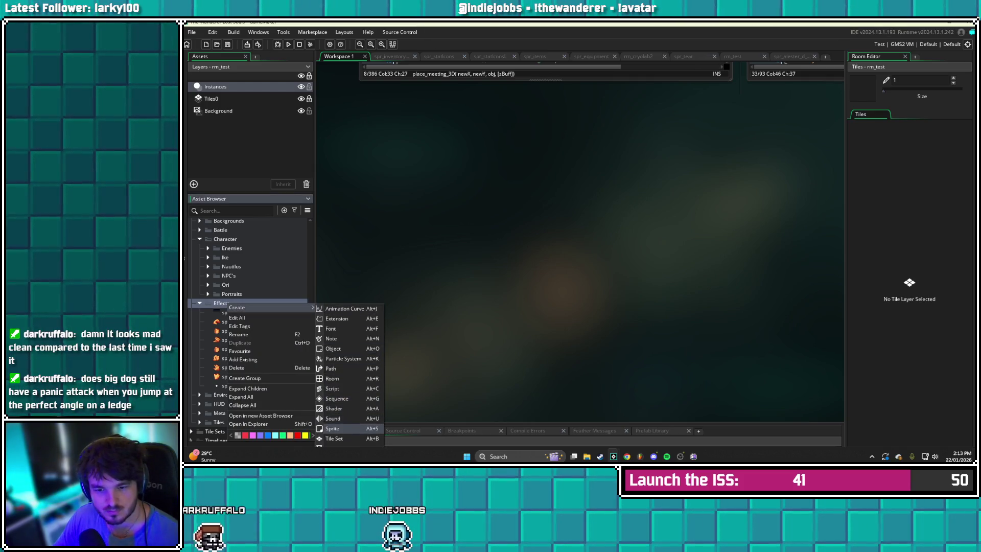
pyautogui.click(332, 428)
pyautogui.write('sp')
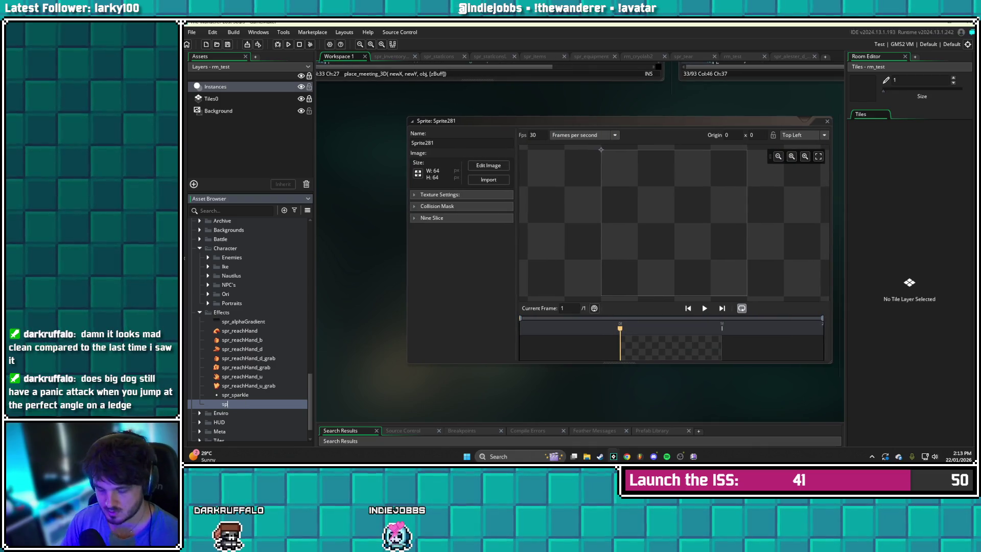
pyautogui.write('r_floorPortal')
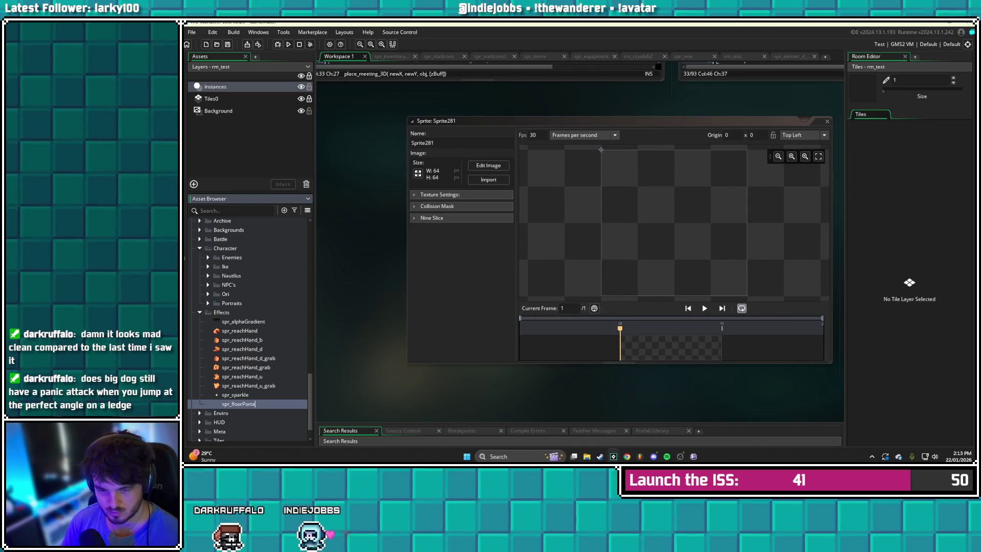
pyautogui.press('Return')
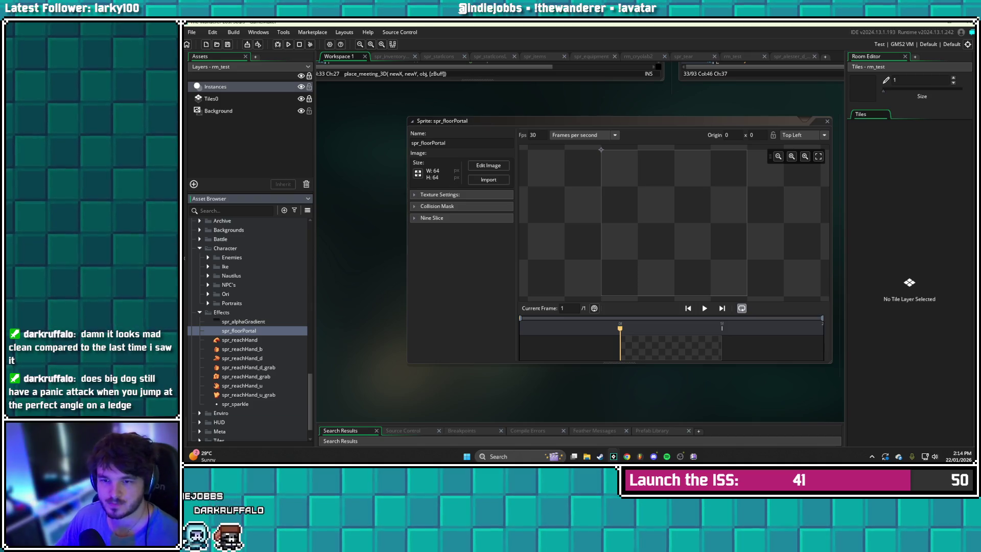
# Activate Nine Slice on spr_floorPortal and bring up its resize settings
pyautogui.click(431, 218)
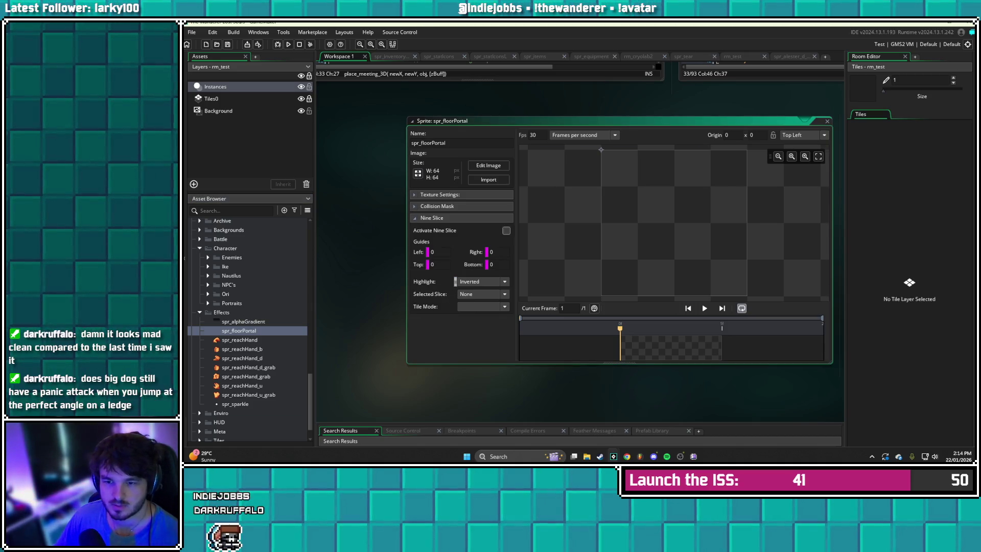
pyautogui.click(506, 230)
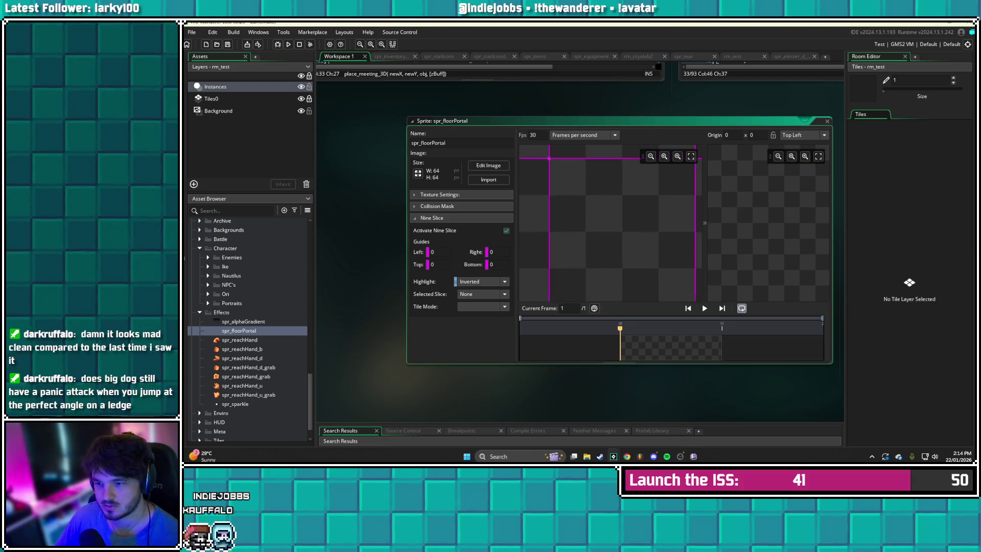
pyautogui.moveTo(617, 363); pyautogui.dragTo(618, 396)
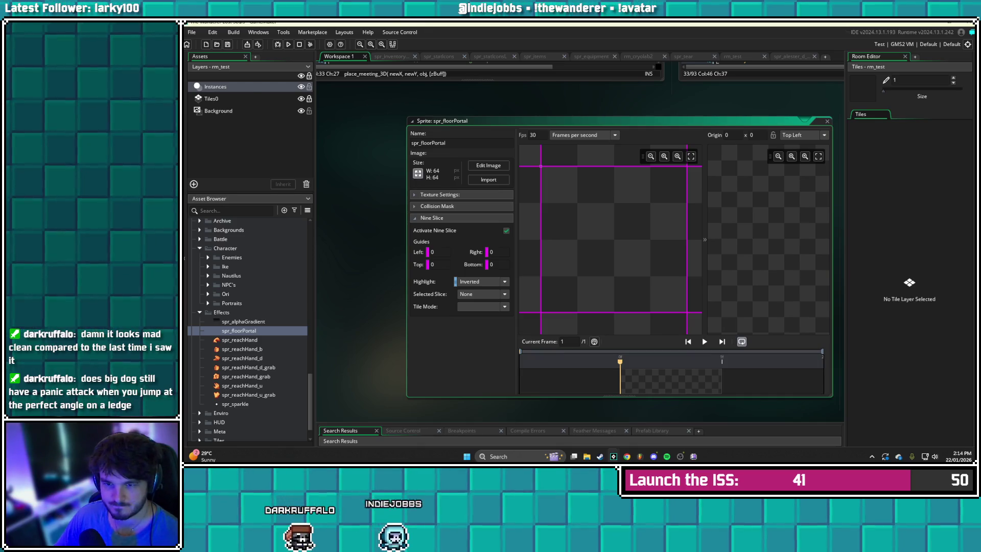
pyautogui.click(417, 173)
pyautogui.press('BackSpace')
pyautogui.press('BackSpace')
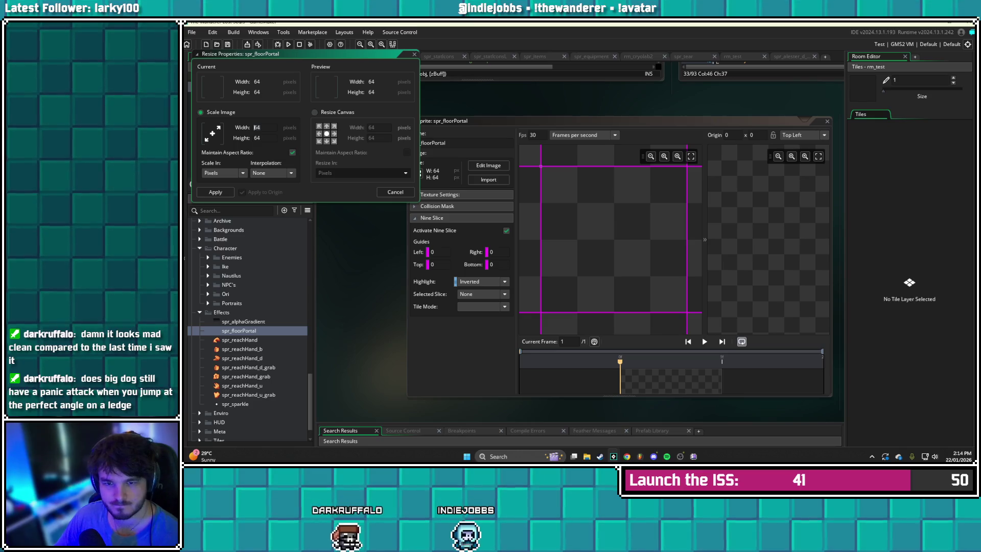
# Resize spr_floorPortal to 32×32 by entering width 32 with aspect ratio locked
pyautogui.write('32')
pyautogui.press('Tab')
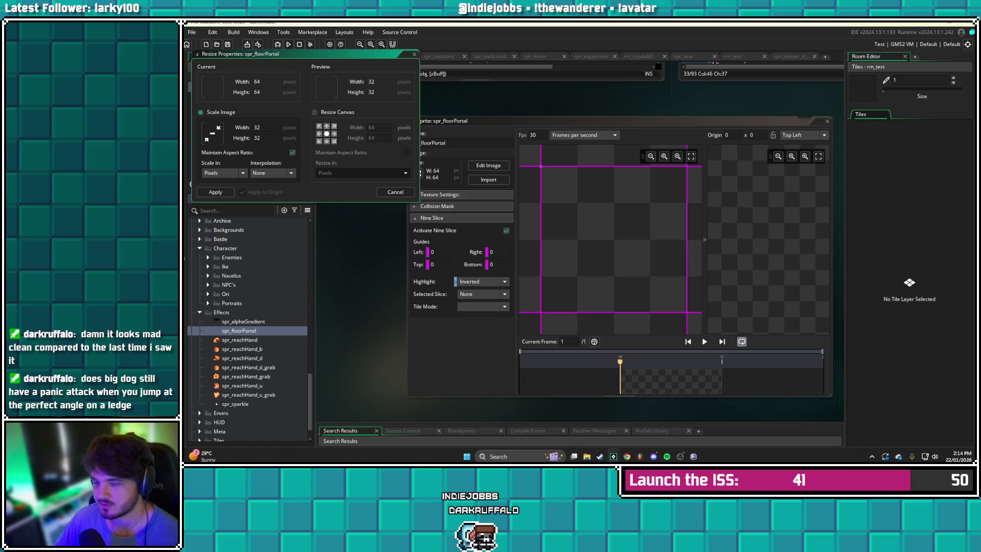
pyautogui.click(225, 192)
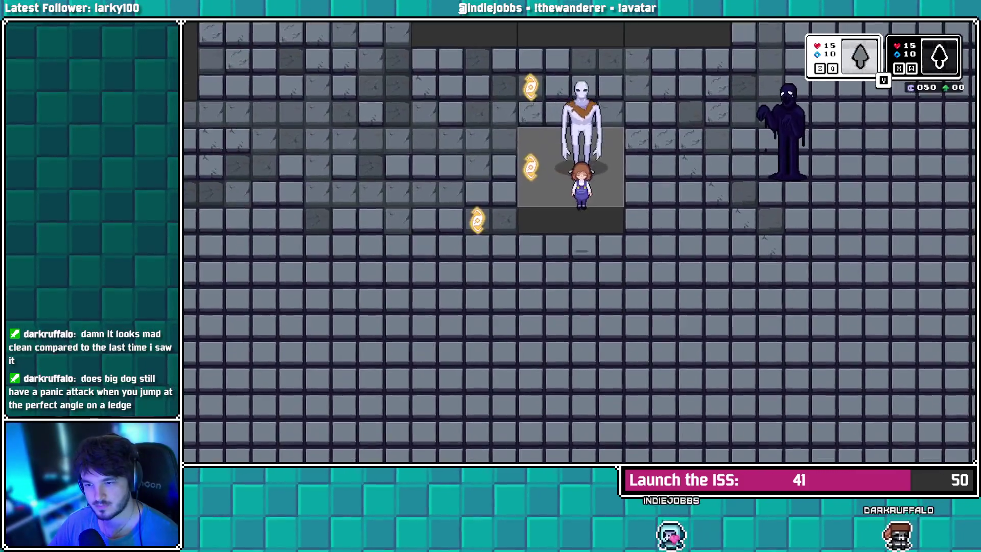
# Playtest by walking the player around the stone level with the pale companion following
pyautogui.press('Left')
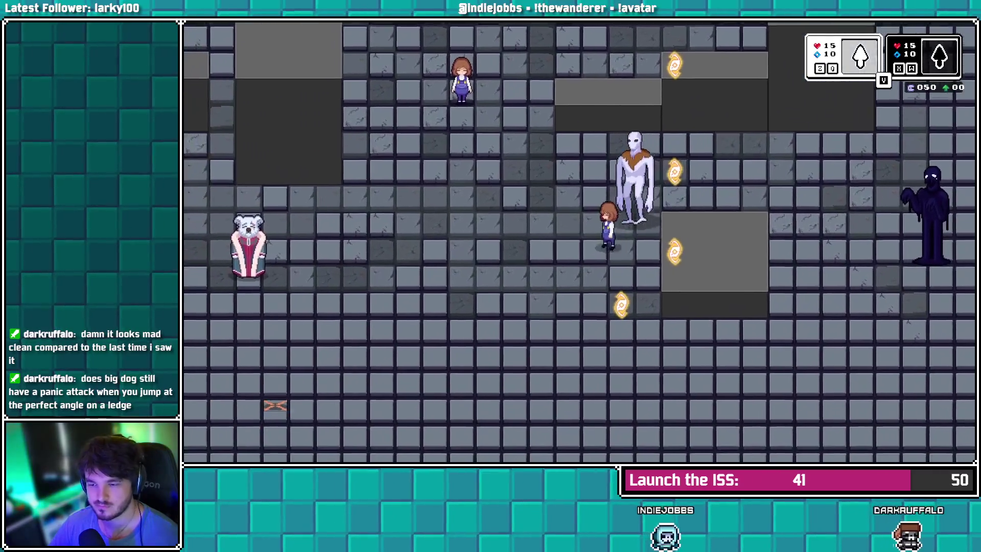
pyautogui.press('Right')
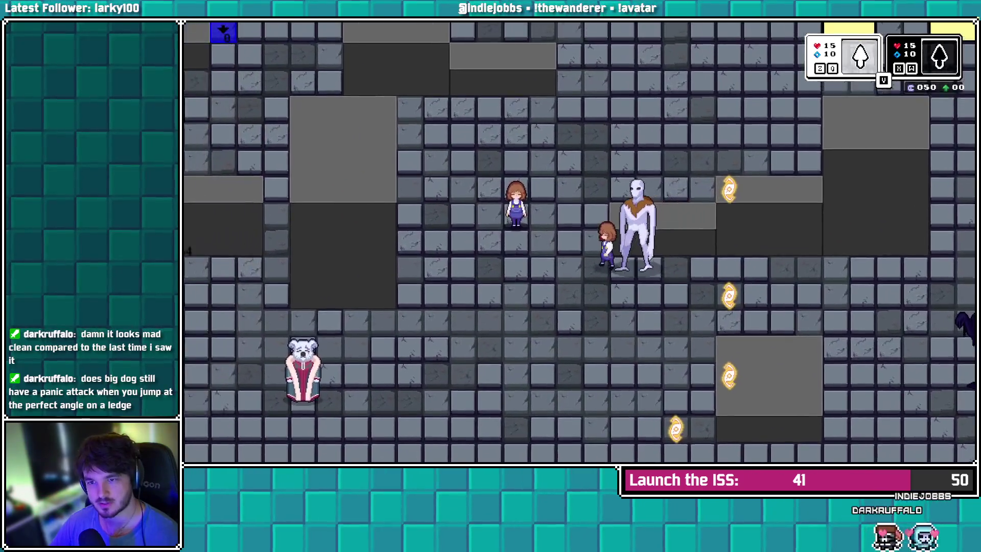
pyautogui.press('Left')
pyautogui.press('Up')
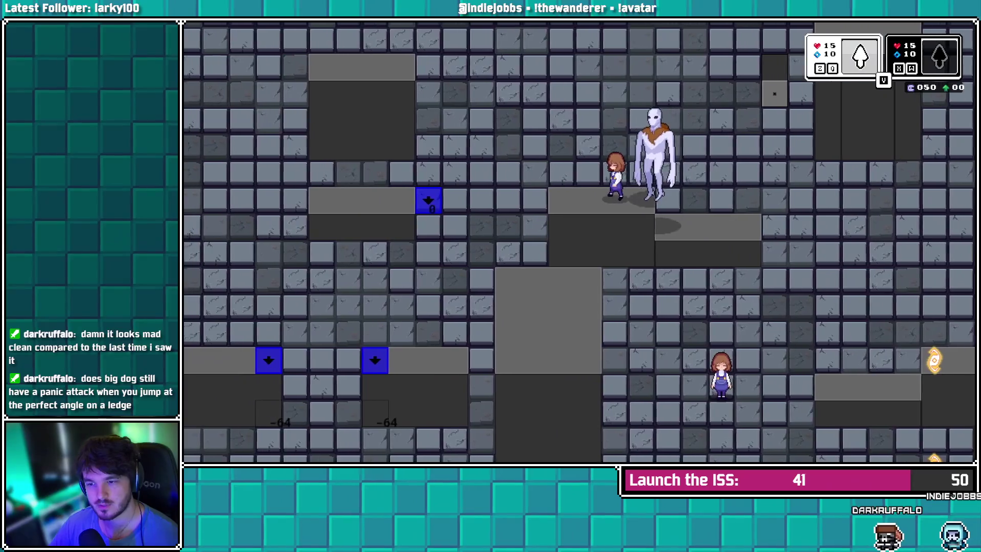
pyautogui.press('Left')
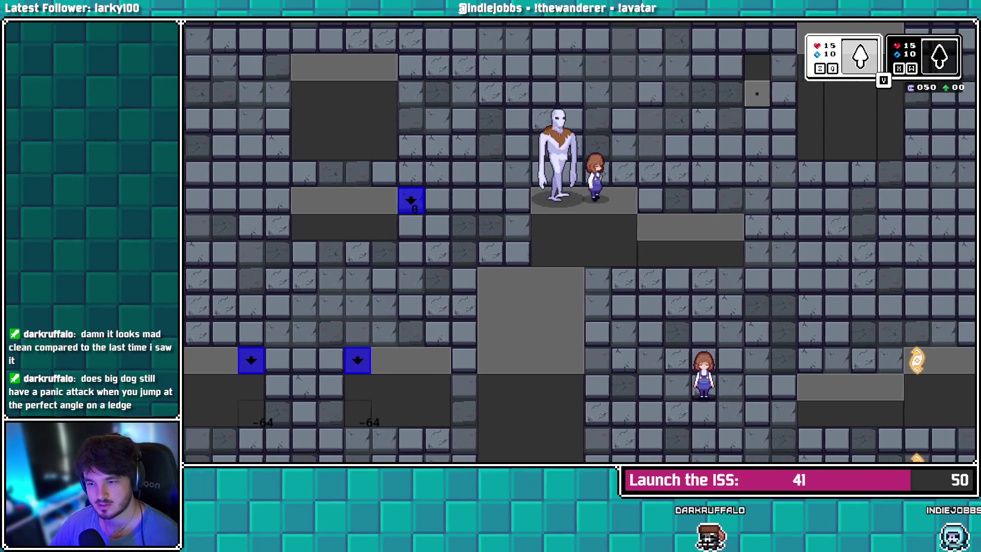
pyautogui.press('Left')
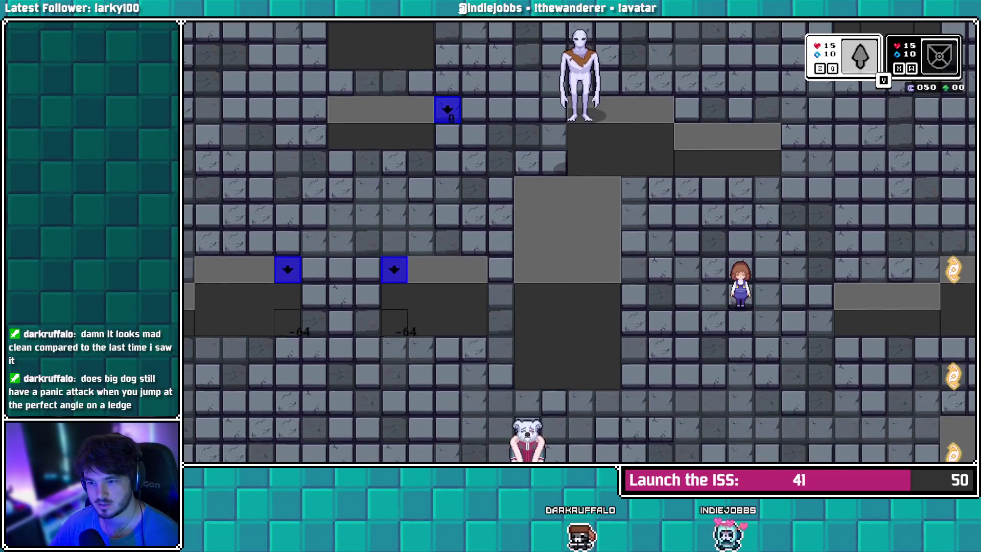
pyautogui.press('Left')
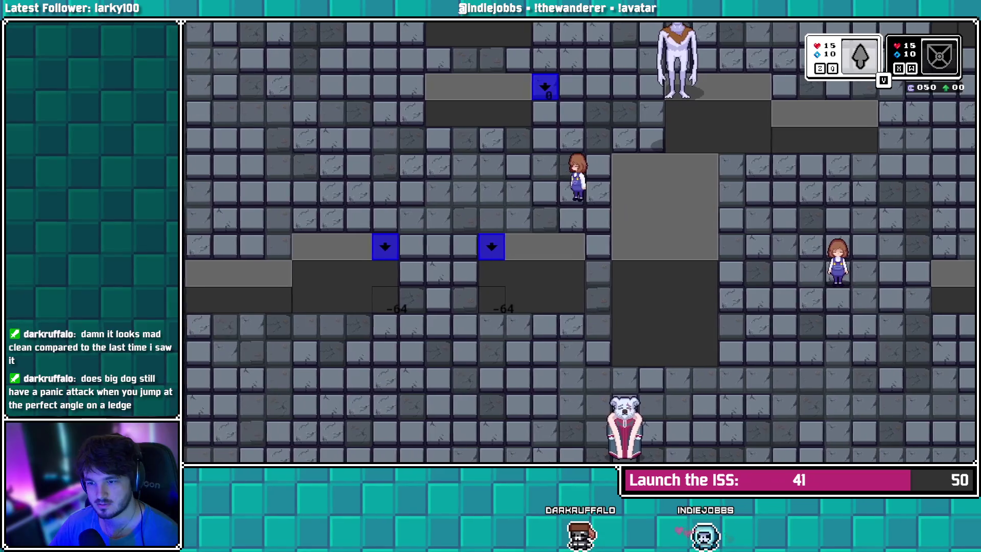
pyautogui.press('Down')
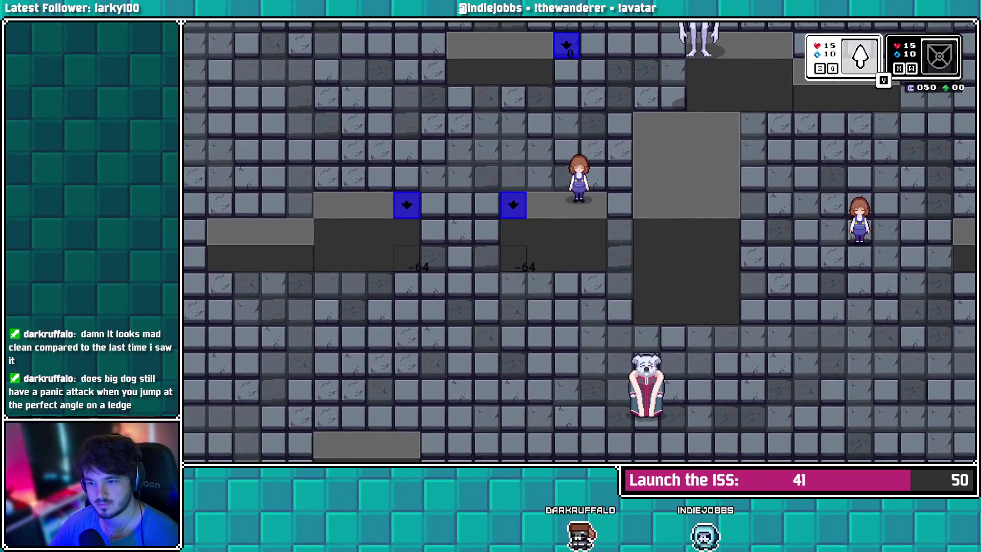
pyautogui.press('Right')
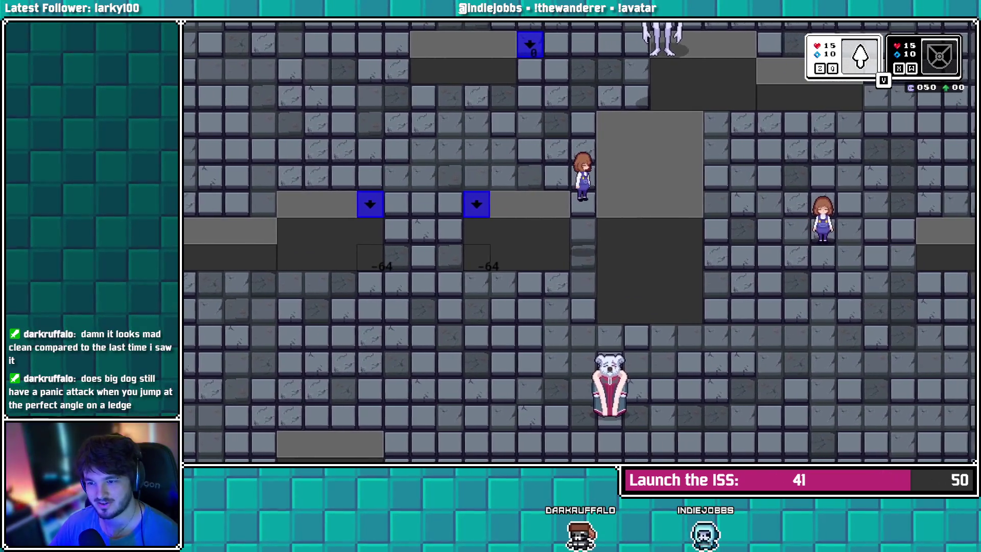
pyautogui.press('Up')
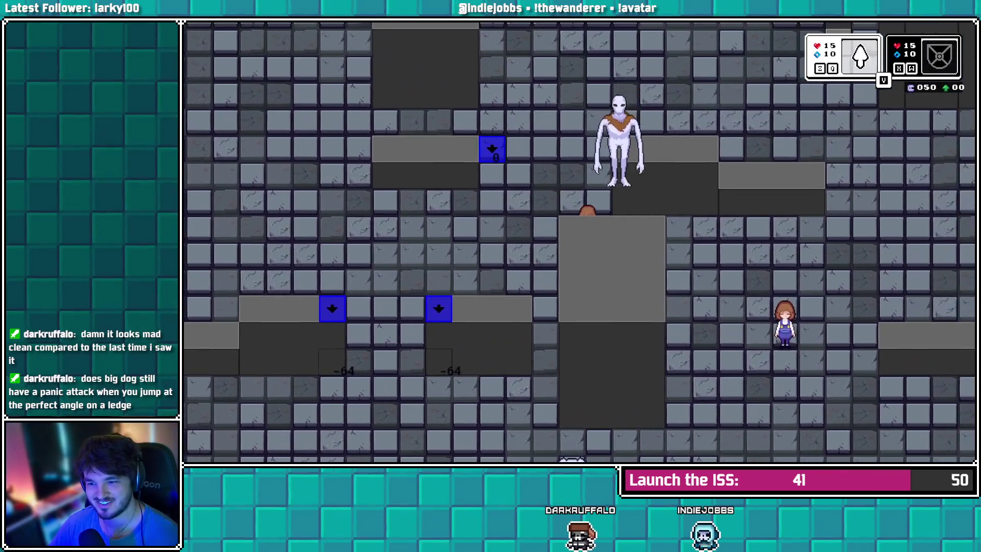
pyautogui.press('Left')
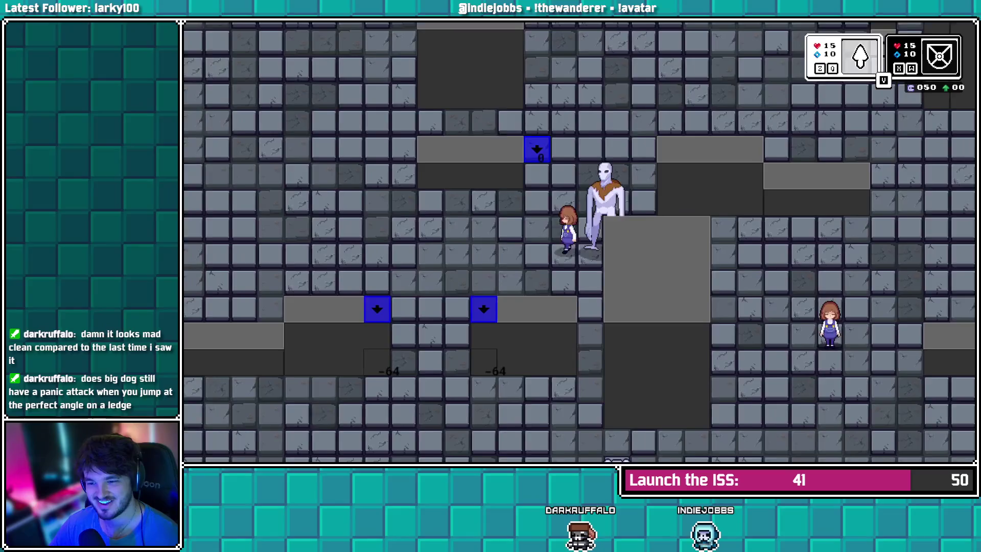
pyautogui.press('Right')
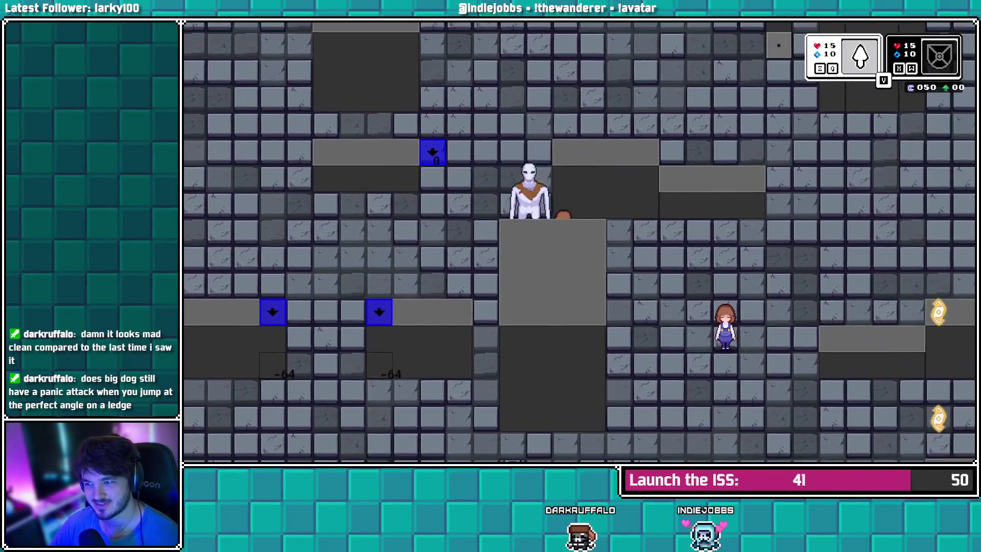
pyautogui.press('Right')
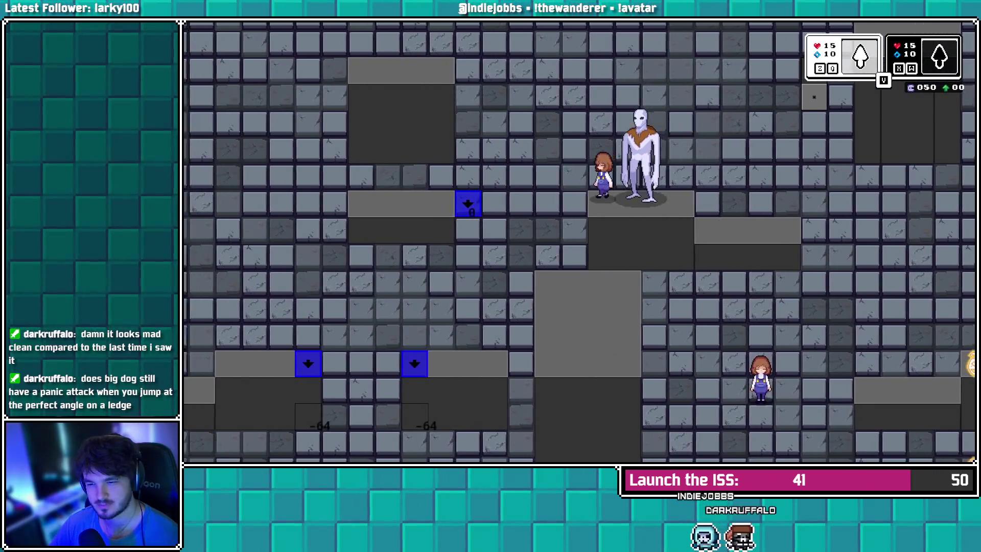
pyautogui.press('Down')
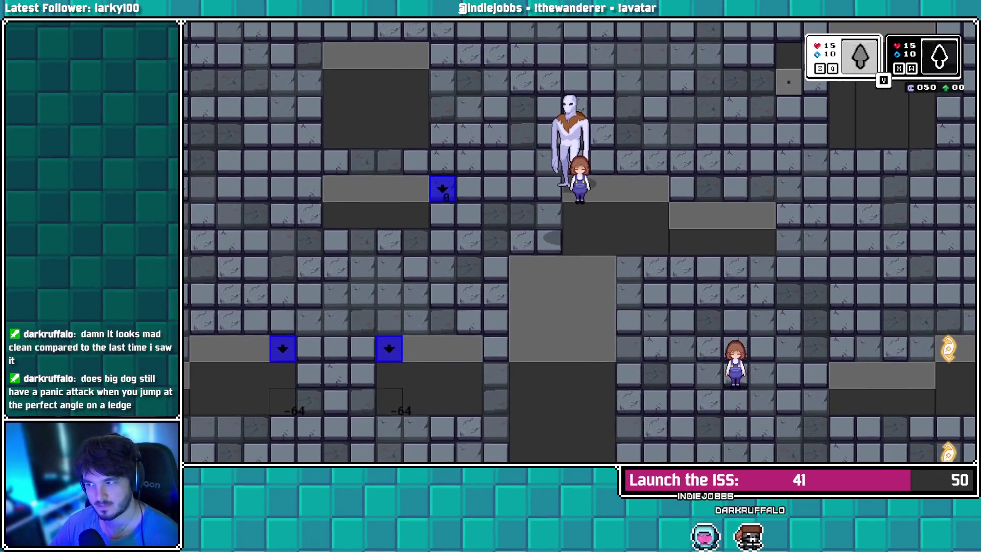
pyautogui.press('Down')
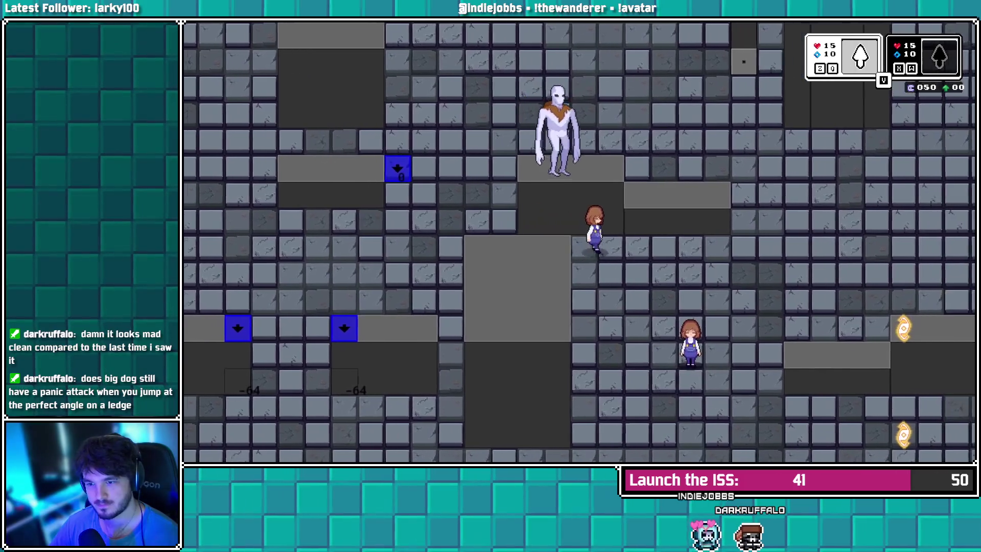
pyautogui.press('Right')
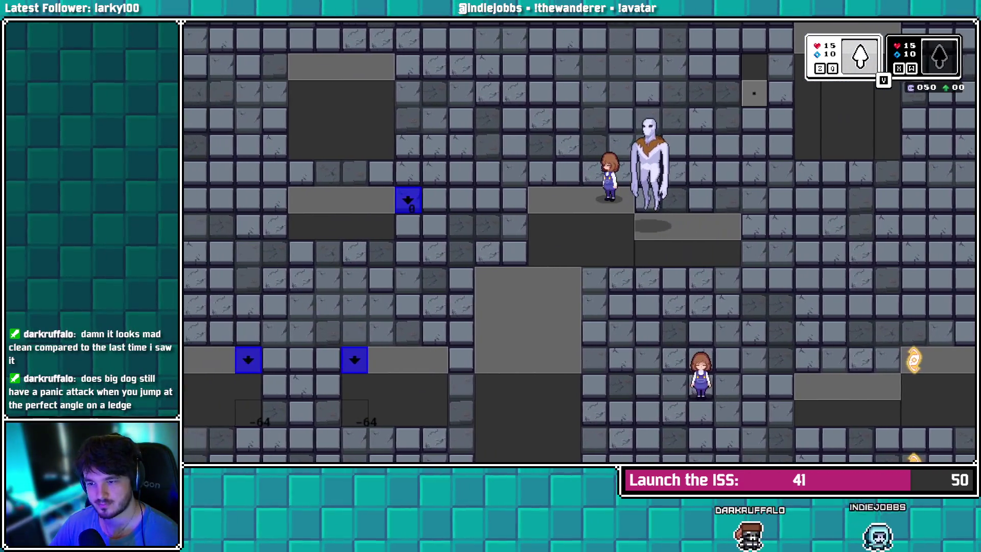
pyautogui.press('Down')
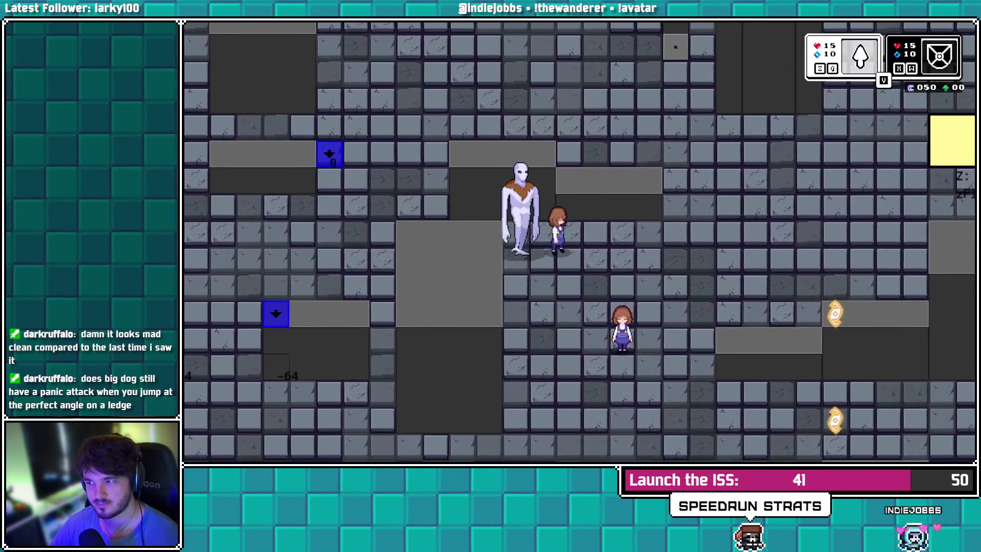
pyautogui.press('Right')
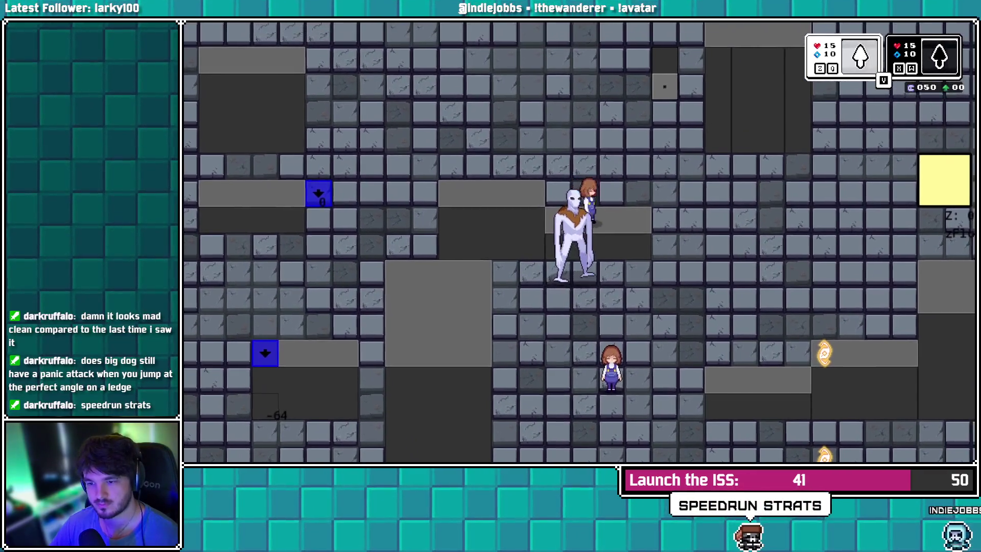
pyautogui.press('Left')
pyautogui.press('Up')
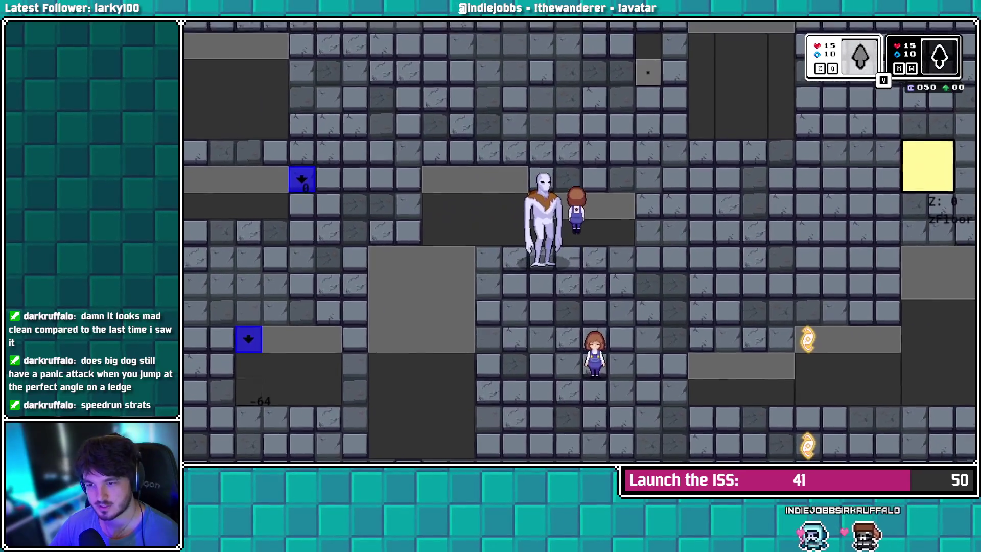
pyautogui.press('Up')
pyautogui.press('Left')
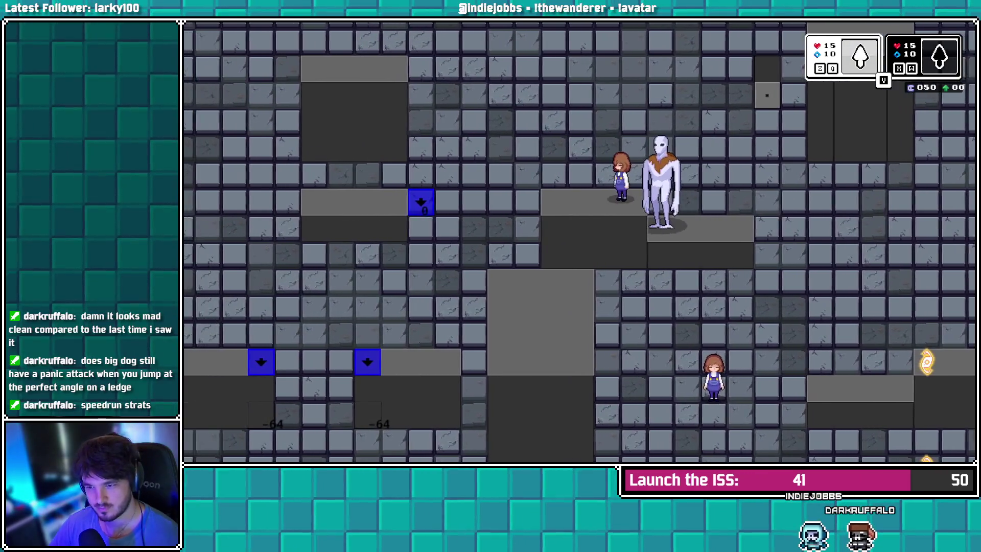
pyautogui.press('Left')
pyautogui.press('Right')
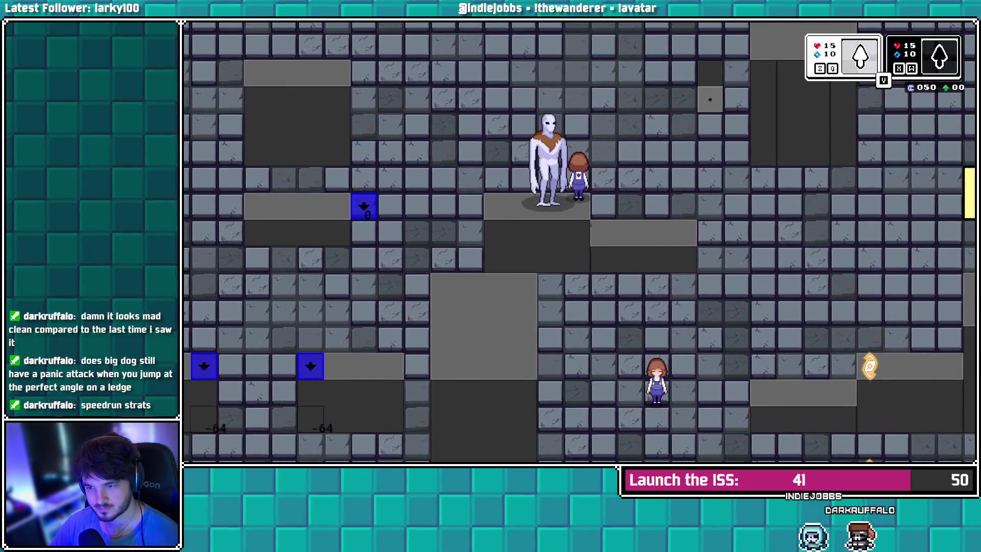
pyautogui.press('Left')
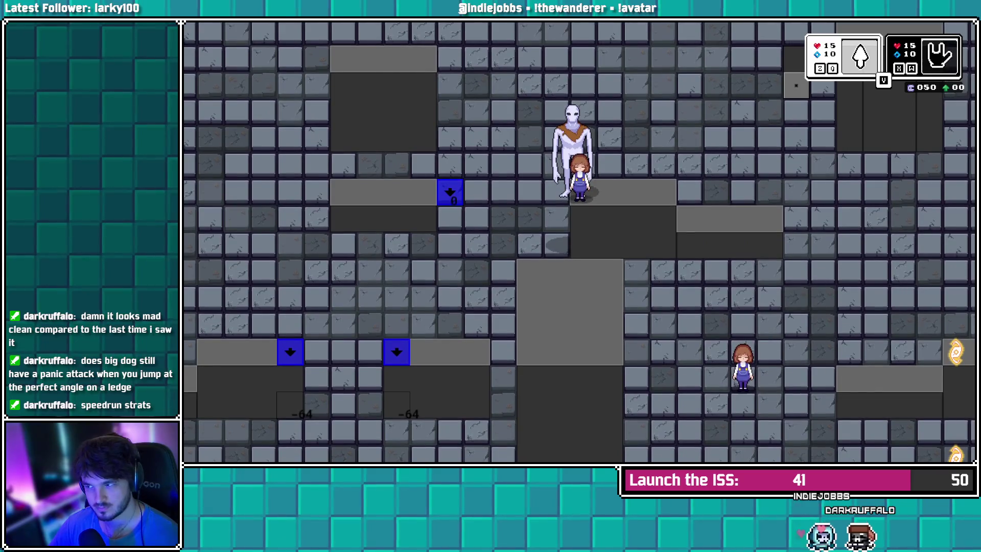
pyautogui.press('Down')
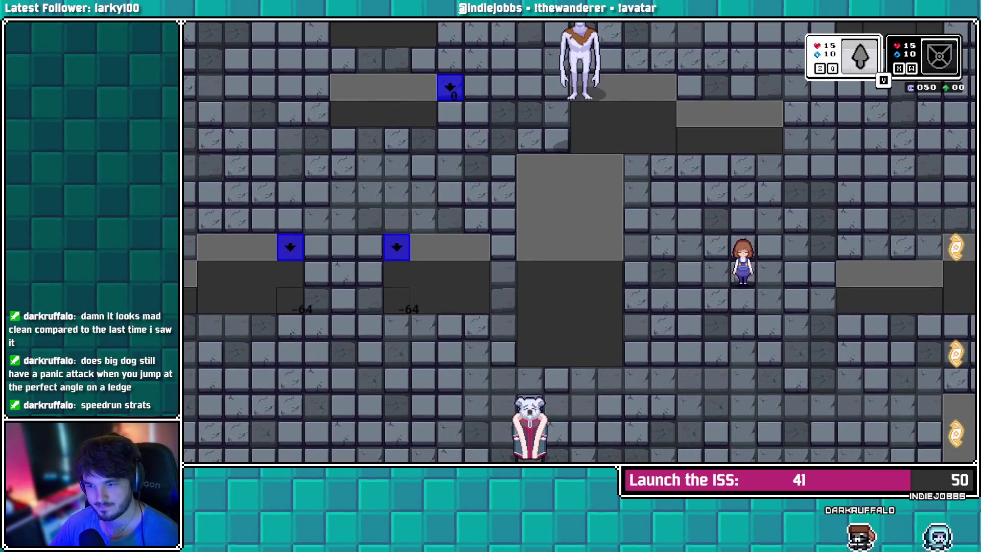
pyautogui.press('Right')
pyautogui.press('Down')
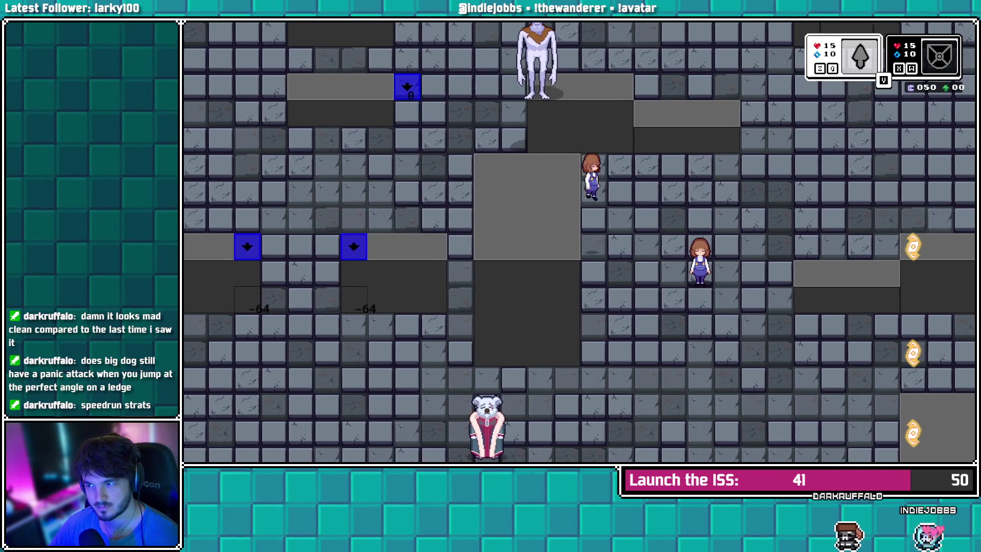
pyautogui.press('Right')
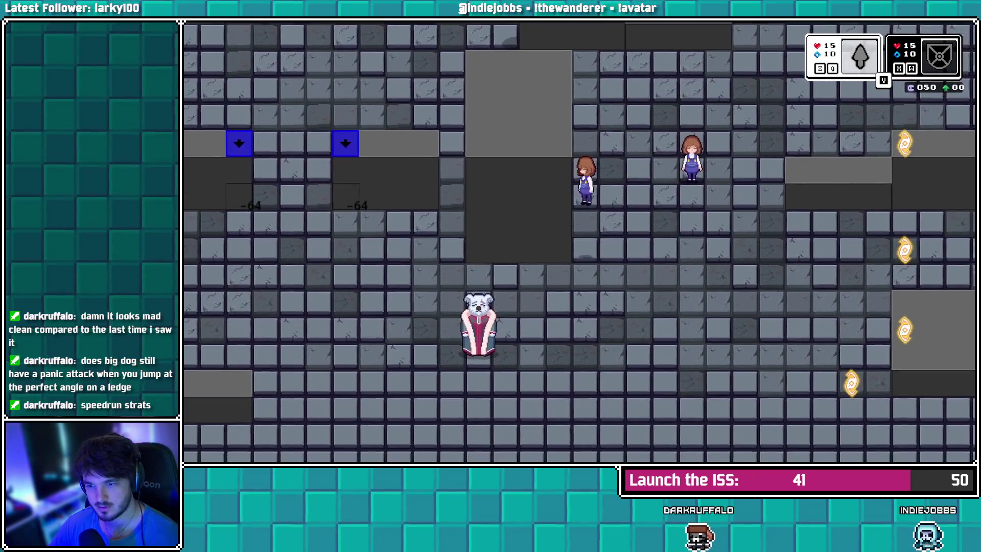
pyautogui.press('Left')
pyautogui.press('Left')
pyautogui.press('Left')
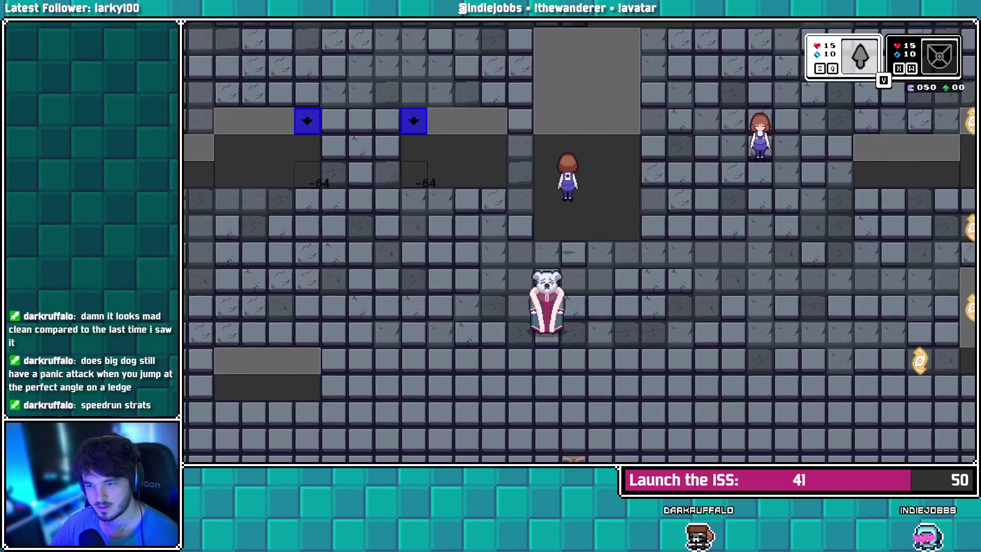
pyautogui.press('Down')
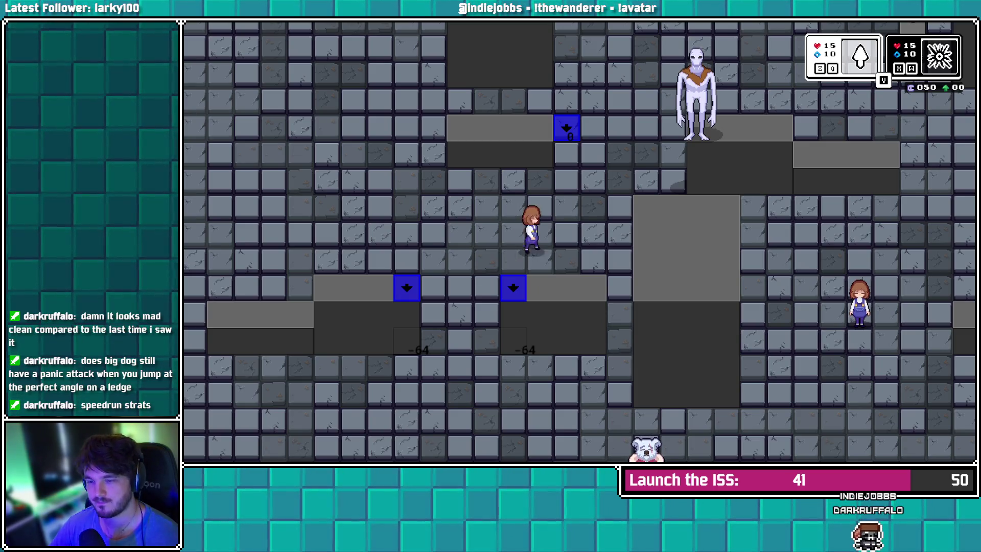
pyautogui.press('Right')
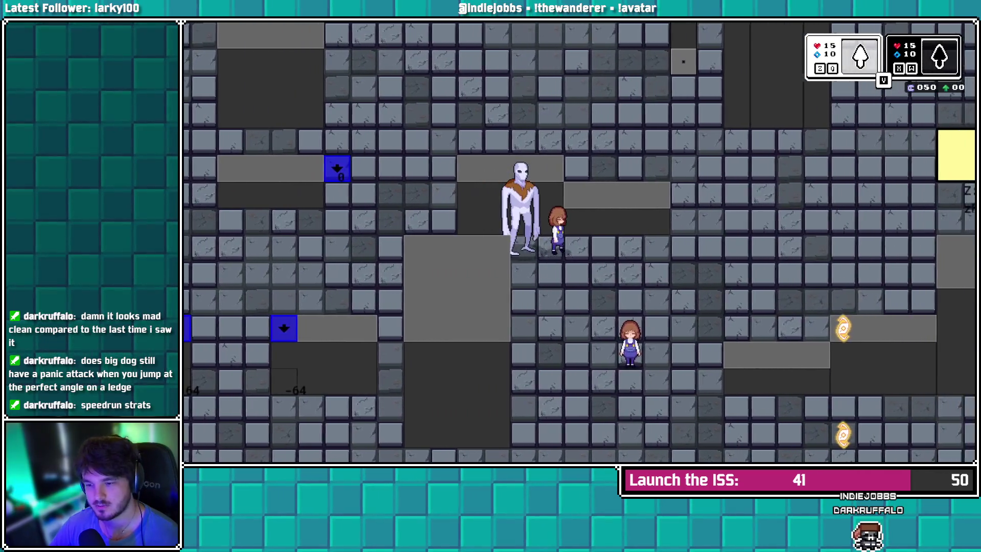
pyautogui.press('Down')
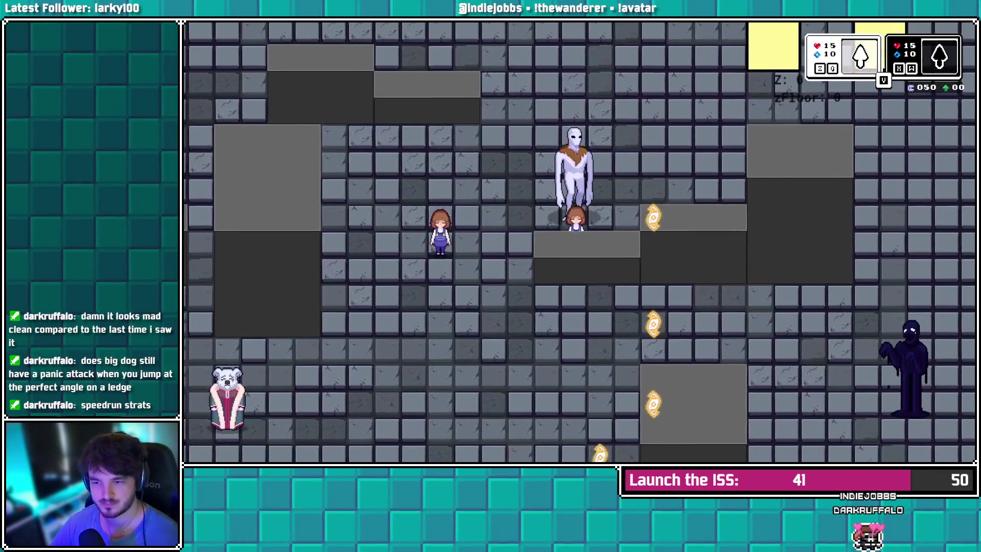
pyautogui.press('Left')
pyautogui.press('Down')
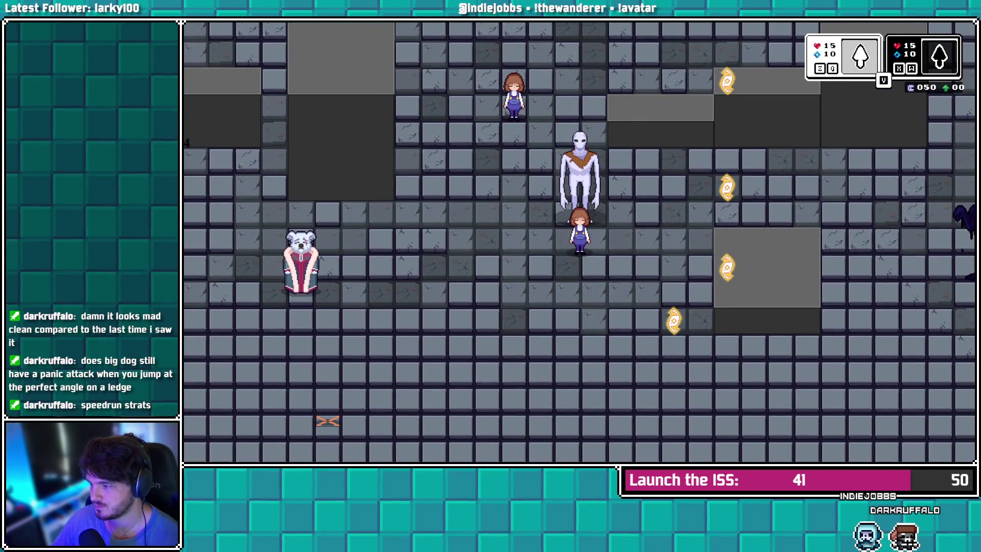
# Set the centre nine-slice to Stretch, save, and open spr_floorPortal's image for editing
pyautogui.hotkey('alt', 'Tab')
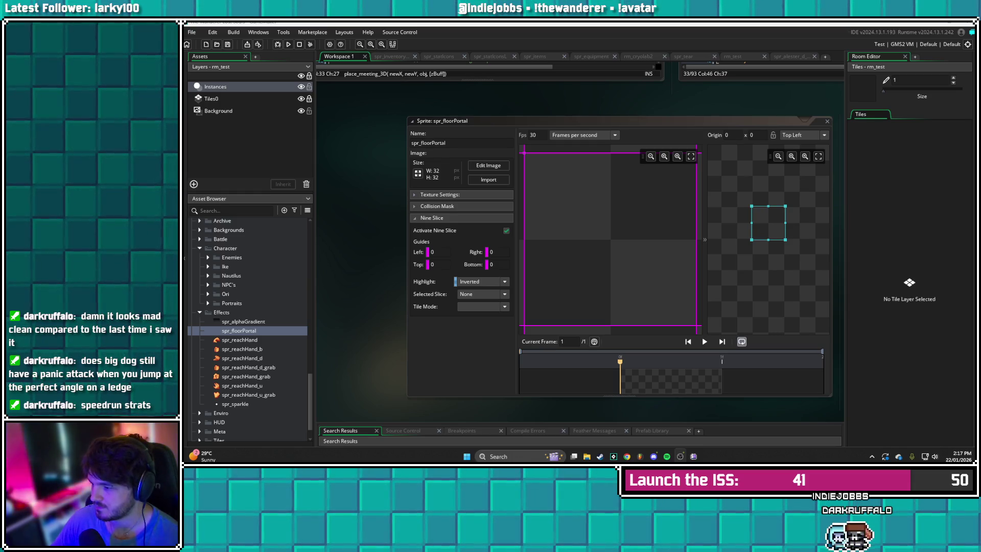
pyautogui.click(767, 222)
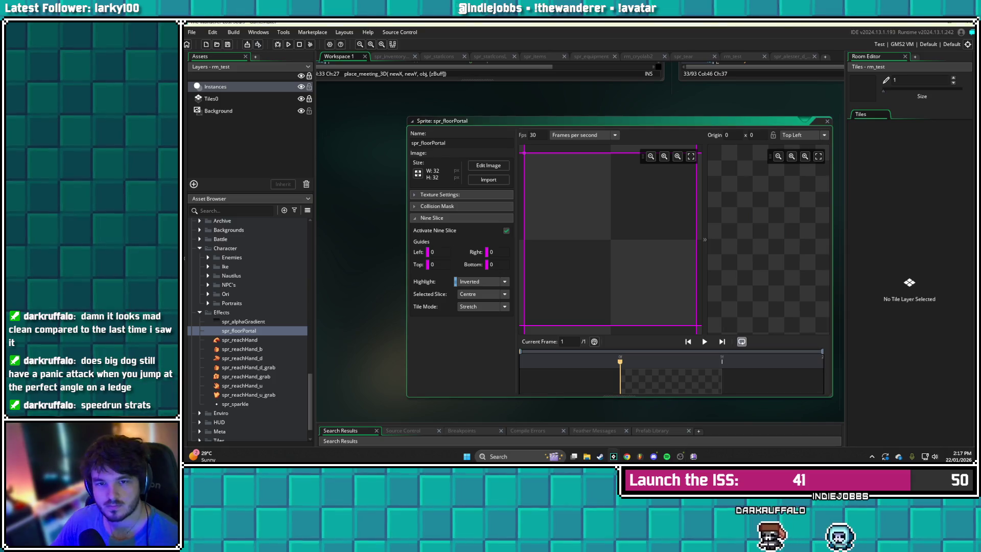
pyautogui.click(228, 44)
pyautogui.click(488, 165)
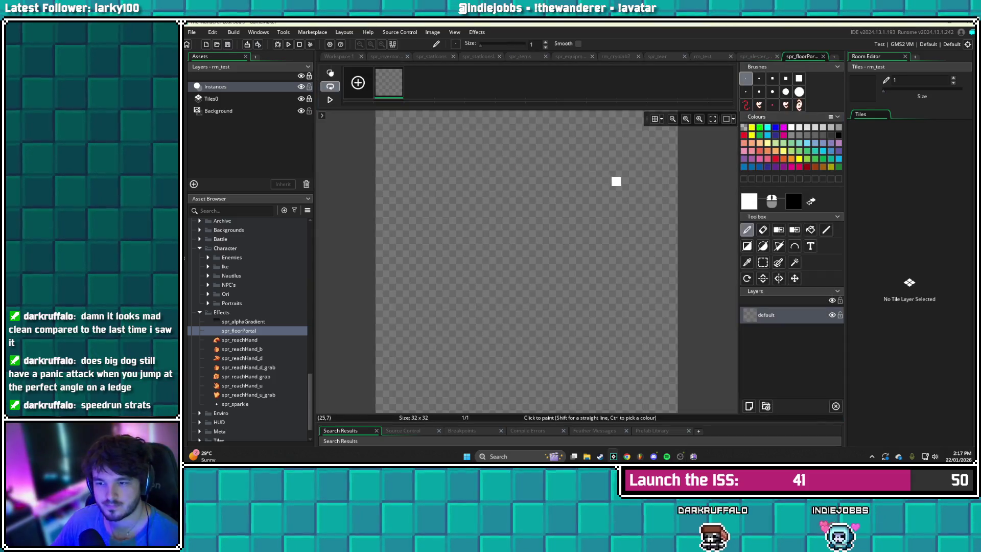
# Show the pixel grid and pick drawing colour FFF568 with alpha 150
pyautogui.click(672, 119)
pyautogui.click(654, 118)
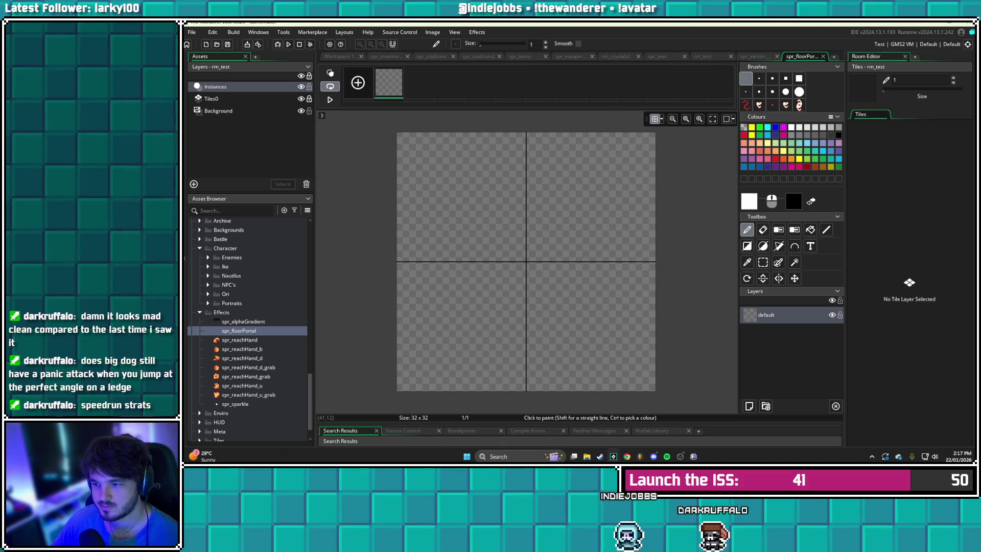
pyautogui.click(767, 143)
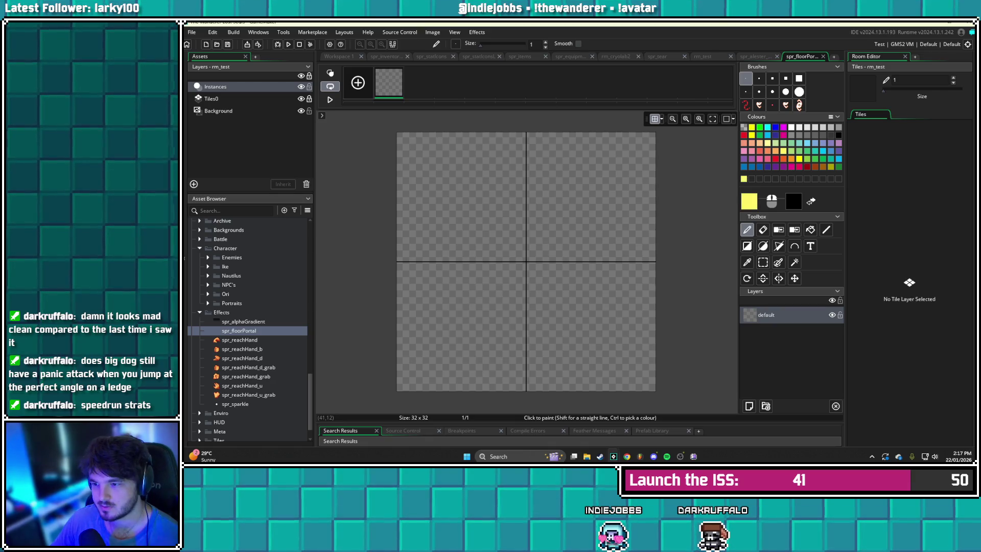
pyautogui.click(749, 201)
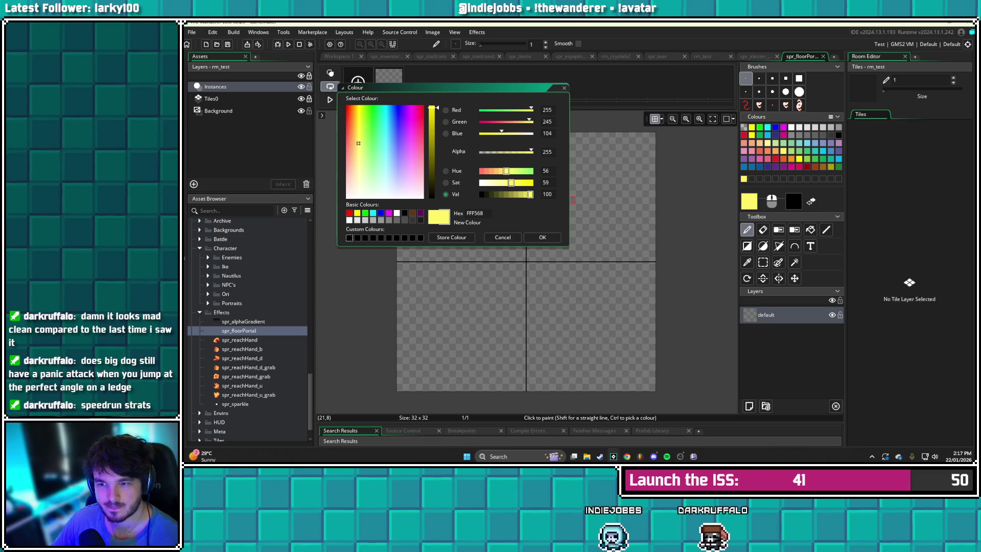
pyautogui.doubleClick(546, 152)
pyautogui.write('150')
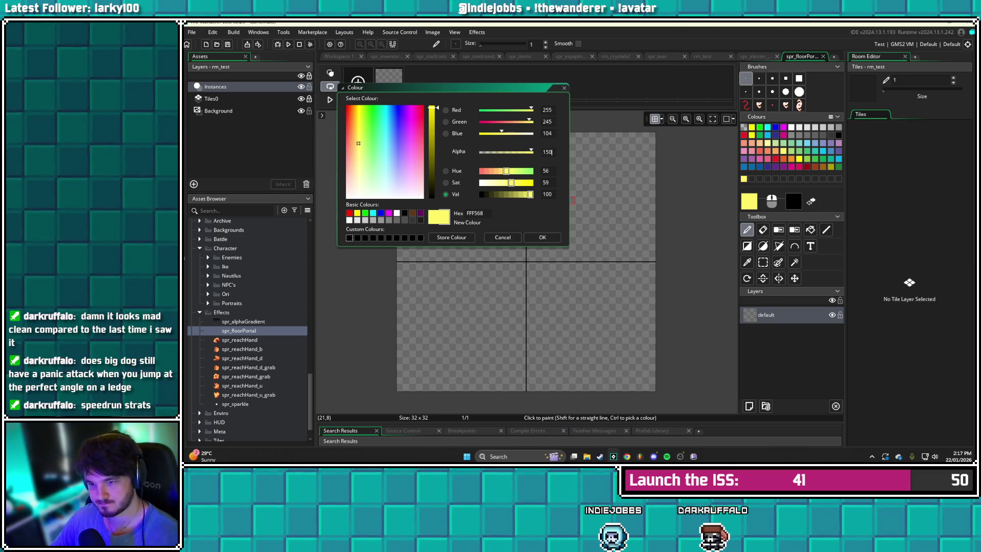
pyautogui.click(542, 237)
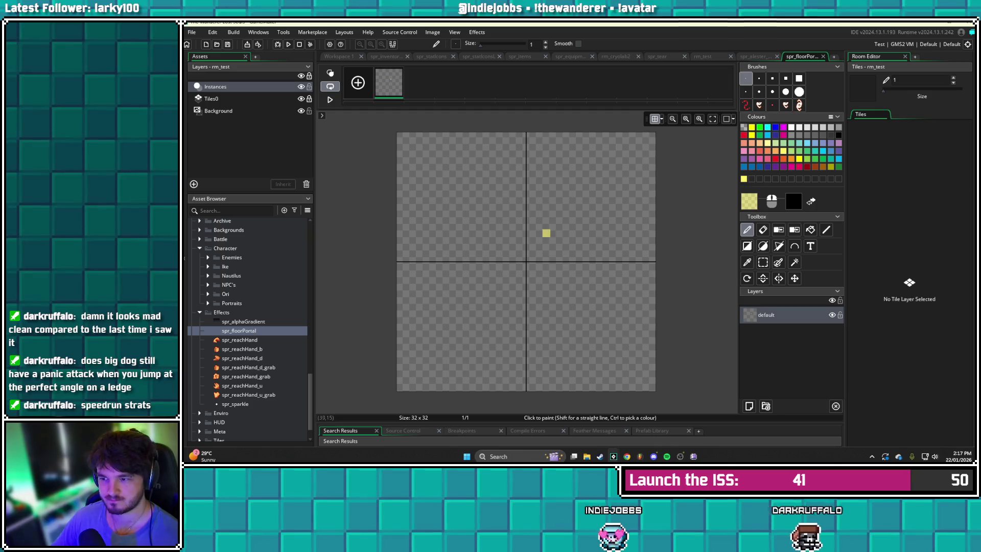
# Draw a filled ellipse spanning the whole 32×32 canvas
pyautogui.click(763, 246)
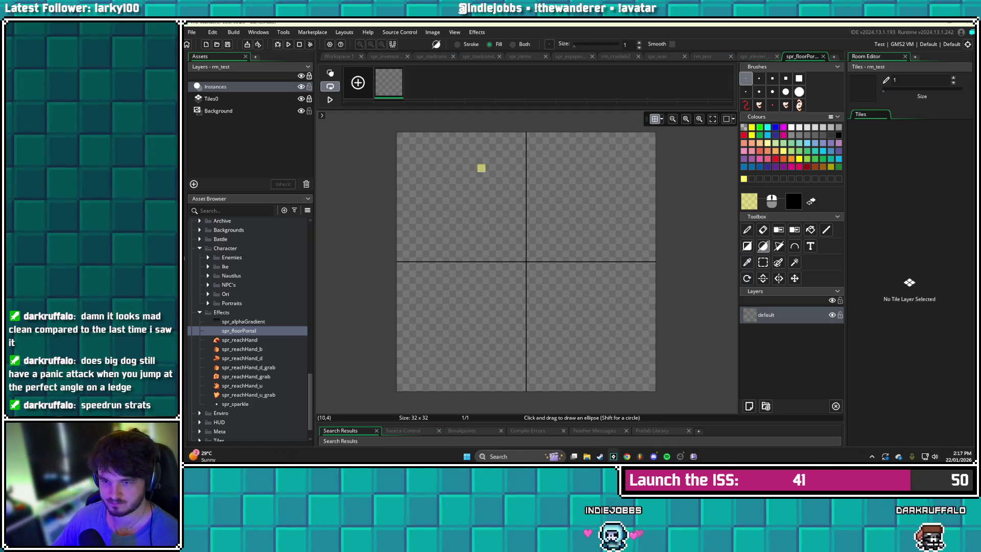
pyautogui.moveTo(408, 144)
pyautogui.mouseDown()
pyautogui.moveTo(635, 344)
pyautogui.moveTo(657, 376)
pyautogui.moveTo(654, 387)
pyautogui.mouseUp()
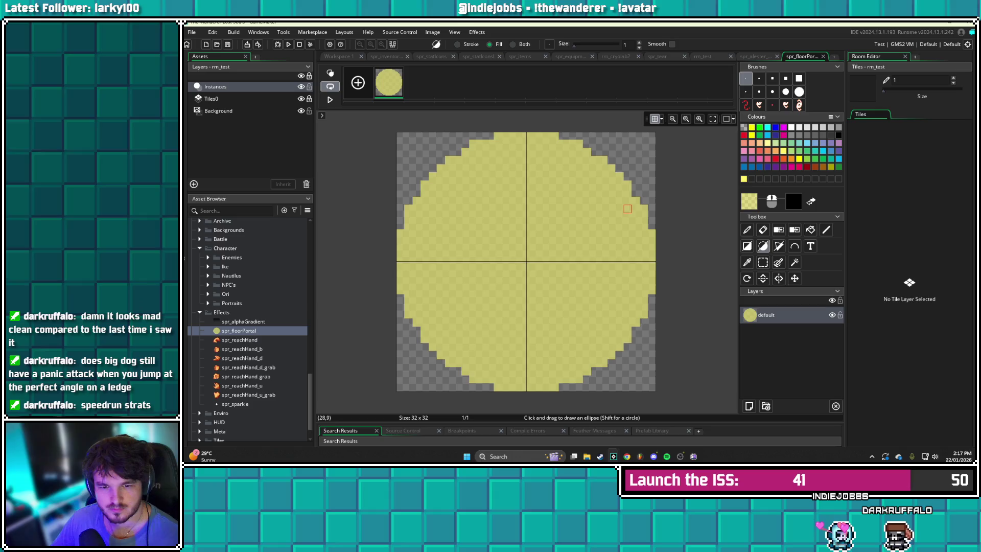
pyautogui.click(337, 56)
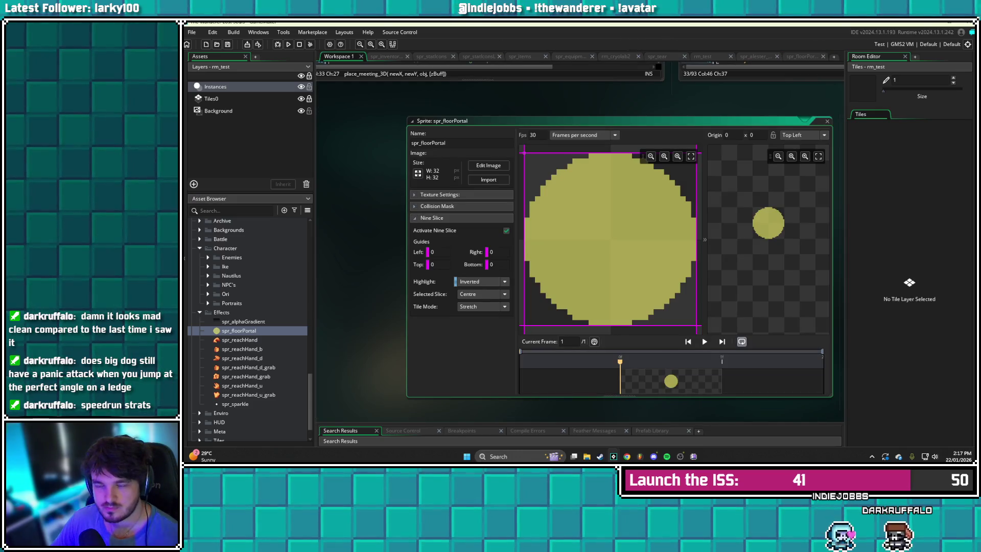
pyautogui.click(768, 222)
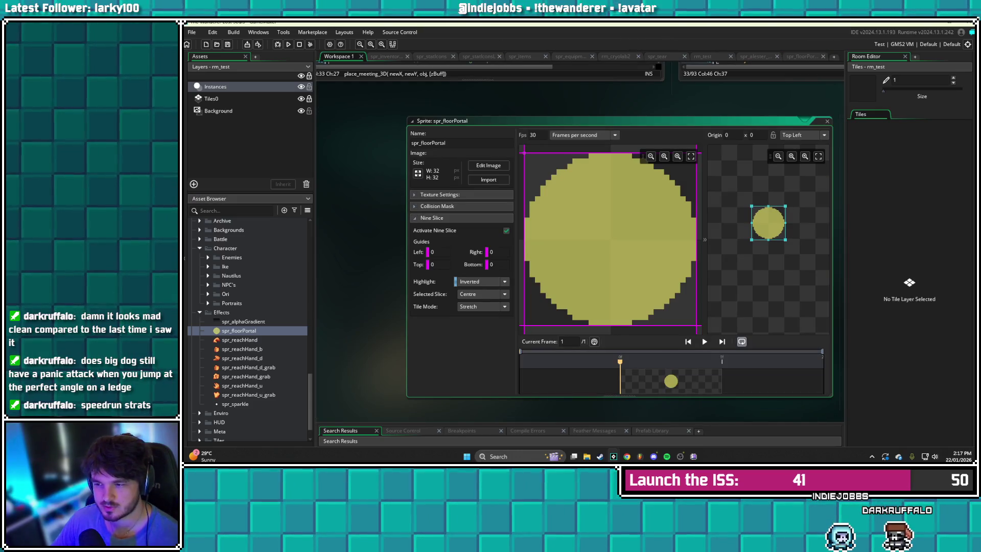
pyautogui.moveTo(767, 222)
pyautogui.mouseDown()
pyautogui.moveTo(713, 231)
pyautogui.moveTo(820, 228)
pyautogui.moveTo(783, 228)
pyautogui.mouseUp()
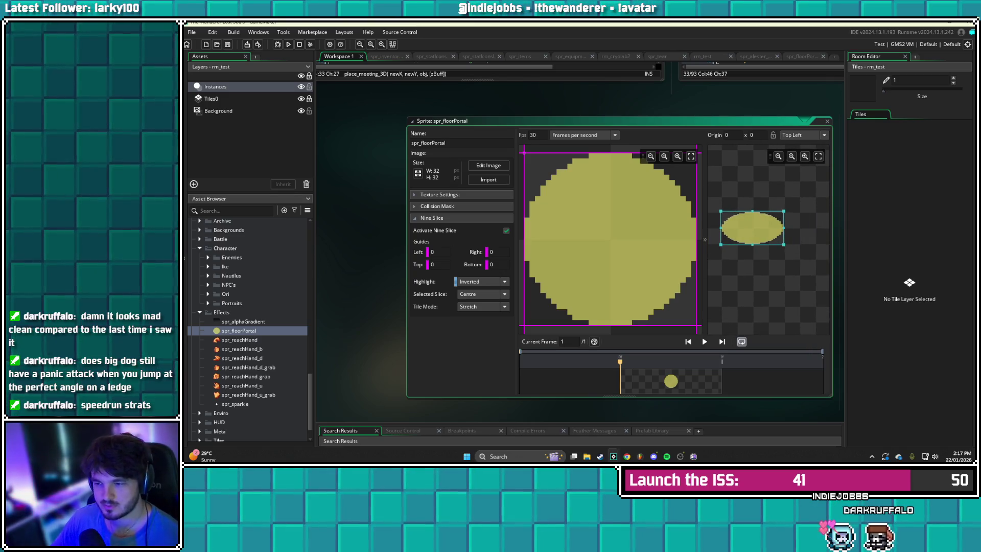
pyautogui.click(507, 231)
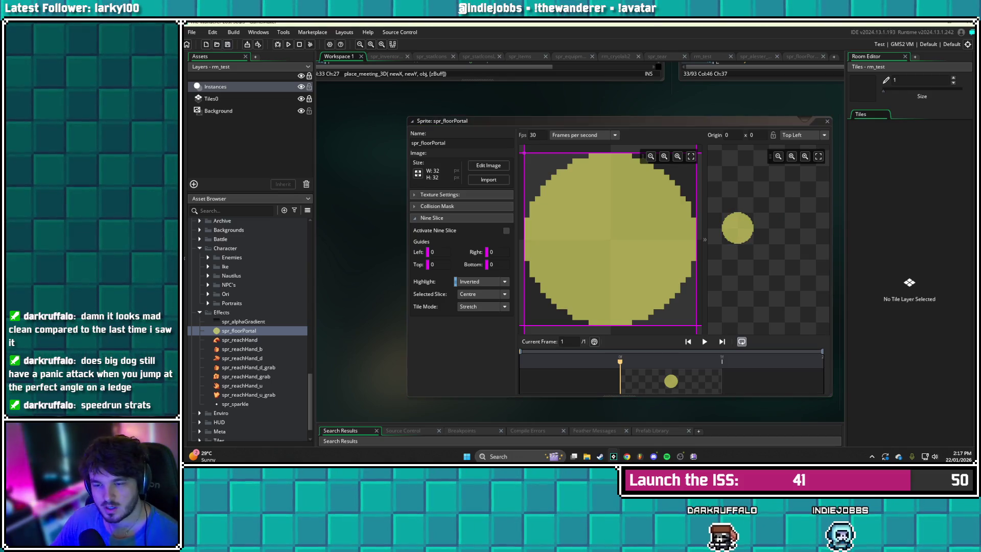
pyautogui.click(432, 217)
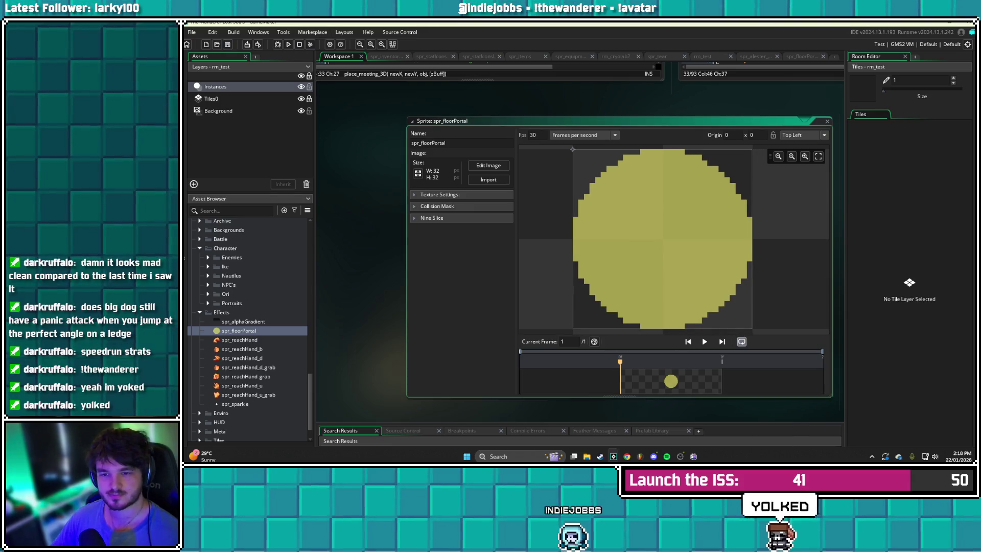
pyautogui.scroll(-2, 250, 326)
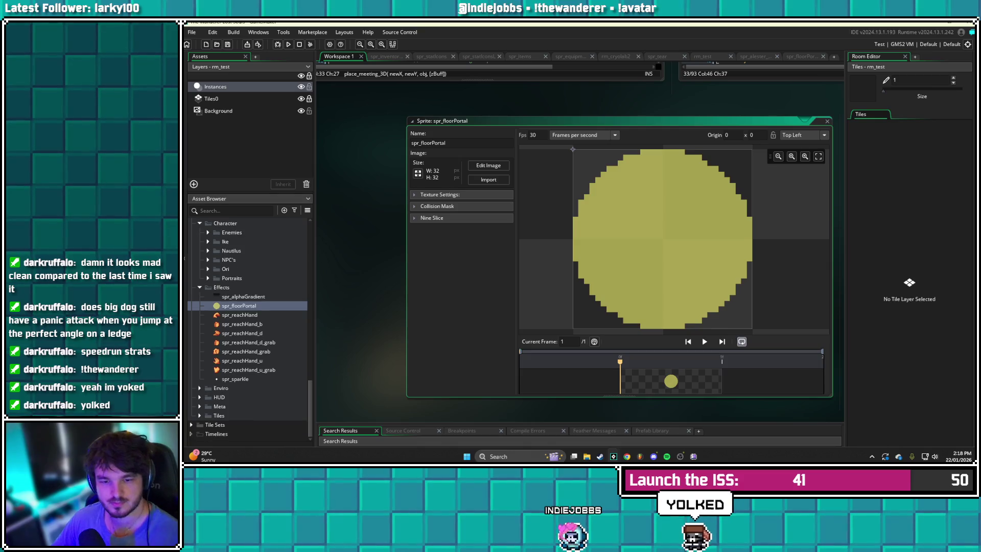
pyautogui.scroll(7, 250, 326)
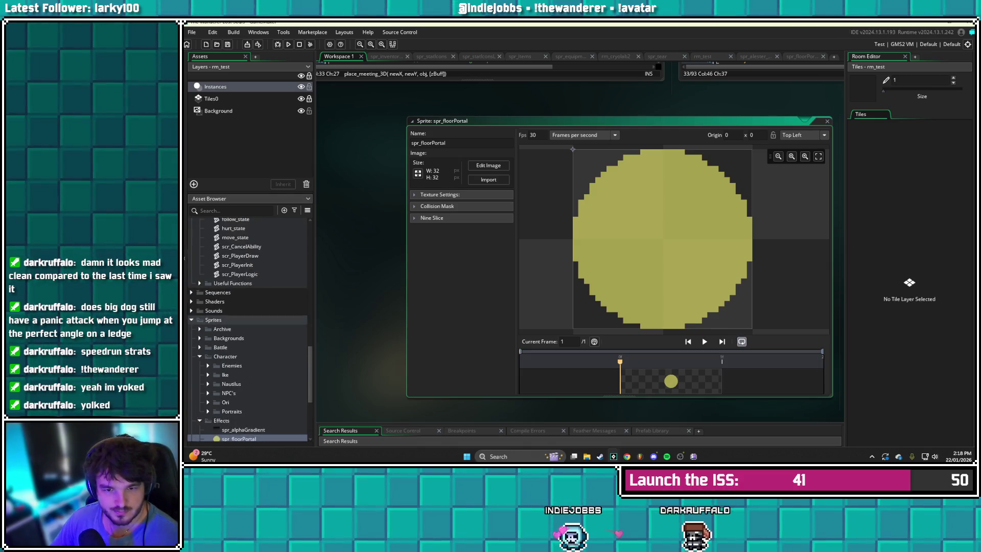
pyautogui.scroll(1, 250, 330)
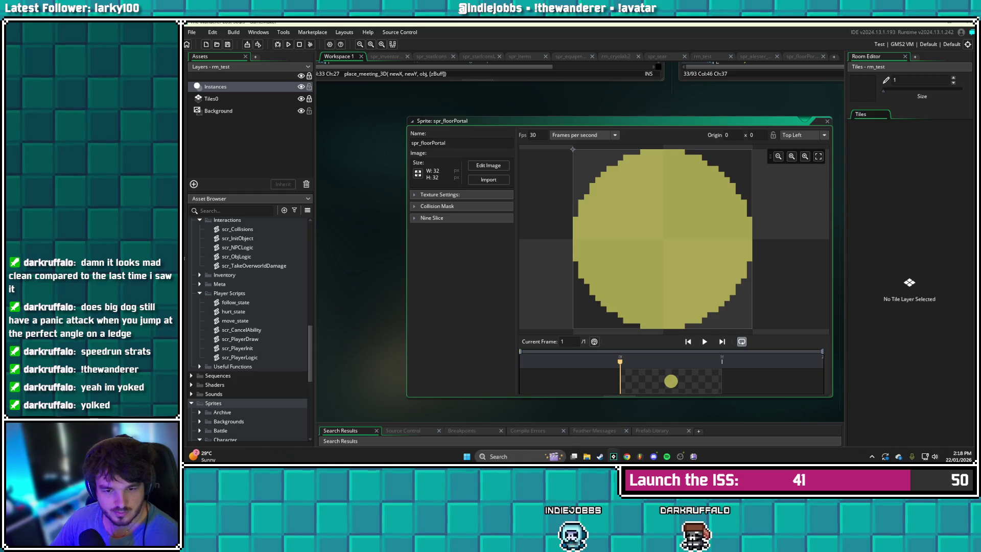
pyautogui.doubleClick(240, 339)
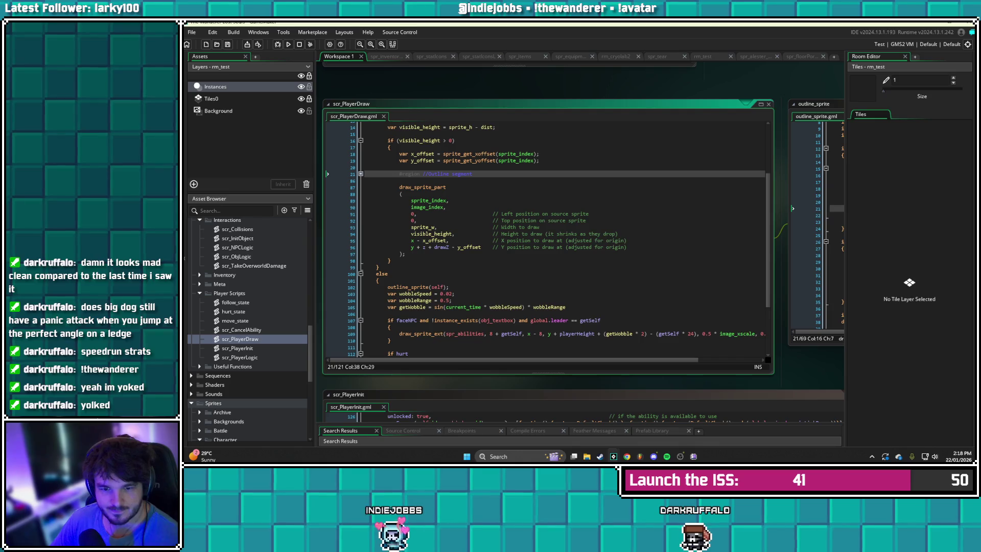
# Scroll through the scr_PlayerDraw code, then open the scr_DoTear ability script
pyautogui.scroll(-4, 547, 240)
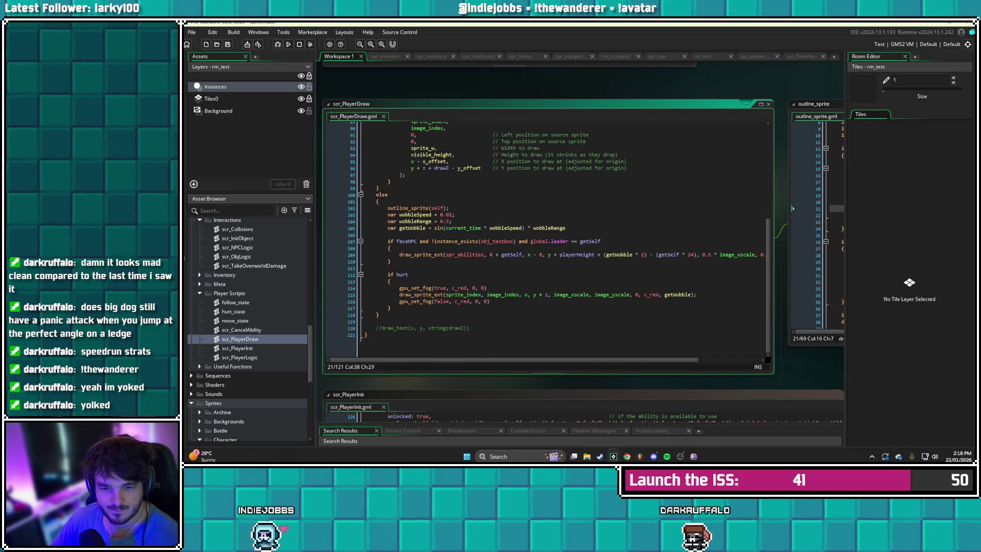
pyautogui.scroll(8, 547, 240)
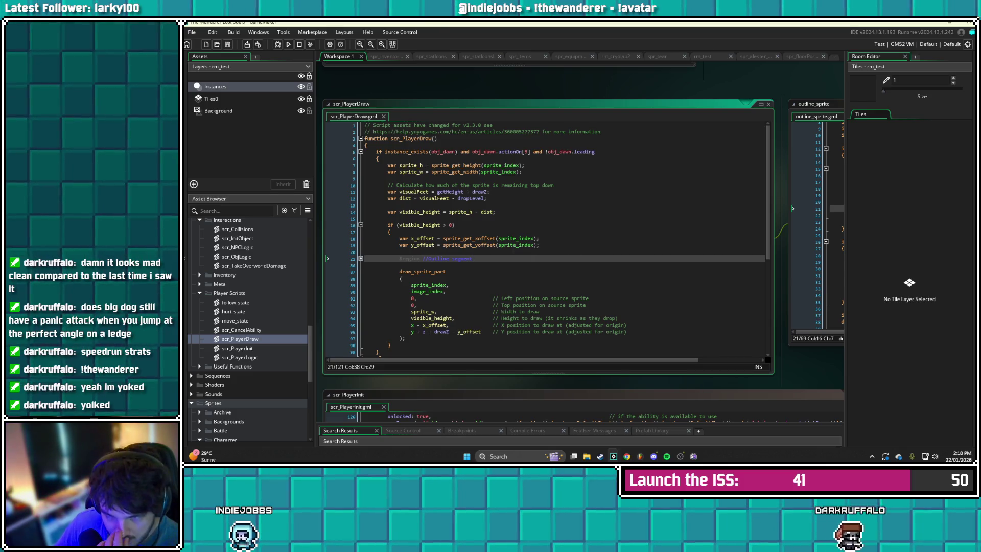
pyautogui.scroll(-2, 562, 241)
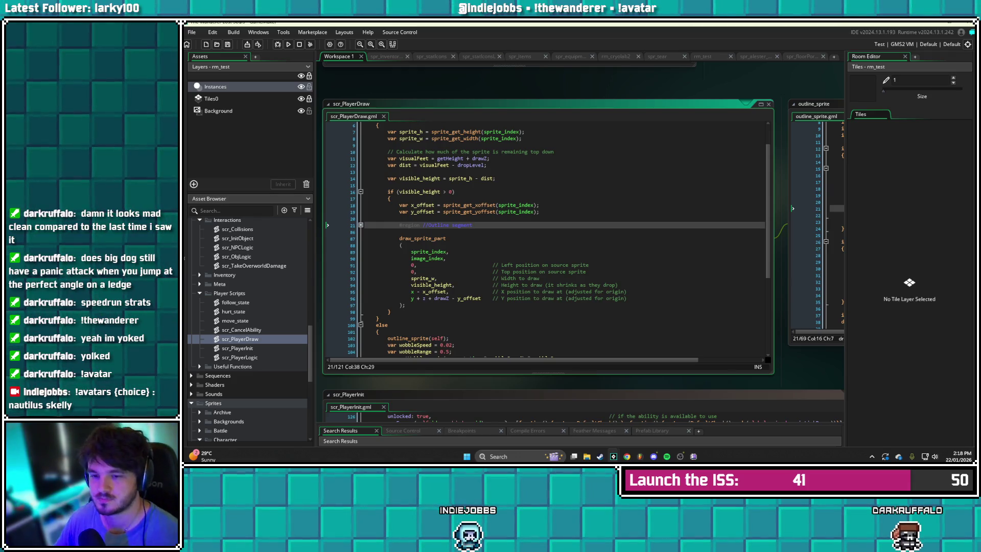
pyautogui.scroll(-2, 562, 240)
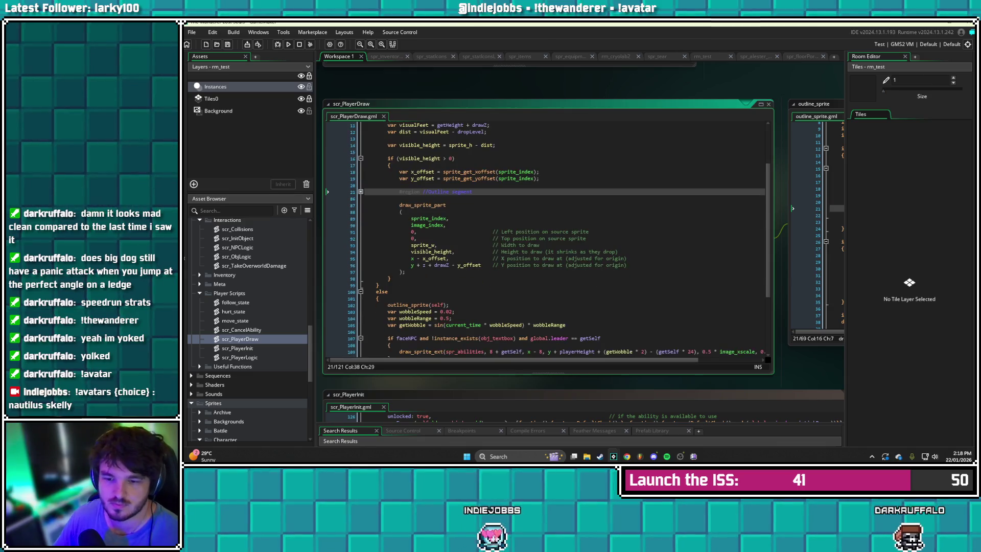
pyautogui.scroll(3, 559, 239)
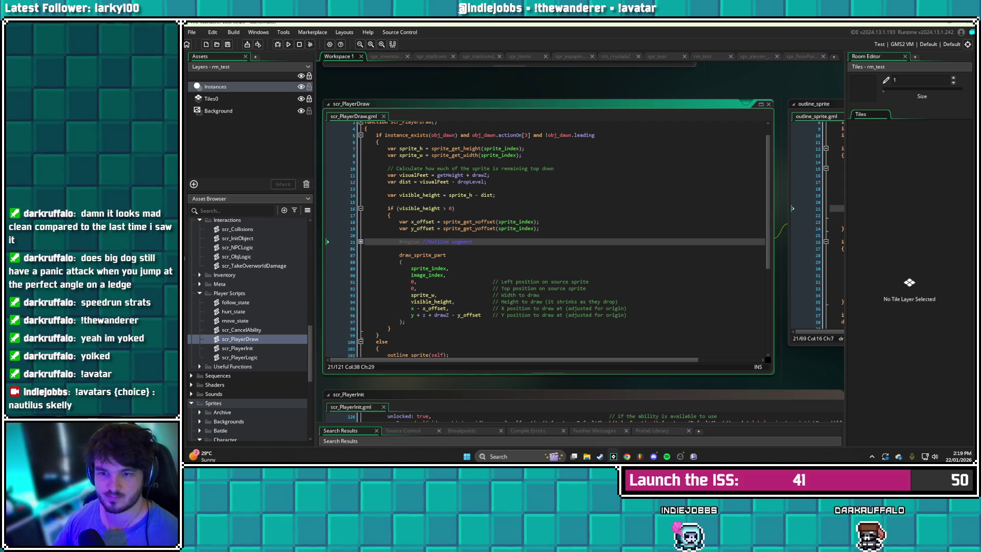
pyautogui.scroll(1, 559, 239)
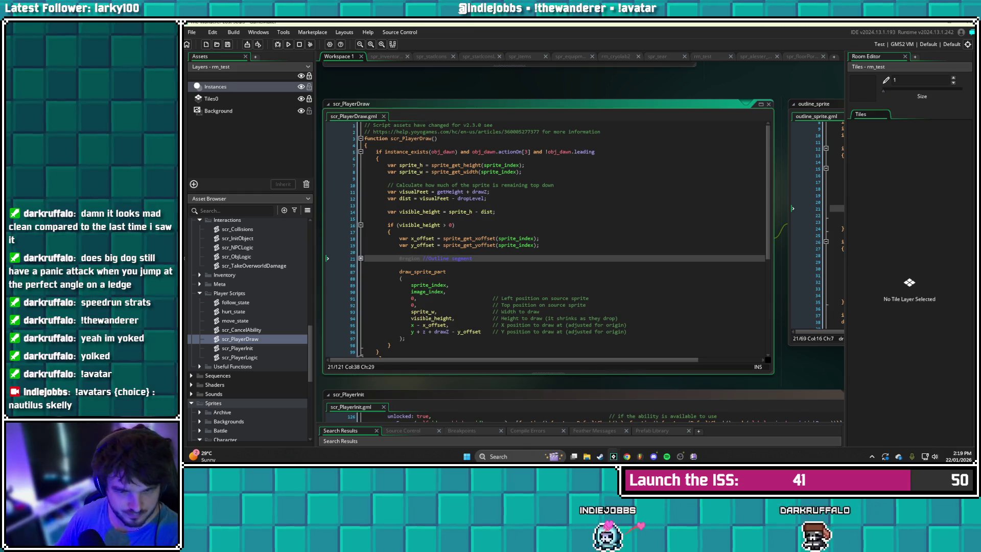
pyautogui.scroll(2, 250, 329)
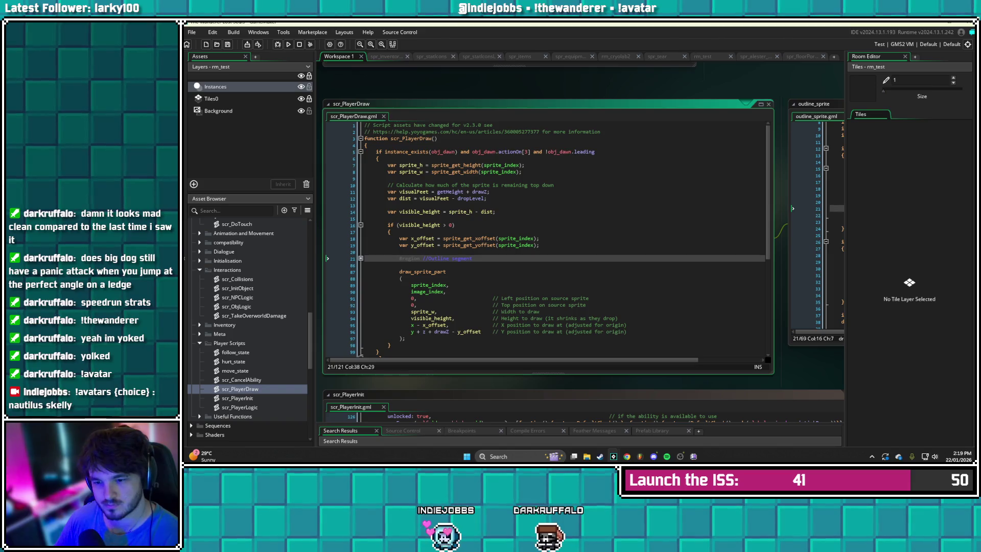
pyautogui.scroll(-3, 250, 329)
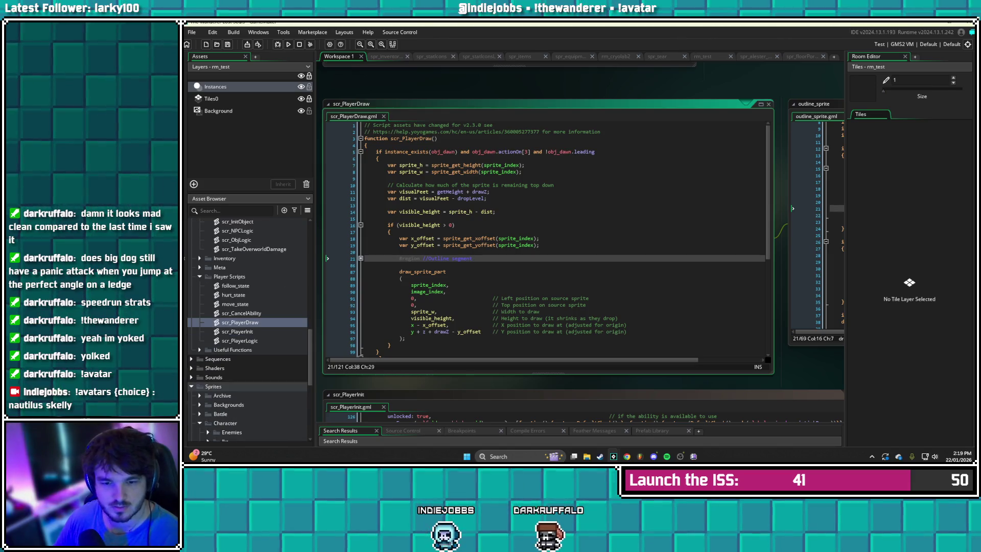
pyautogui.scroll(1, 250, 329)
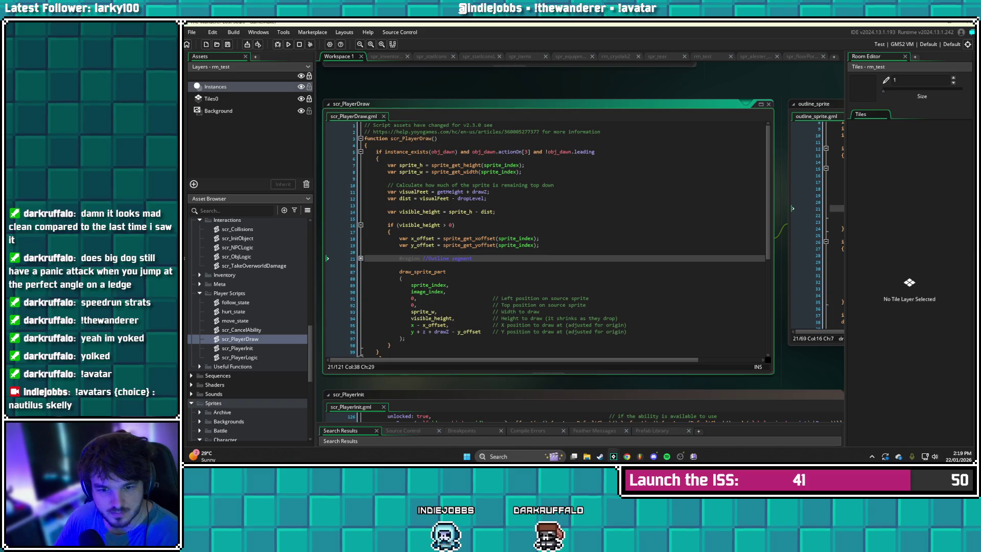
pyautogui.scroll(4, 250, 329)
pyautogui.scroll(4, 250, 329)
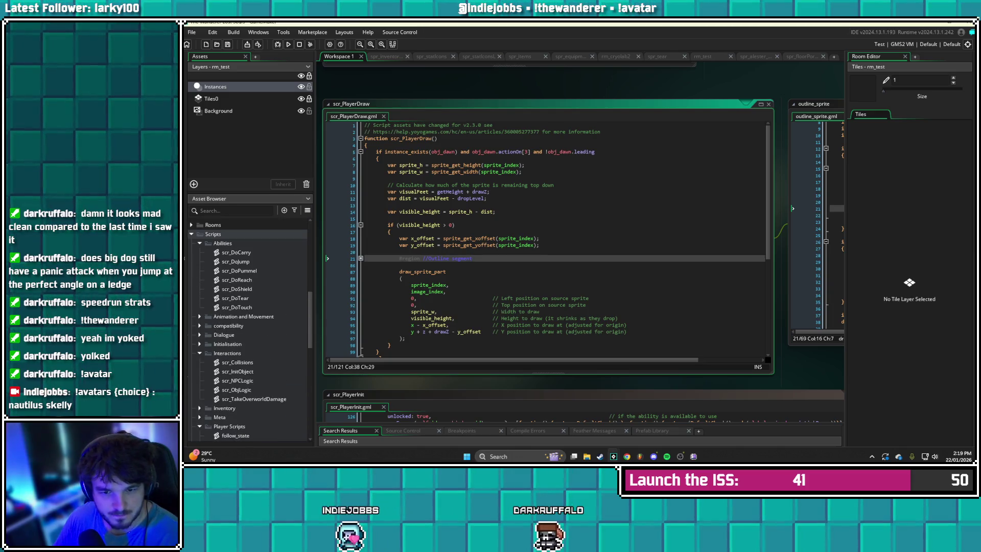
pyautogui.doubleClick(235, 298)
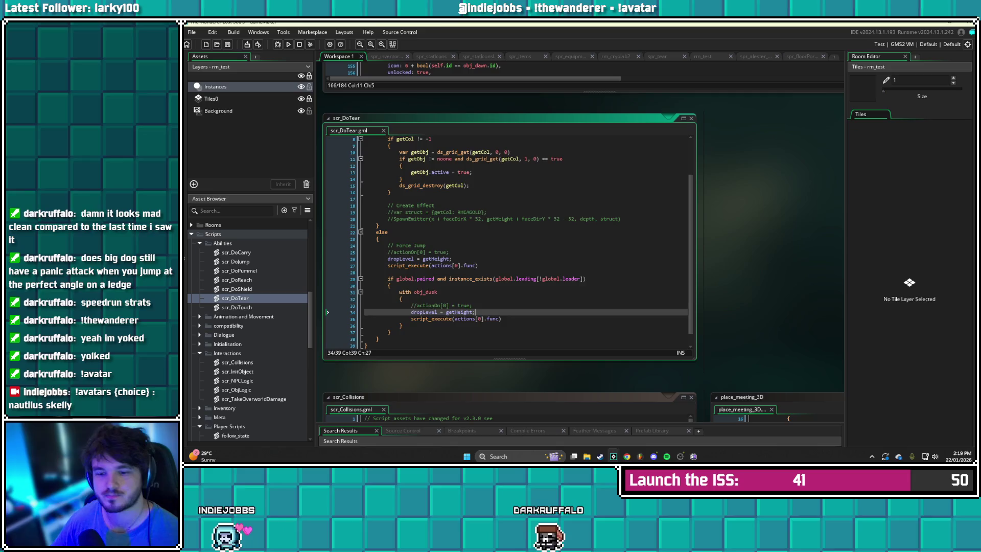
pyautogui.scroll(-1, 524, 243)
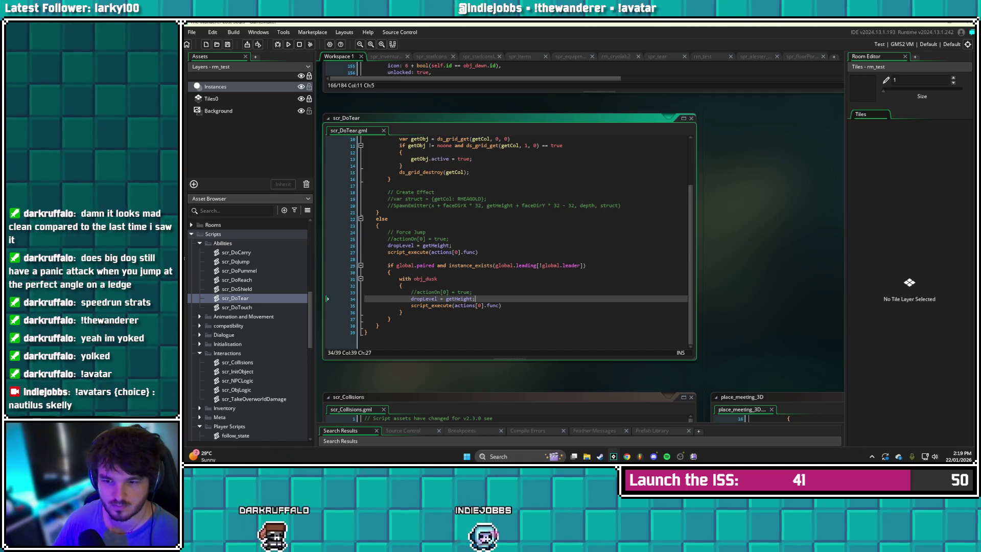
pyautogui.click(478, 252)
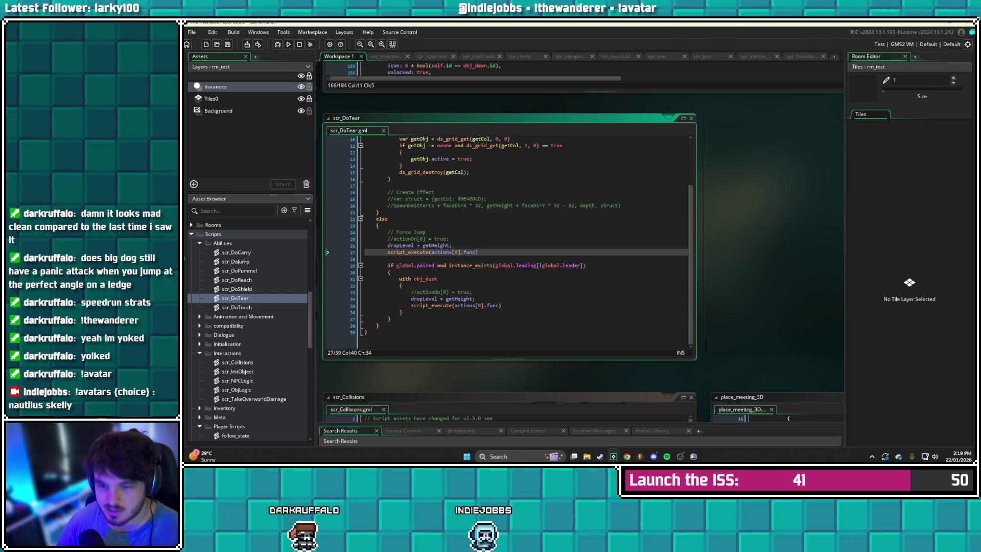
# Write the force-jump check as if x != obj_dusk.x, dropping the y comparison
pyautogui.press('Return')
pyautogui.press('Return')
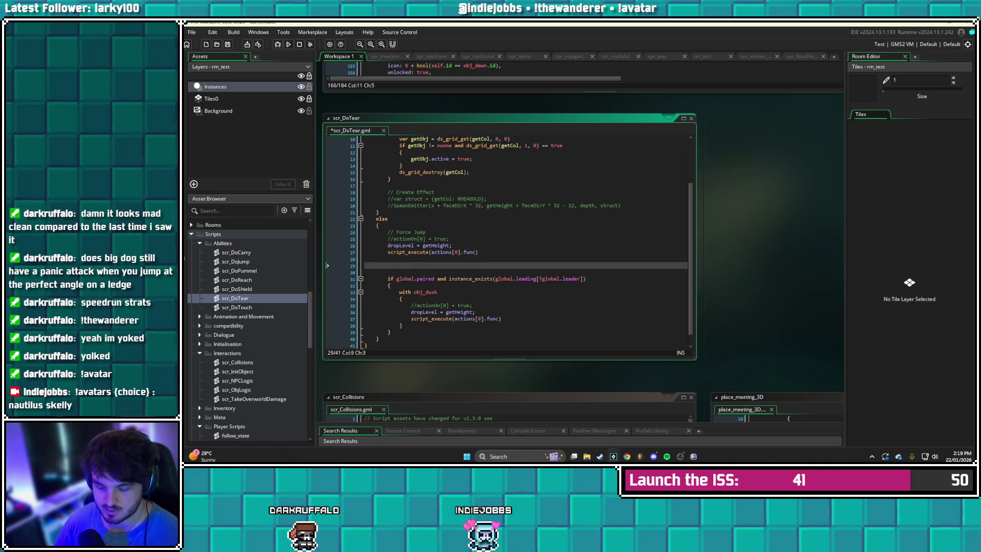
pyautogui.write('if ')
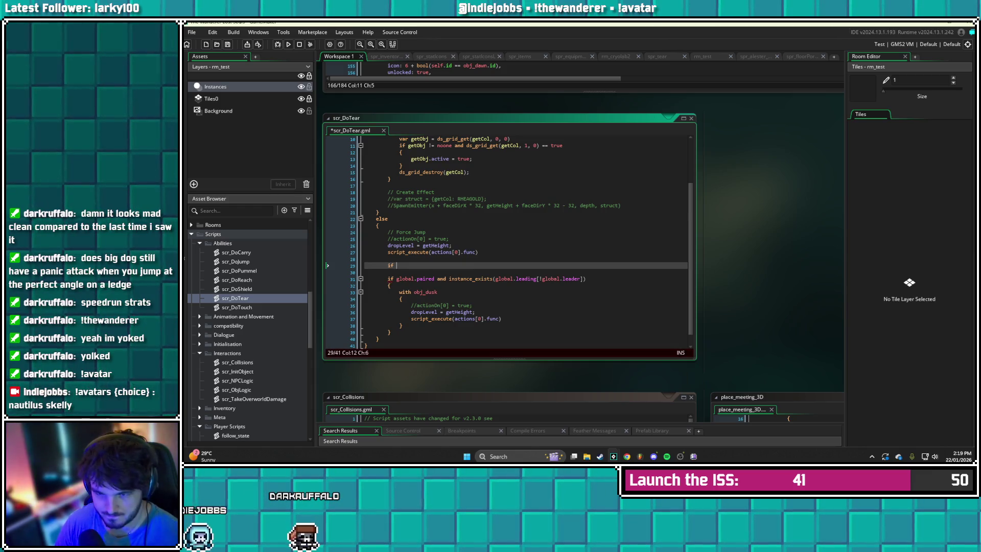
pyautogui.write('x')
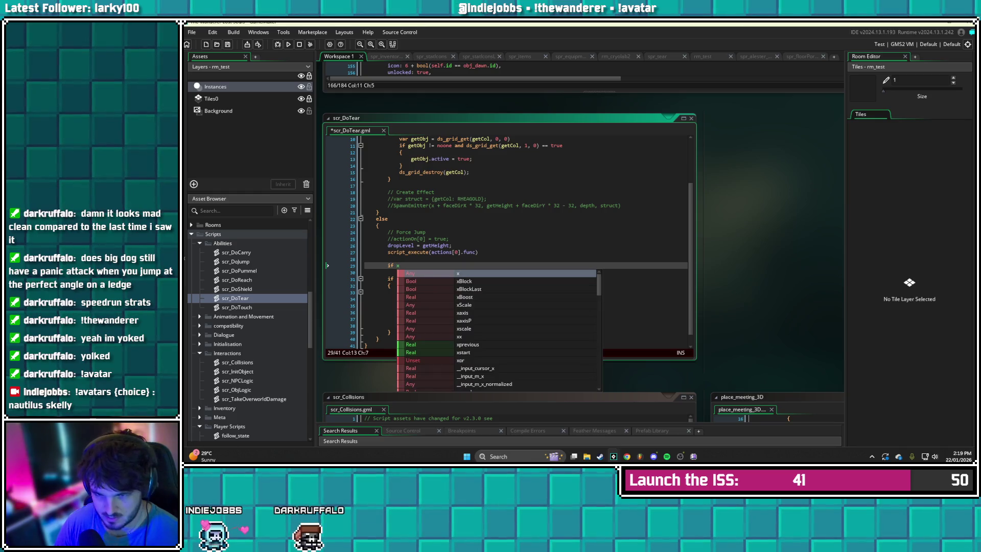
pyautogui.write(' != ')
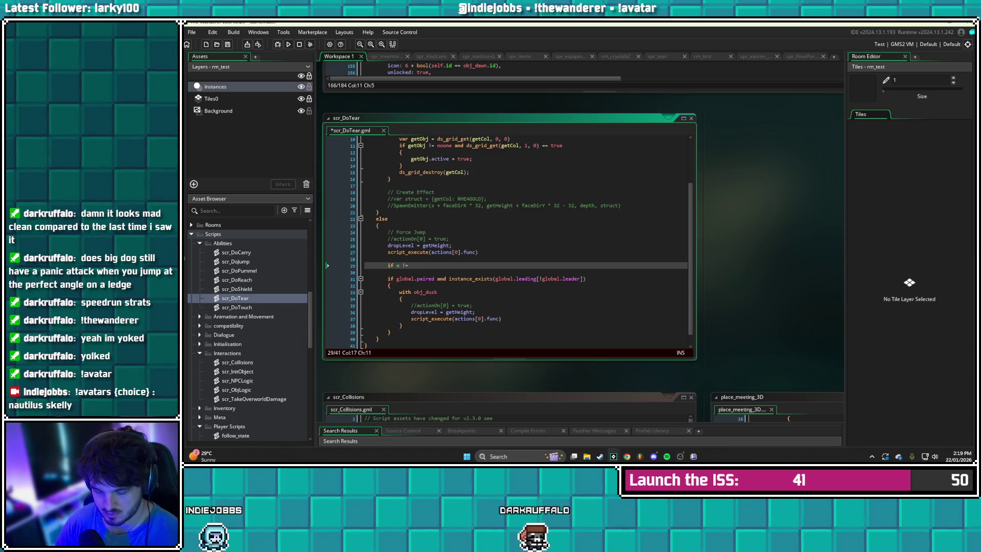
pyautogui.write('obj')
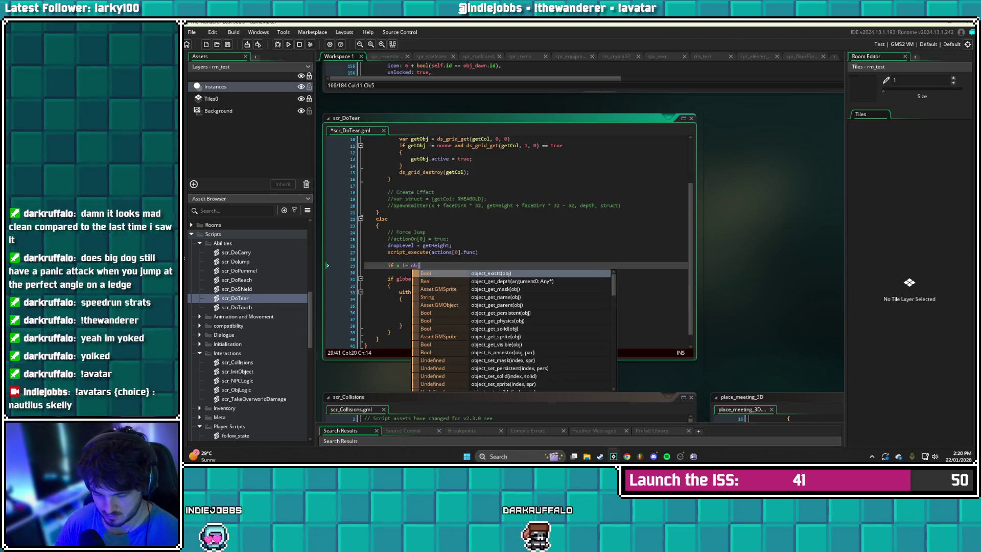
pyautogui.write('_dusk')
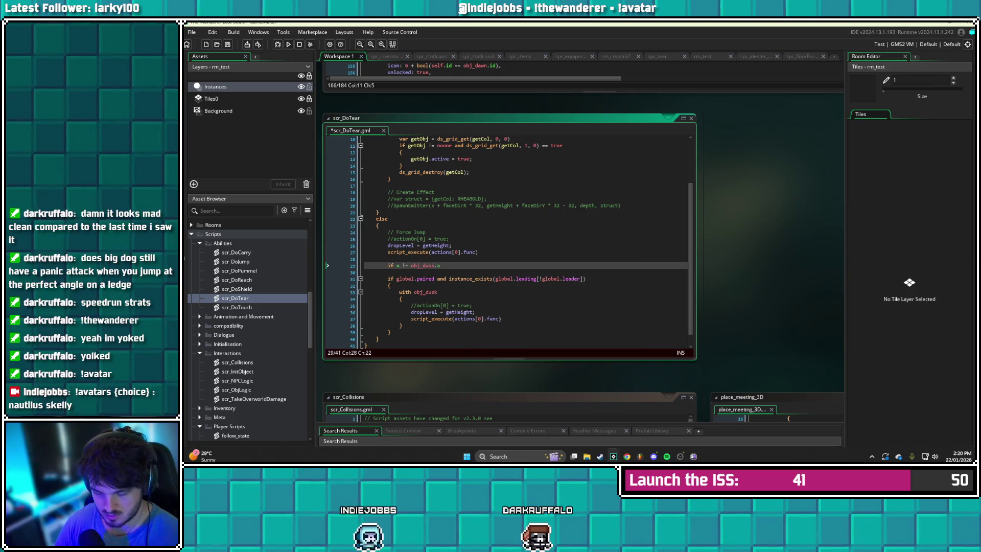
pyautogui.press('BackSpace')
pyautogui.press('BackSpace')
pyautogui.press('BackSpace')
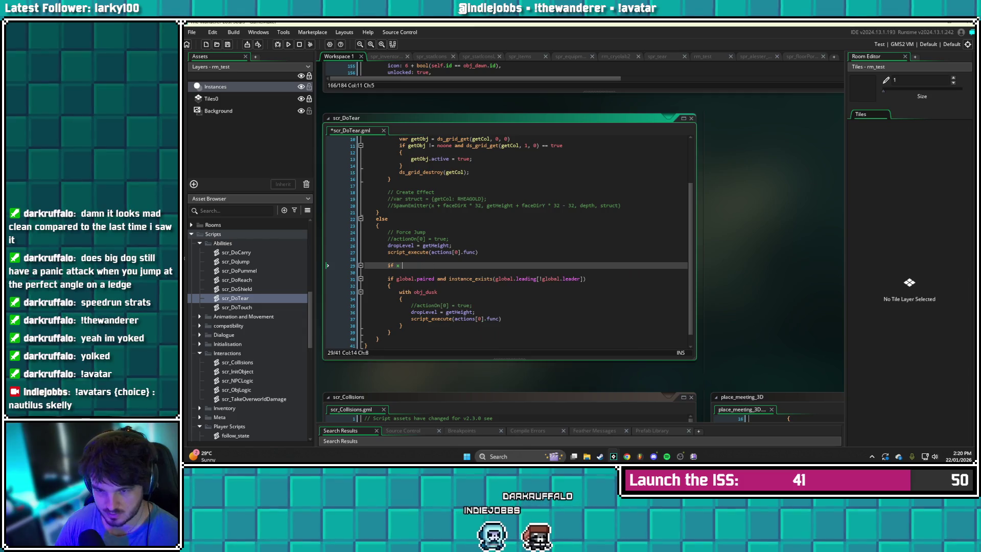
pyautogui.write('nst')
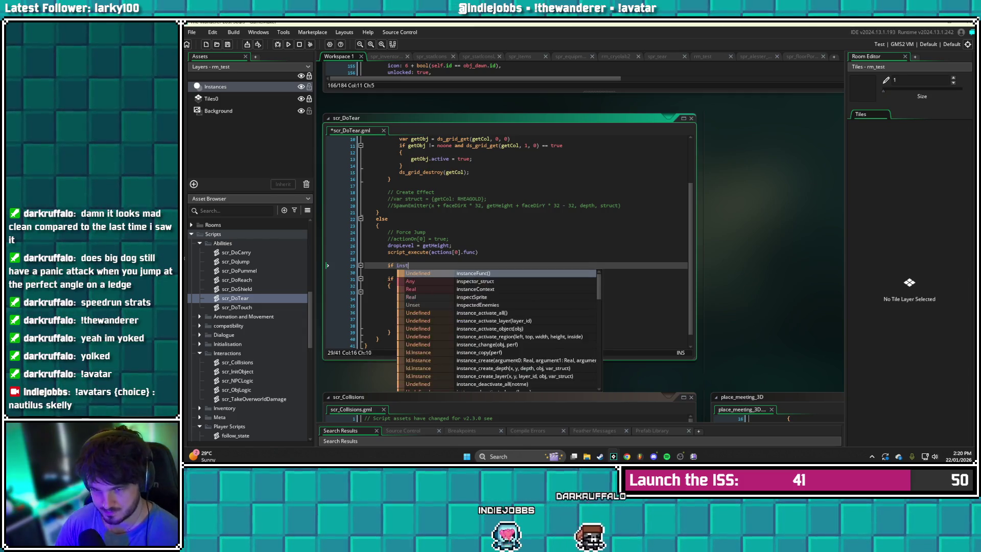
pyautogui.write('ance_exists')
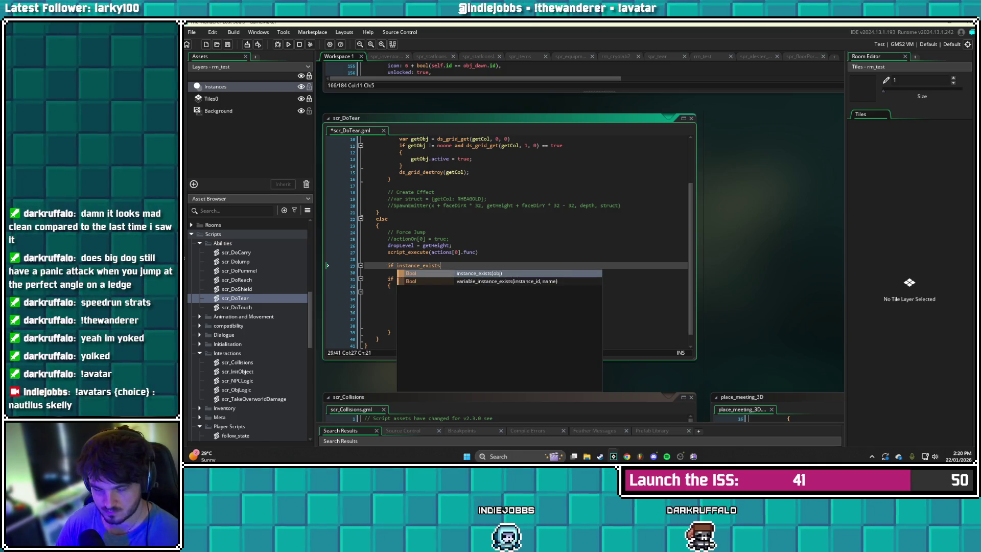
pyautogui.press('BackSpace')
pyautogui.press('BackSpace')
pyautogui.press('BackSpace')
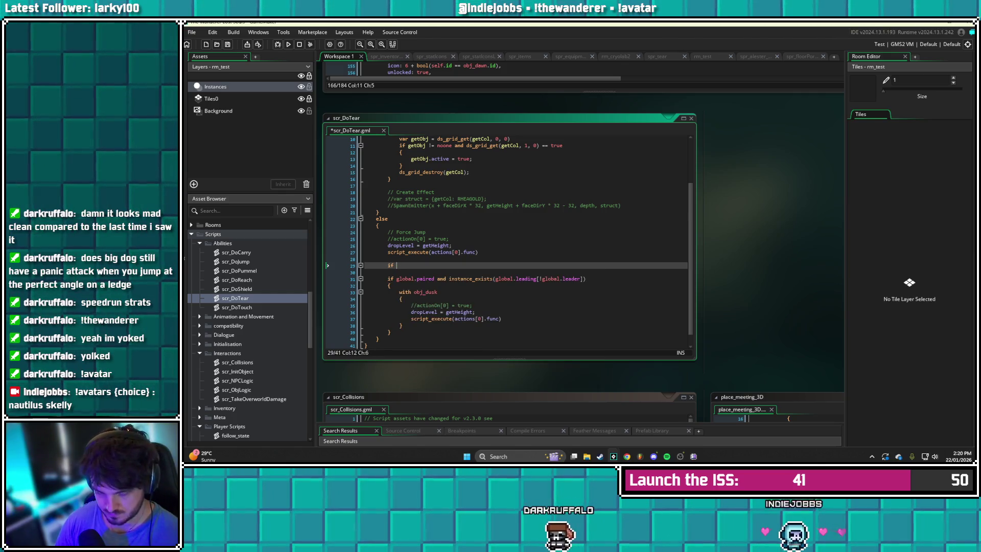
pyautogui.write('x != ')
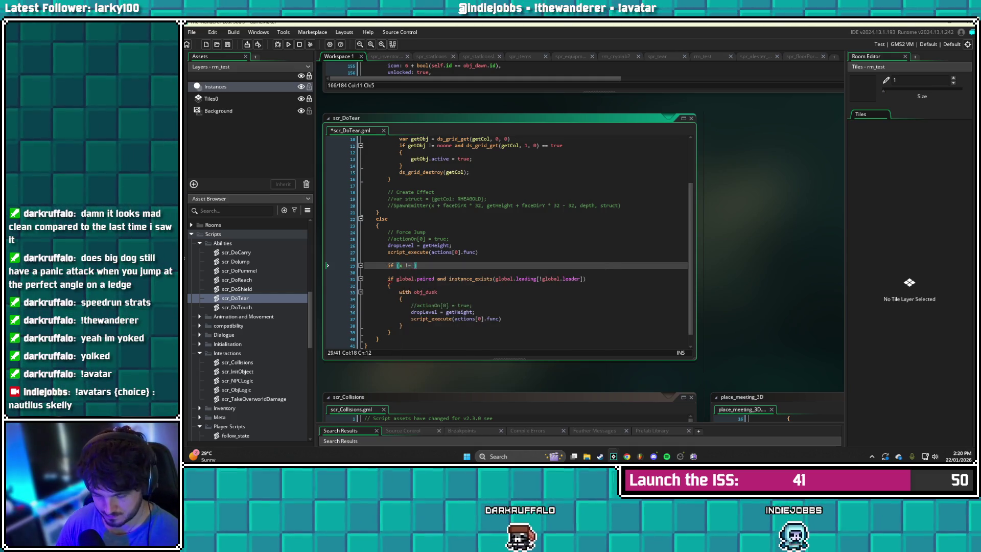
pyautogui.write('obj_du')
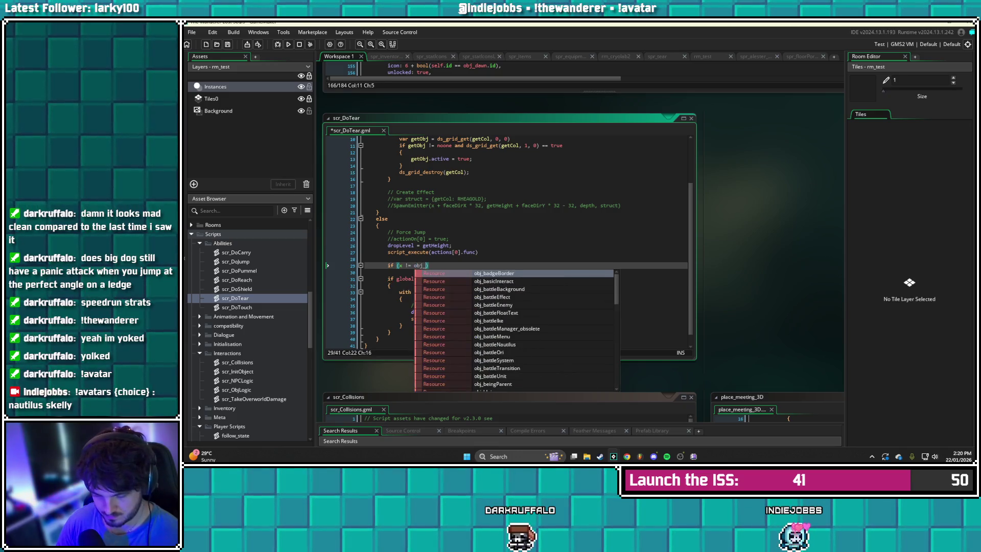
pyautogui.press('Return')
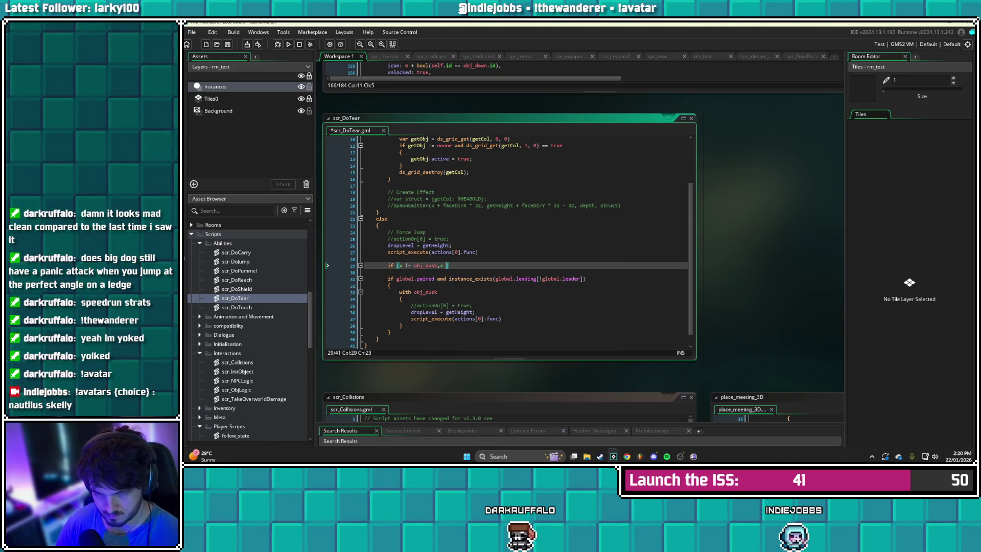
pyautogui.write('.x ')
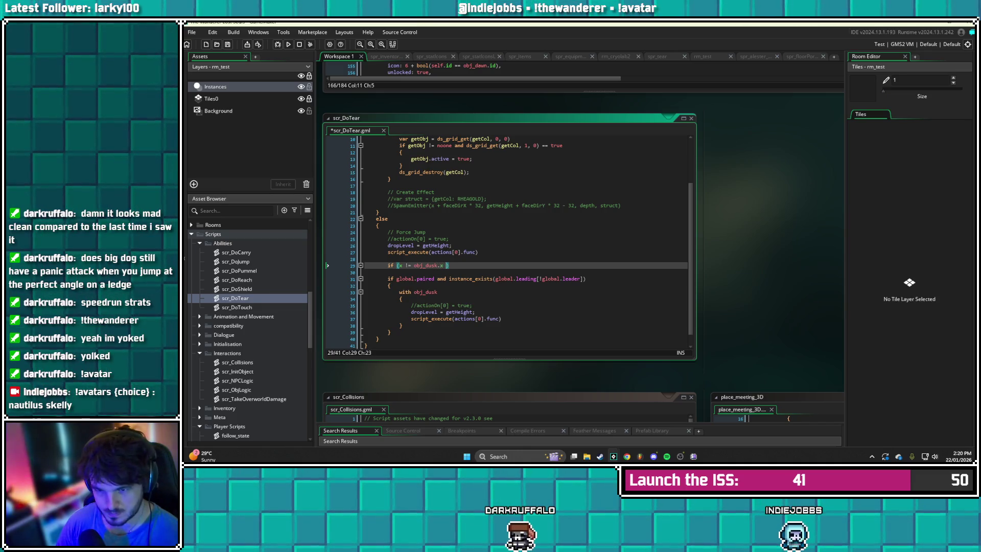
pyautogui.write('or y !=')
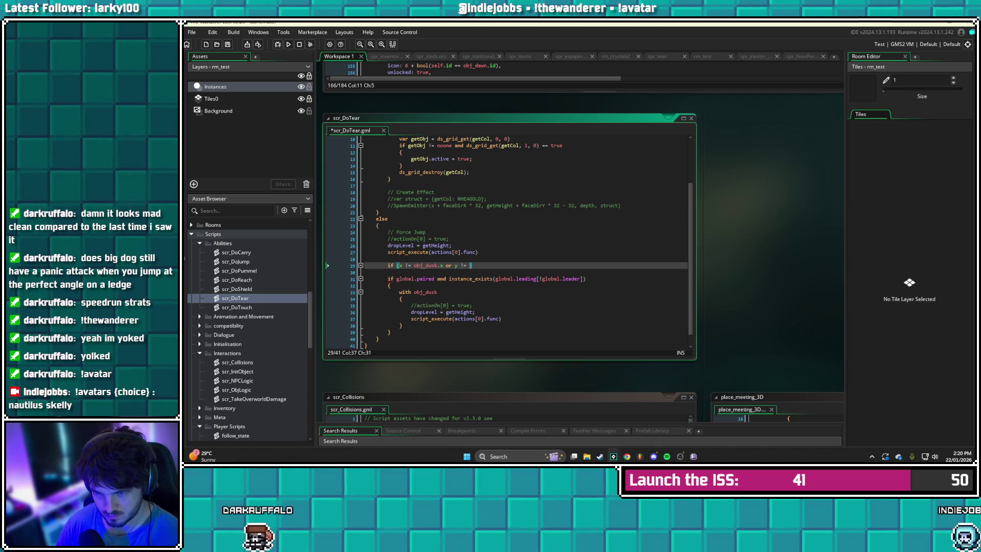
pyautogui.press('BackSpace')
pyautogui.press('BackSpace')
pyautogui.press('BackSpace')
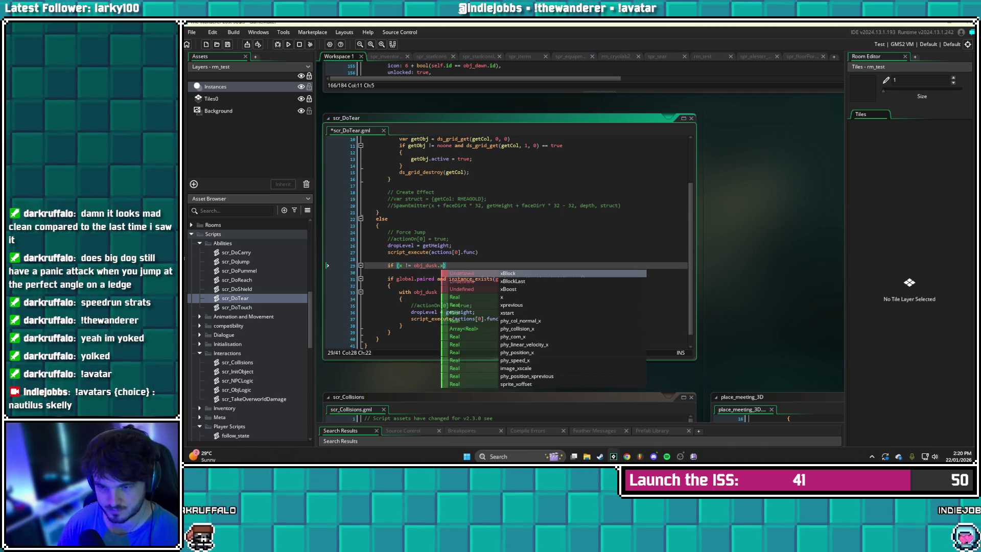
pyautogui.click(446, 265)
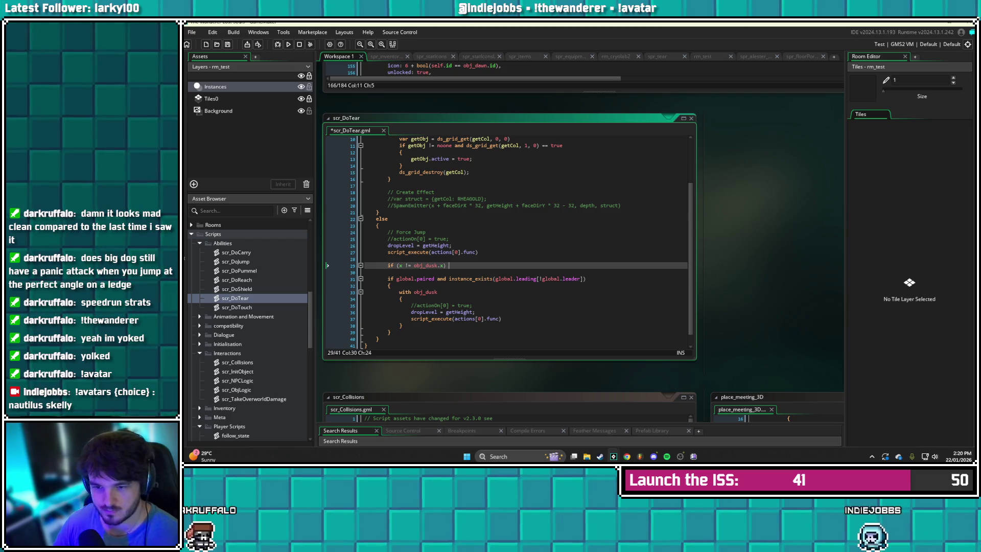
# Insert a line above the check and type var xDist = 0;
pyautogui.press('Home')
pyautogui.press('Return')
pyautogui.press('Up')
pyautogui.write('var xDist =')
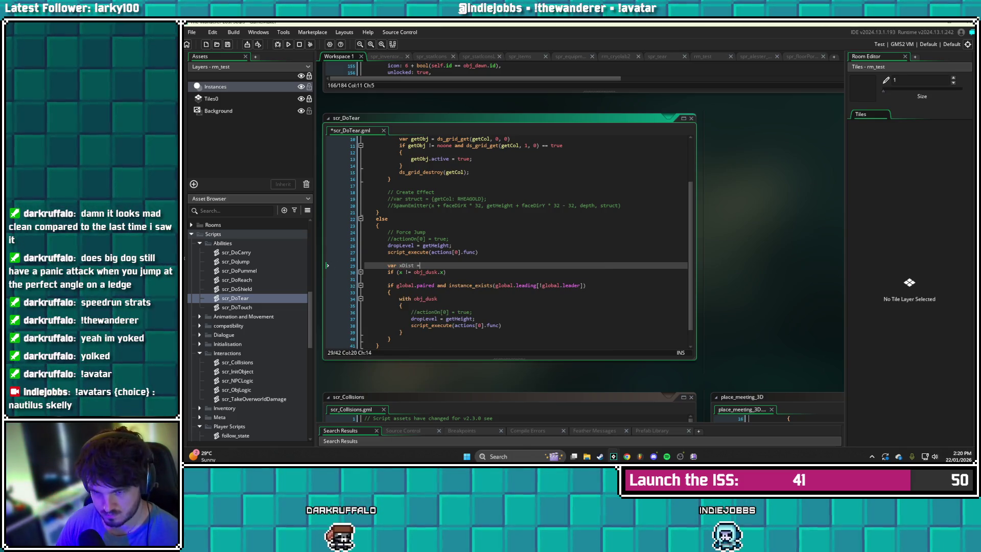
pyautogui.write(' 0;')
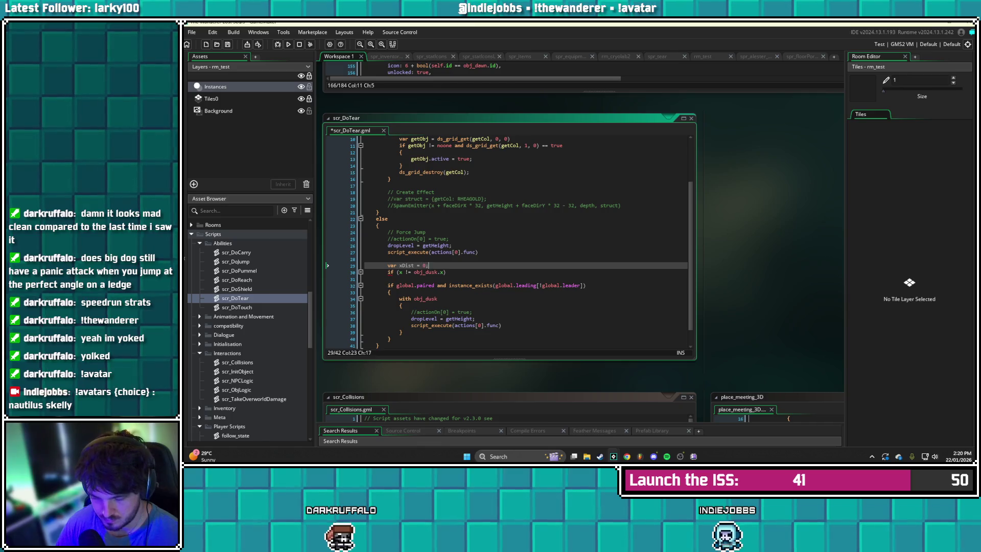
# Declare var yDist = 0 on the next line and save scr_DoTear
pyautogui.press('Return')
pyautogui.write('var yDis')
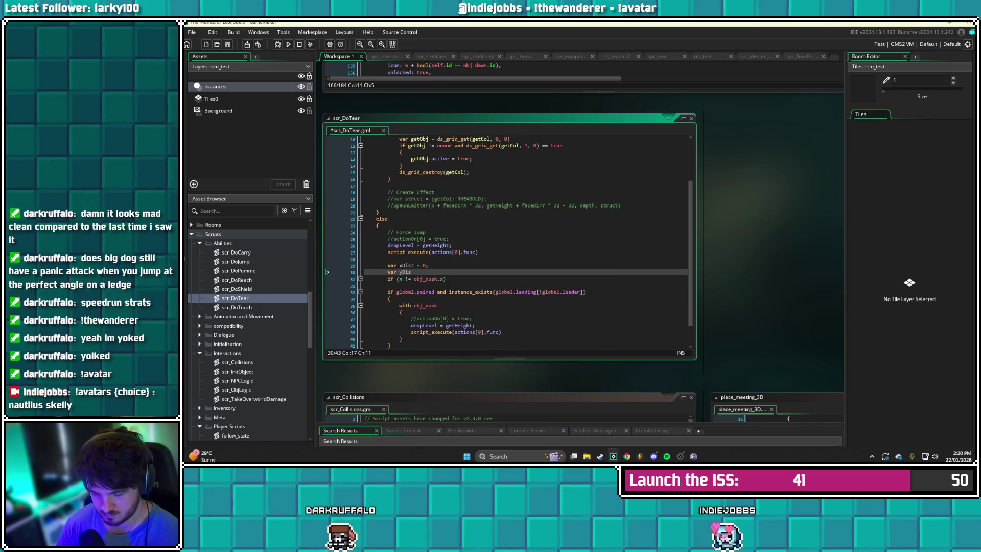
pyautogui.write('t = 0')
pyautogui.hotkey('ctrl', 's')
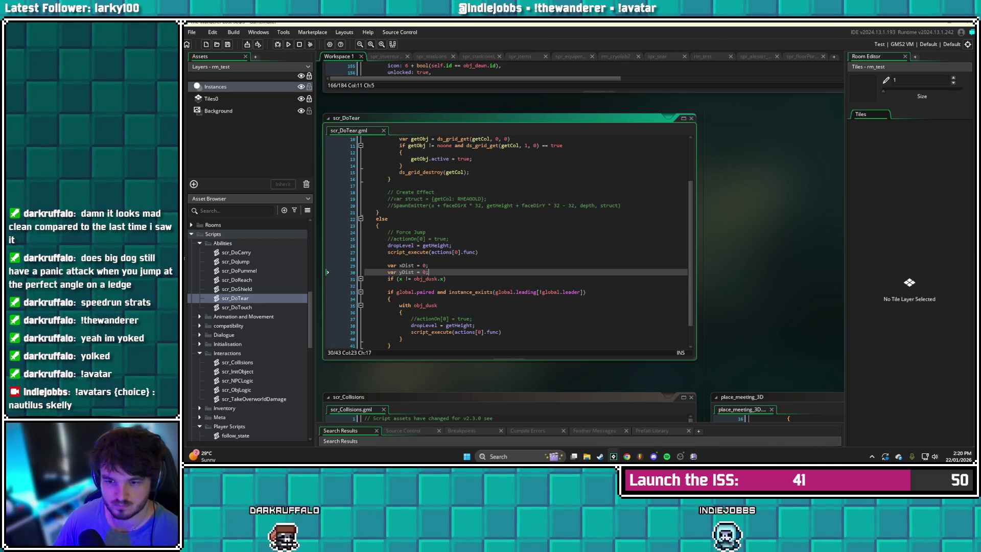
# Append xDist = point after the x check, save, and open follow_state for reference
pyautogui.click(446, 278)
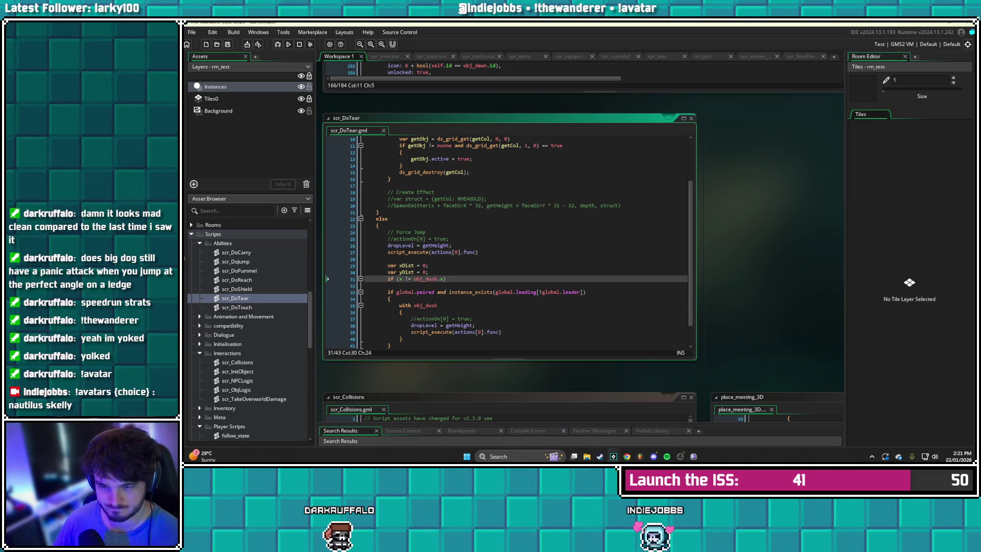
pyautogui.write('xDist ')
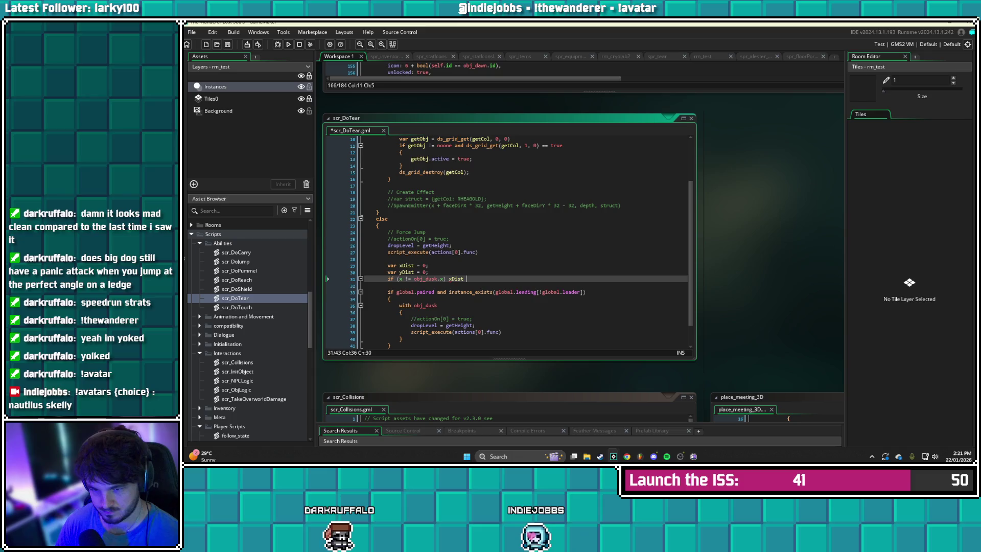
pyautogui.write('= point')
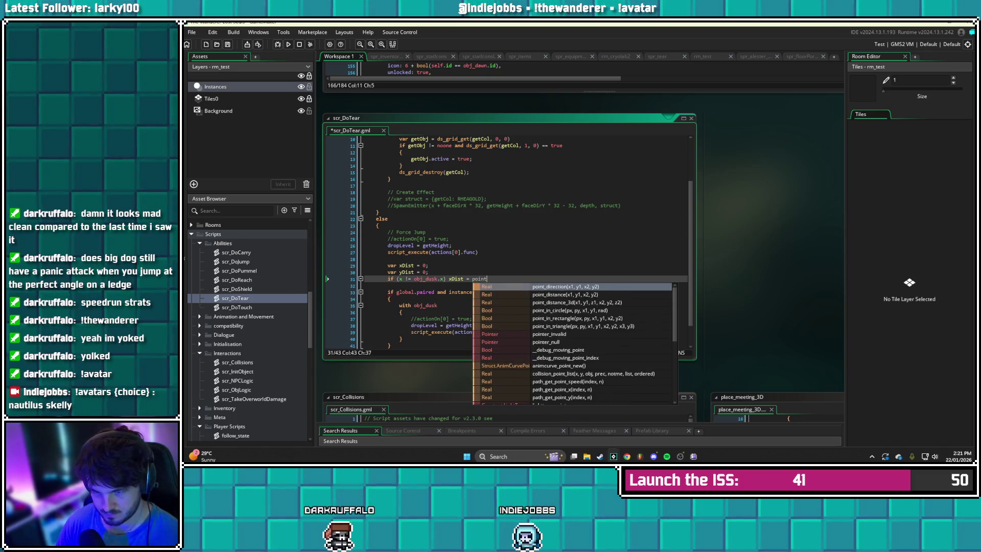
pyautogui.click(429, 272)
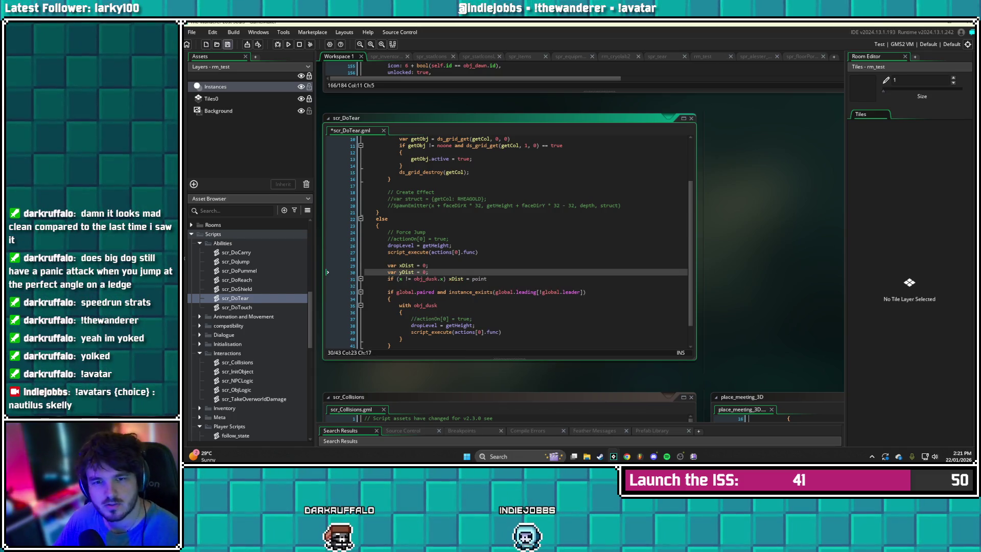
pyautogui.hotkey('ctrl', 's')
pyautogui.scroll(-3, 250, 326)
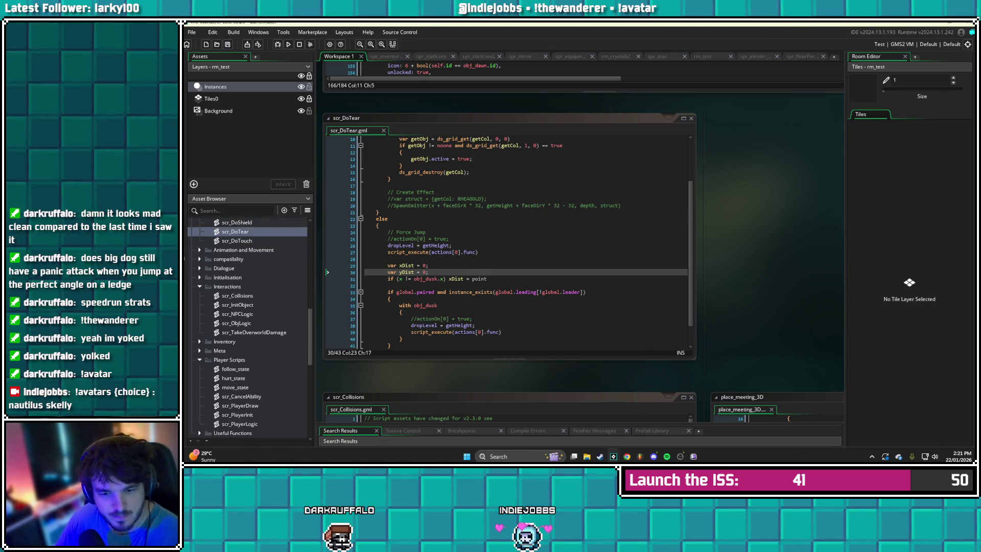
pyautogui.doubleClick(235, 368)
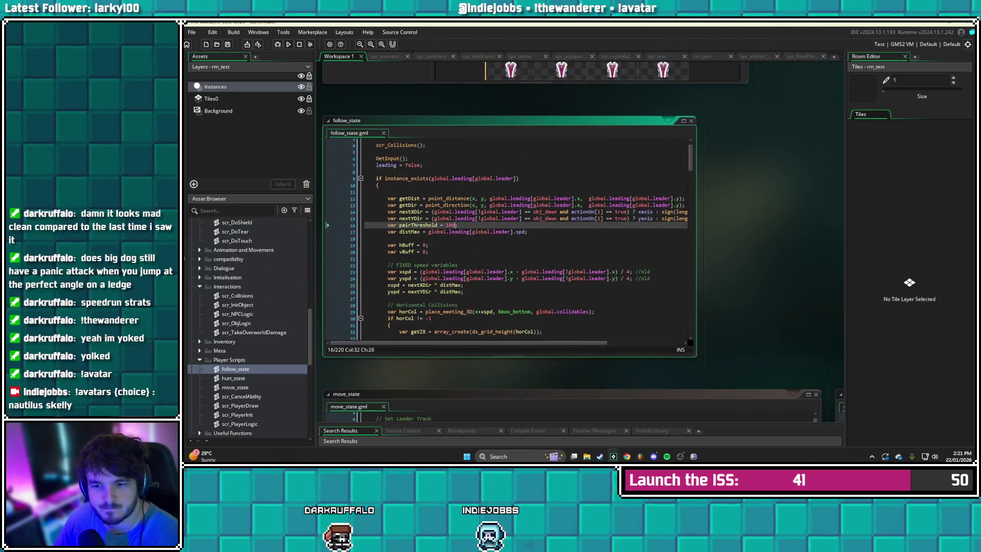
# Review follow_state's distance and direction code, then return to scr_DoTear's x check line
pyautogui.click(526, 248)
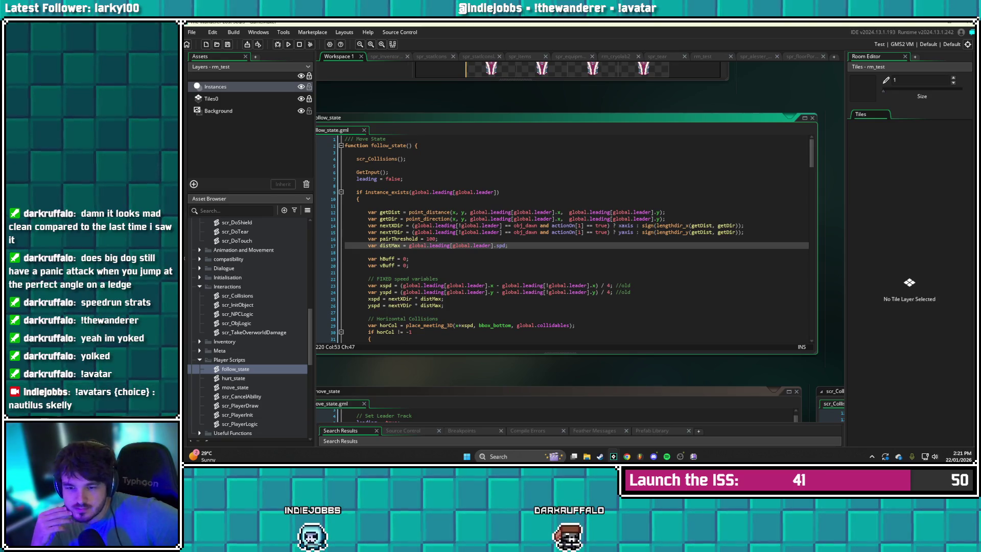
pyautogui.scroll(-9, 573, 239)
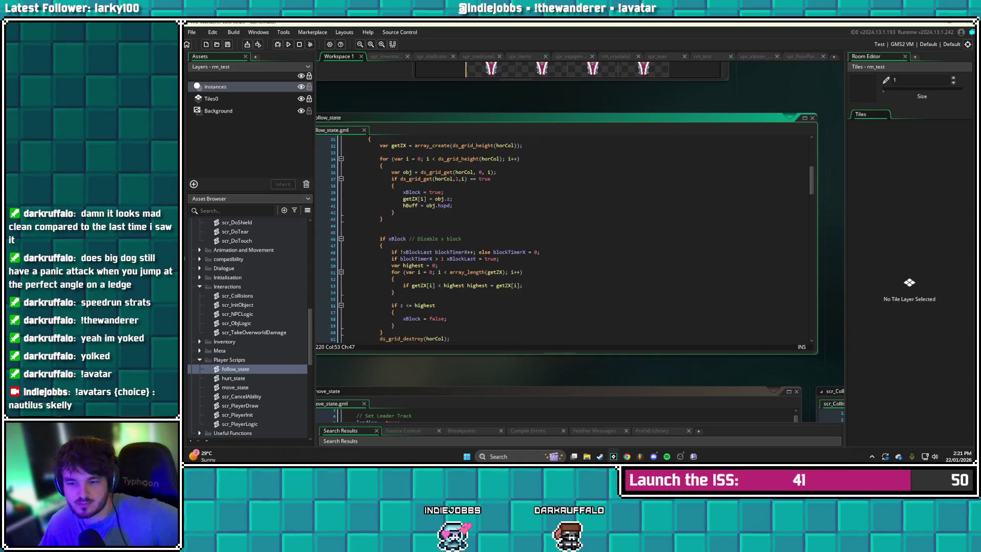
pyautogui.scroll(9, 561, 239)
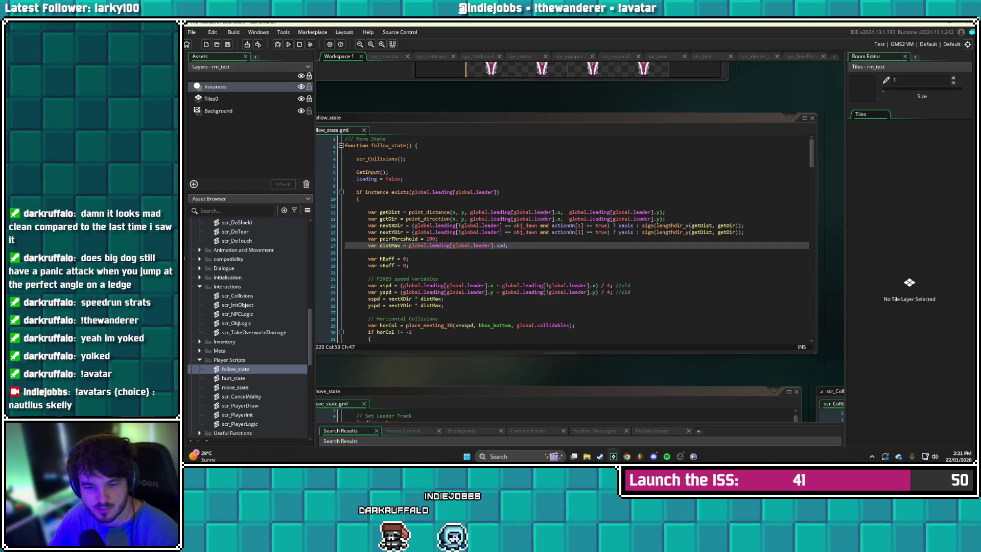
pyautogui.scroll(-2, 250, 327)
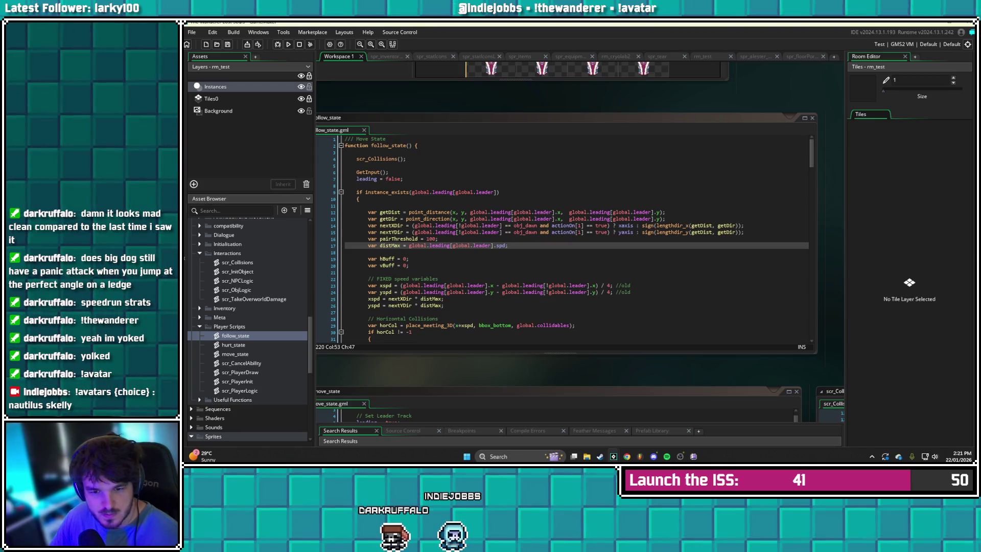
pyautogui.scroll(-6, 251, 329)
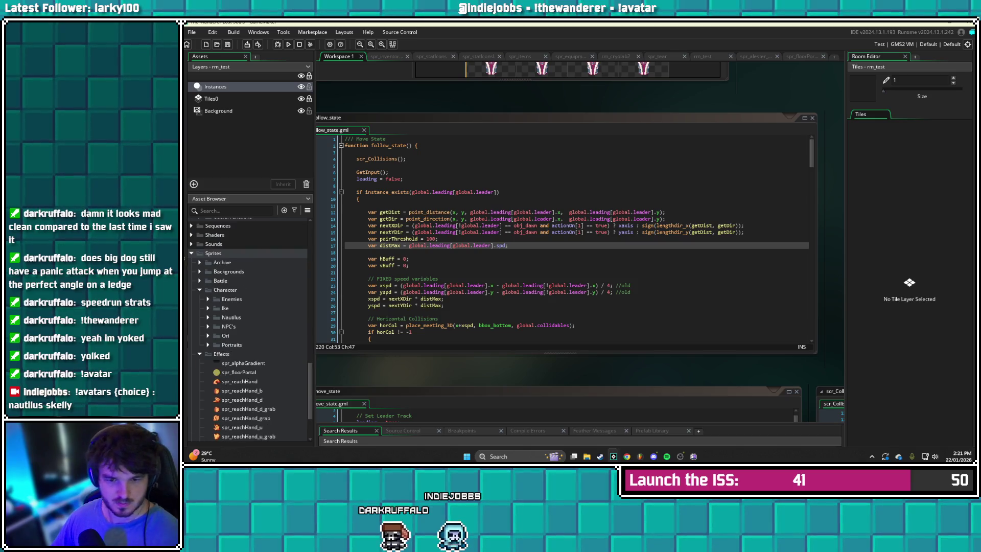
pyautogui.scroll(8, 250, 329)
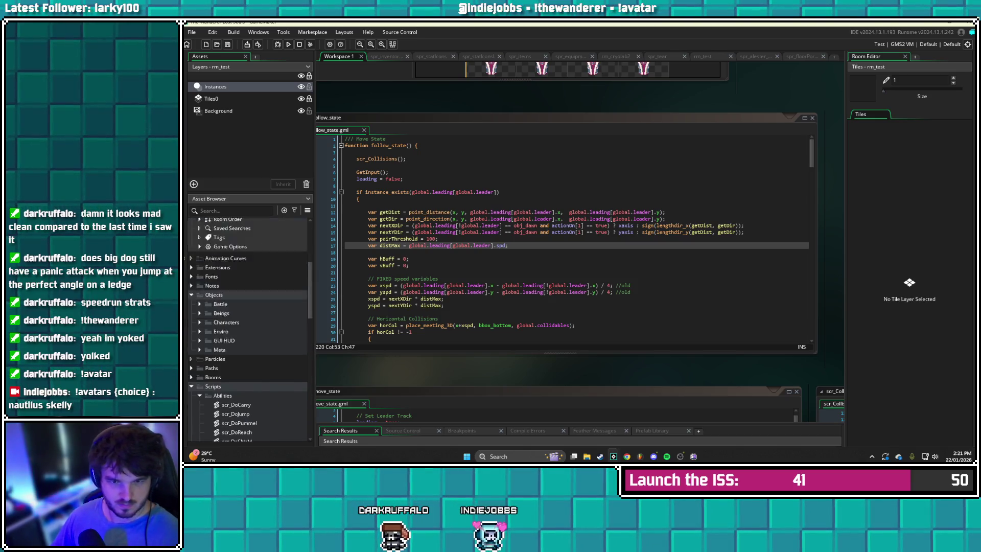
pyautogui.doubleClick(235, 250)
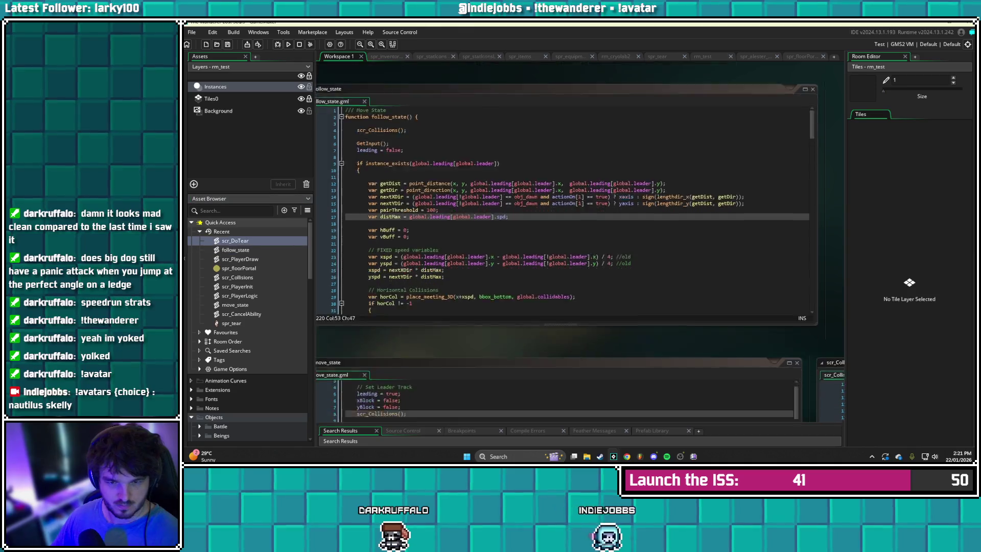
pyautogui.click(486, 278)
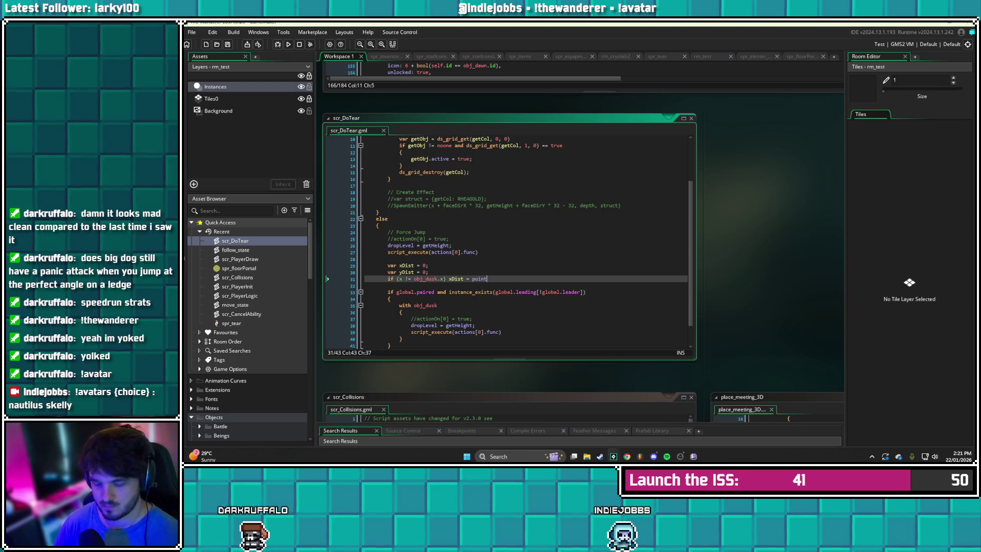
# Clear the unfinished function name after xDist = and add a line below yDist
pyautogui.press('BackSpace')
pyautogui.press('BackSpace')
pyautogui.press('BackSpace')
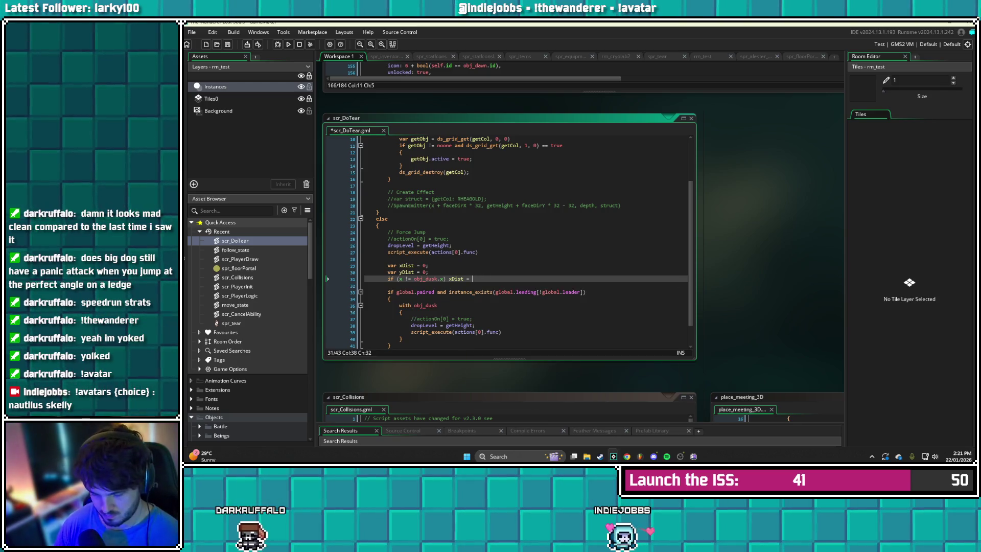
pyautogui.write('lengthdir')
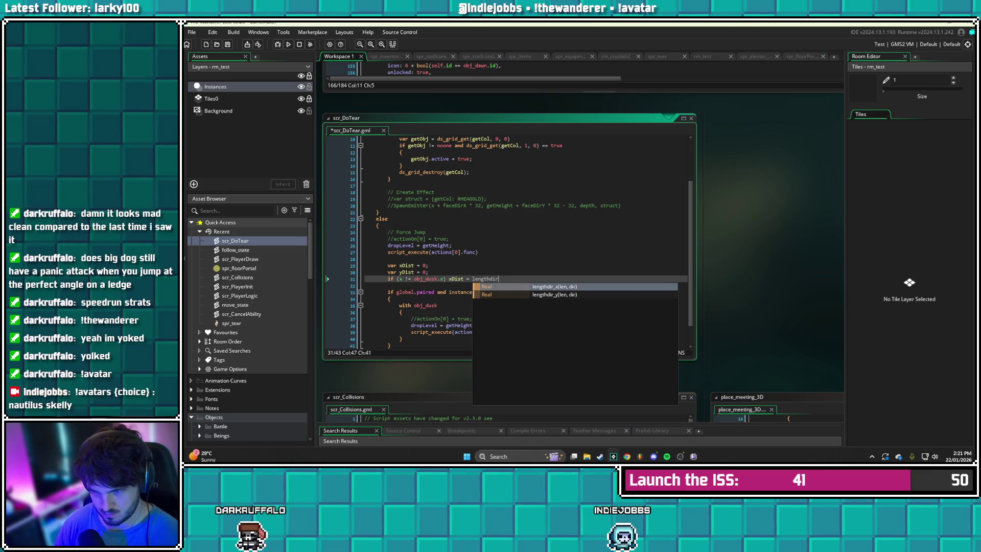
pyautogui.press('BackSpace')
pyautogui.press('BackSpace')
pyautogui.press('BackSpace')
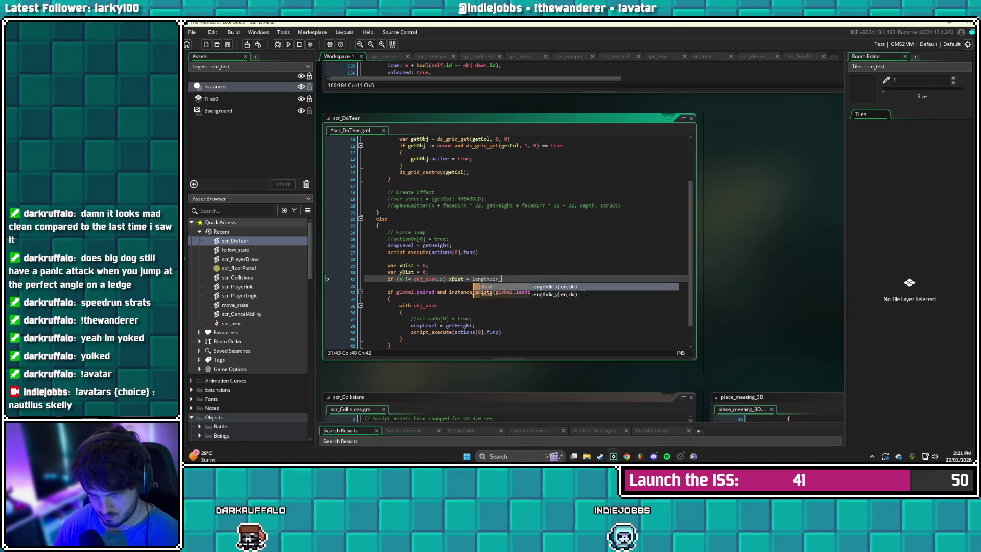
pyautogui.press('BackSpace')
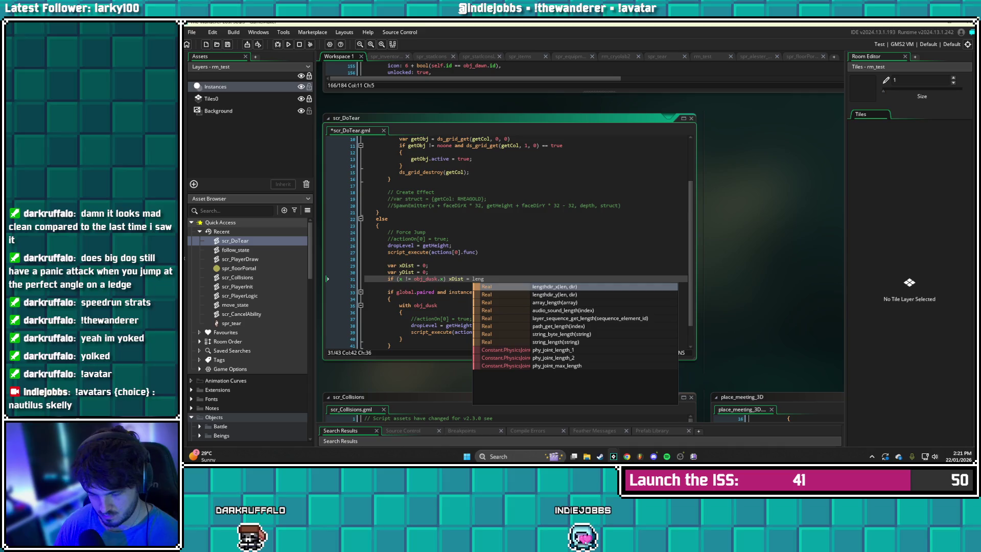
pyautogui.press('BackSpace')
pyautogui.press('BackSpace')
pyautogui.press('BackSpace')
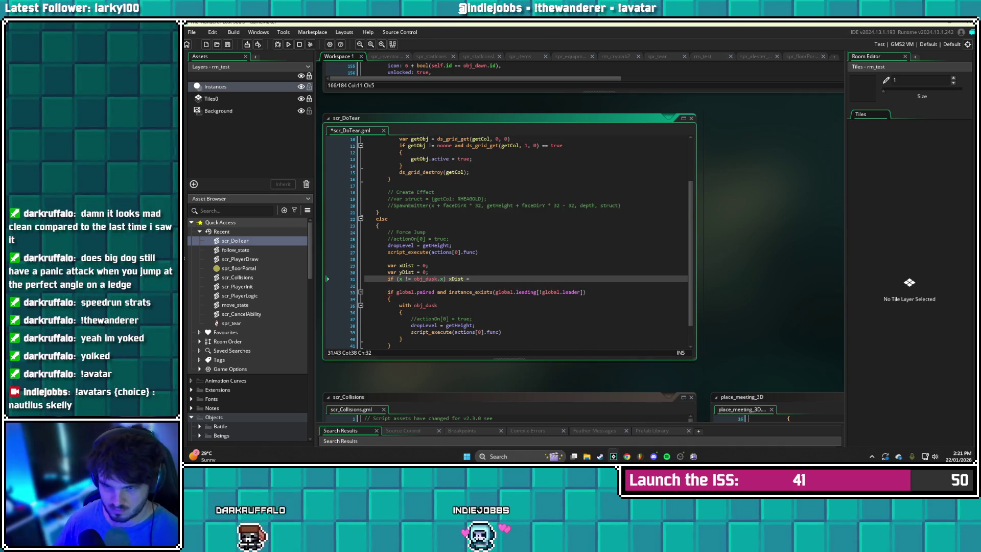
pyautogui.click(428, 271)
pyautogui.press('Return')
pyautogui.write('point_dis')
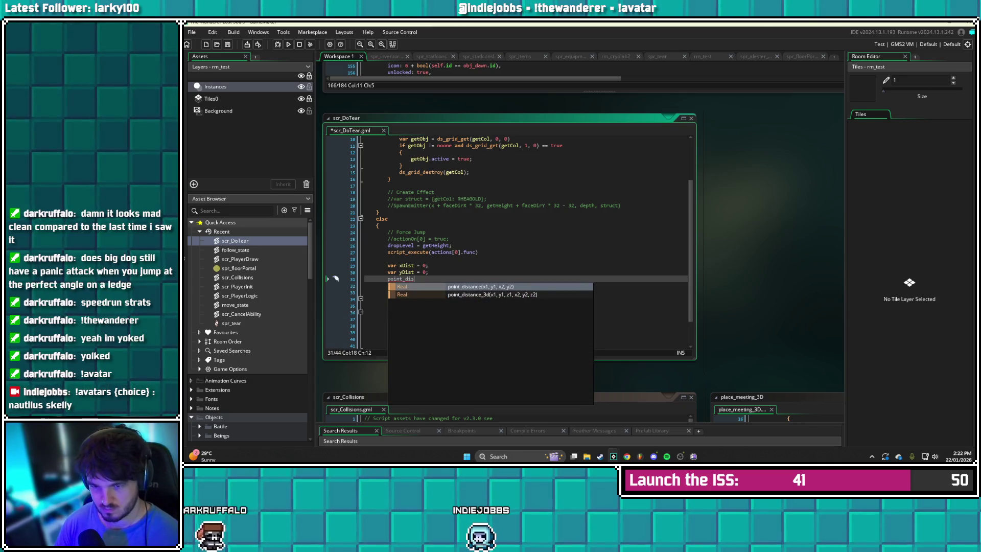
pyautogui.press('BackSpace')
pyautogui.press('BackSpace')
pyautogui.press('BackSpace')
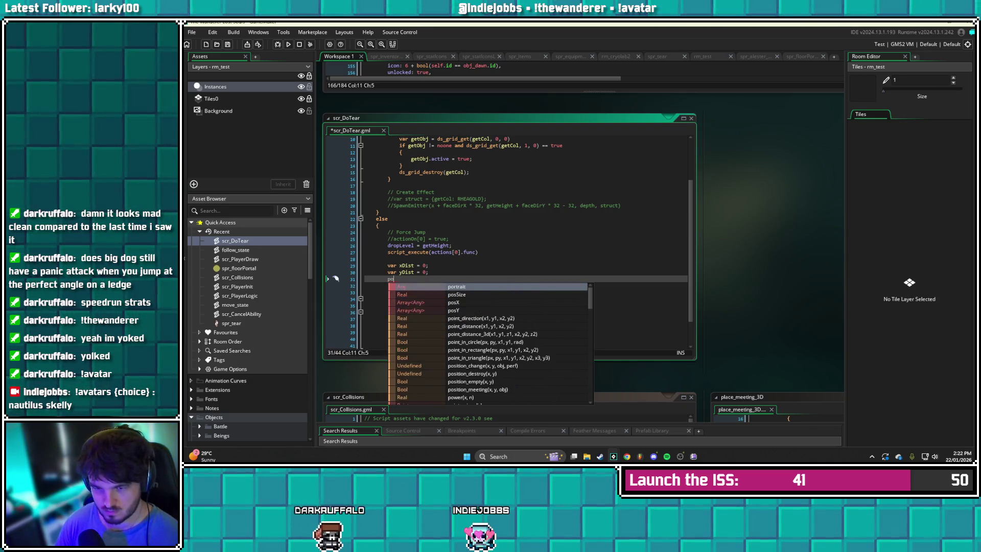
# Write var dist = point_distance(x, y, obj_dusk.x, obj_dusk.y); and begin var dir = point_direction
pyautogui.write('var di')
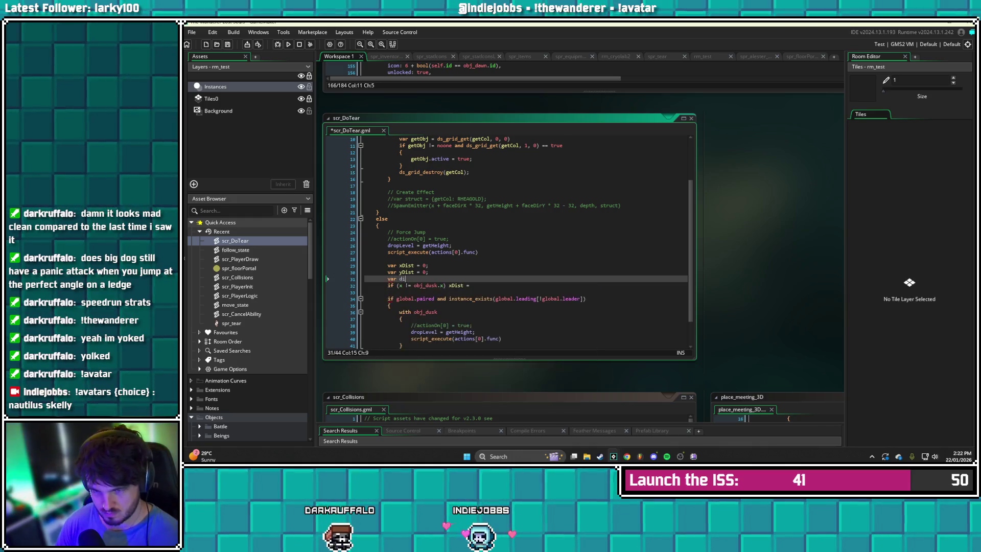
pyautogui.write('st = point')
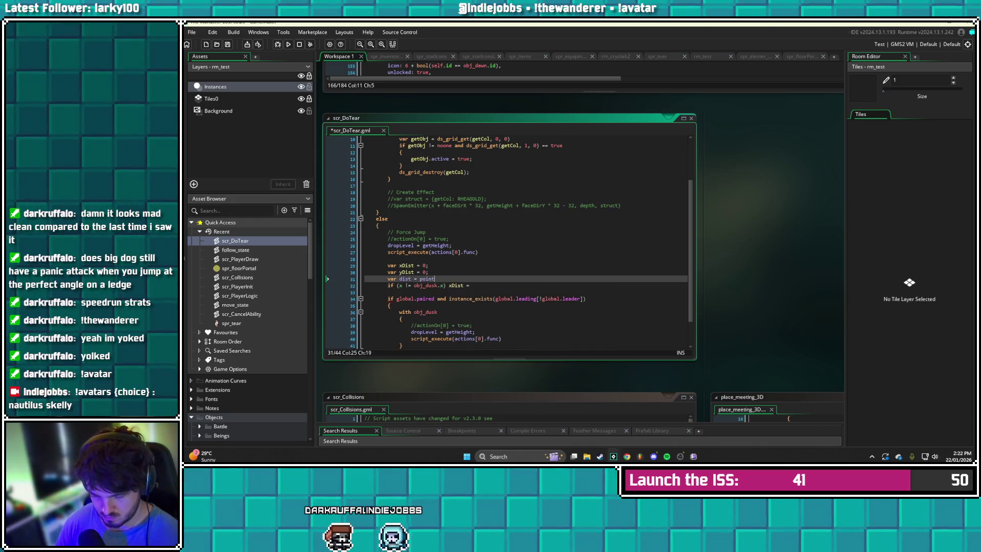
pyautogui.write('_distance')
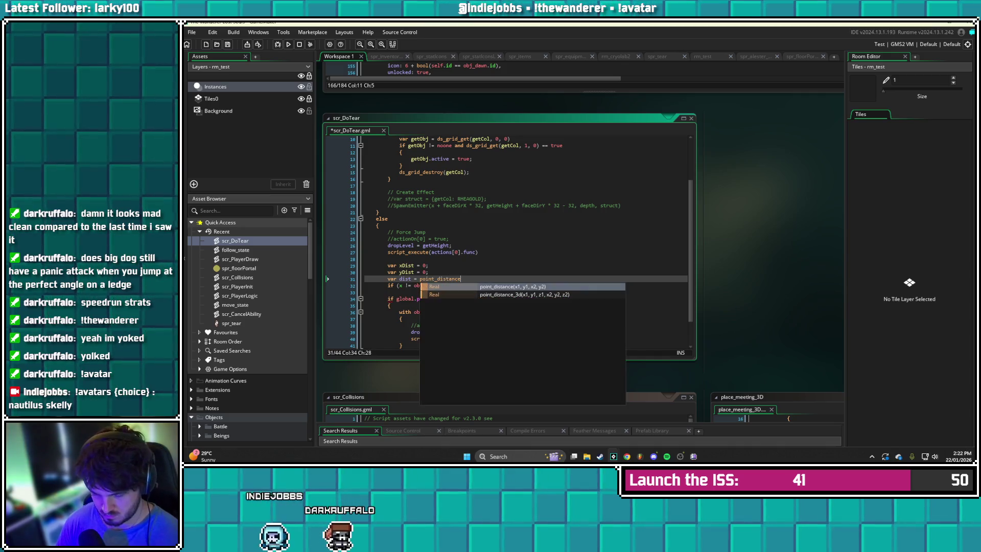
pyautogui.write('(x')
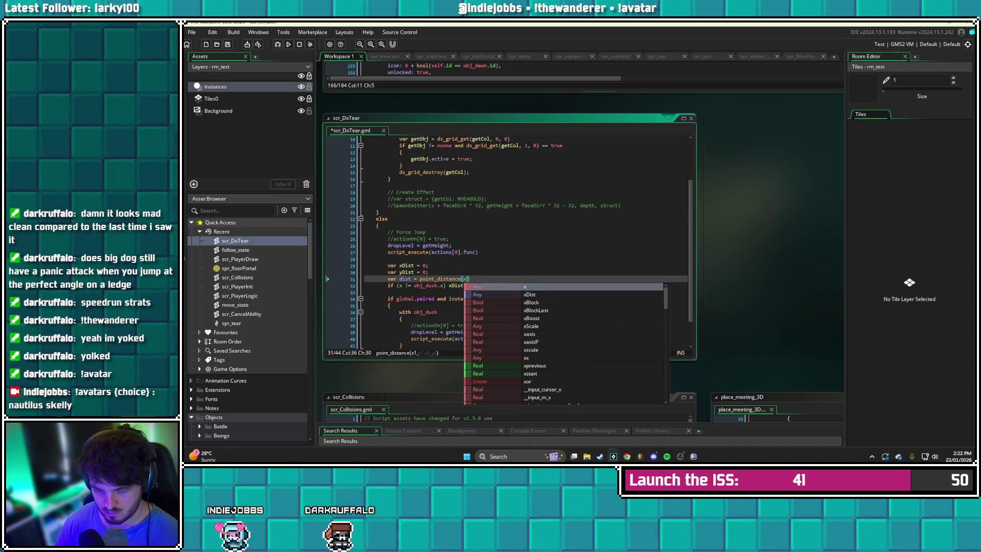
pyautogui.write(', y, o')
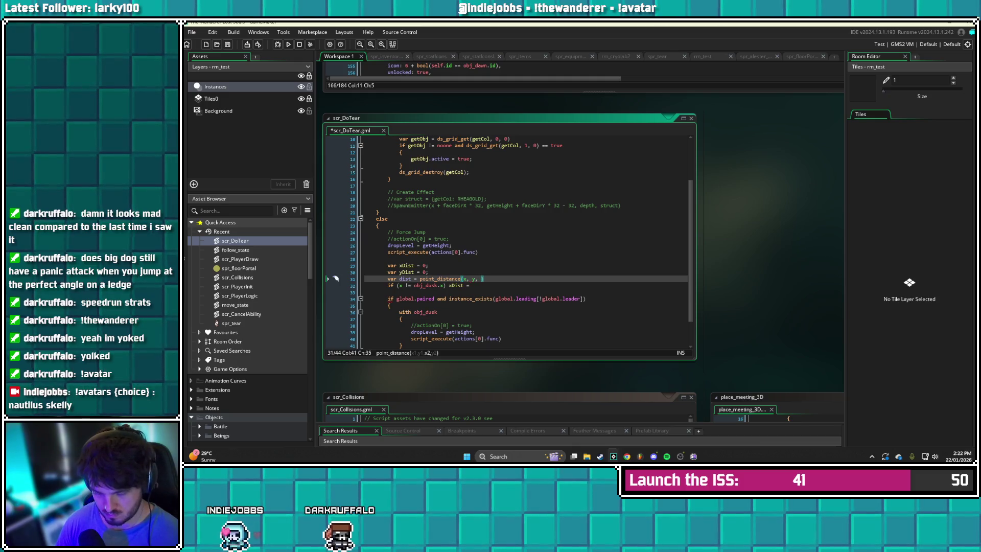
pyautogui.write('b')
pyautogui.write('j_dusk,')
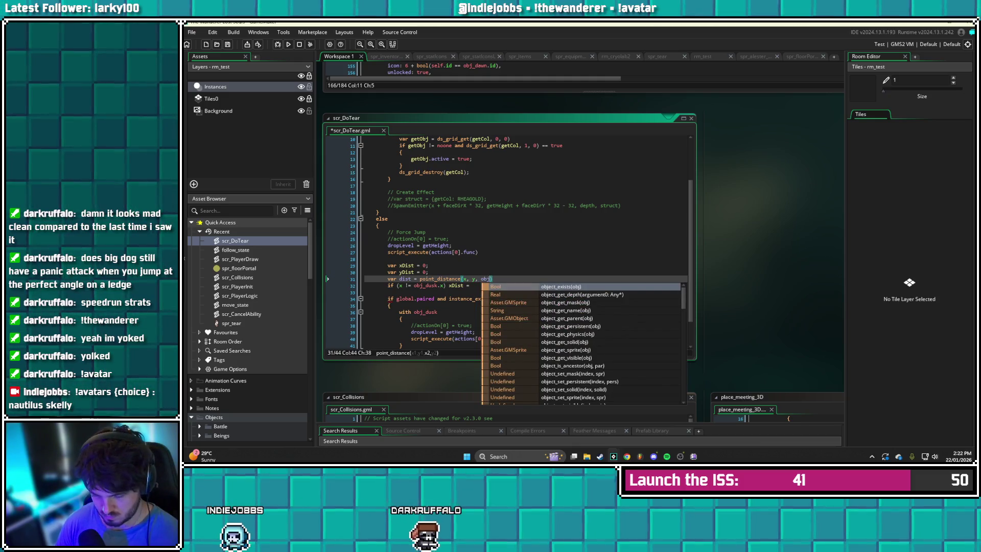
pyautogui.write(' obj_dusk, ')
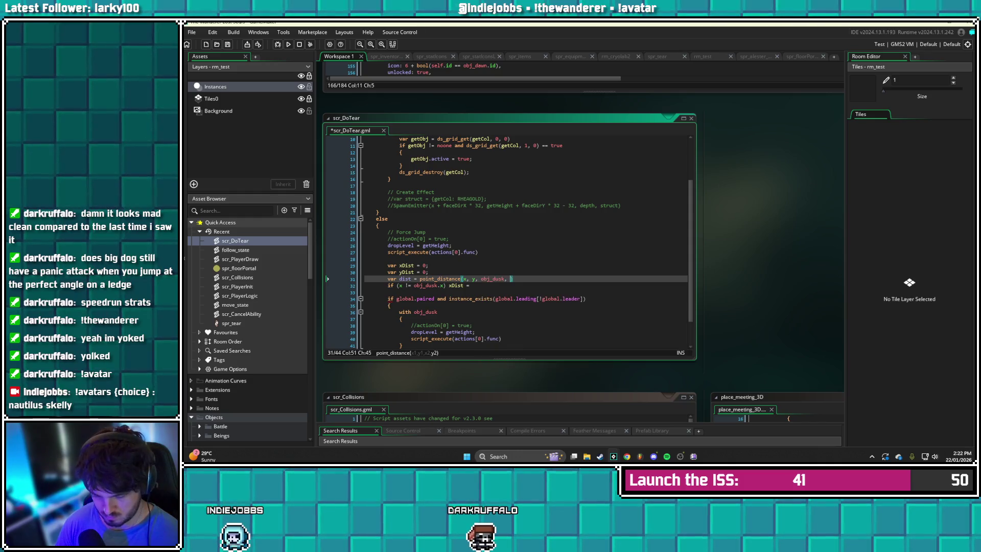
pyautogui.write('obj_du')
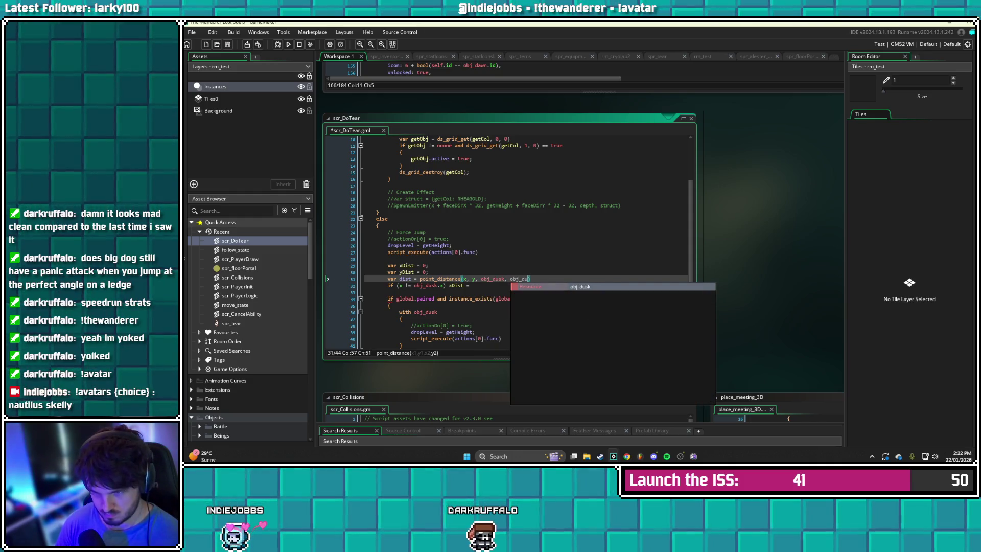
pyautogui.write('sk.y)')
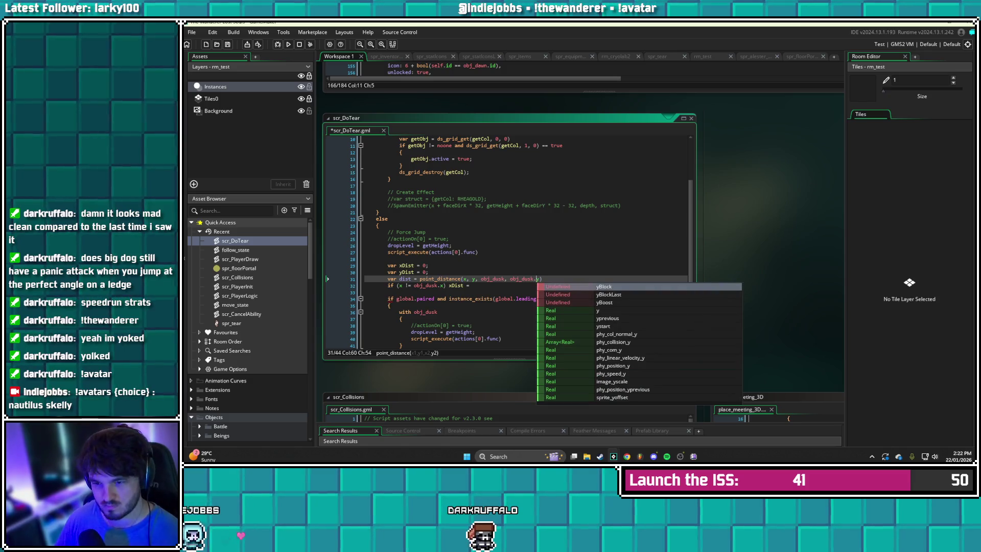
pyautogui.click(504, 279)
pyautogui.write('.x')
pyautogui.press('Right')
pyautogui.press('End')
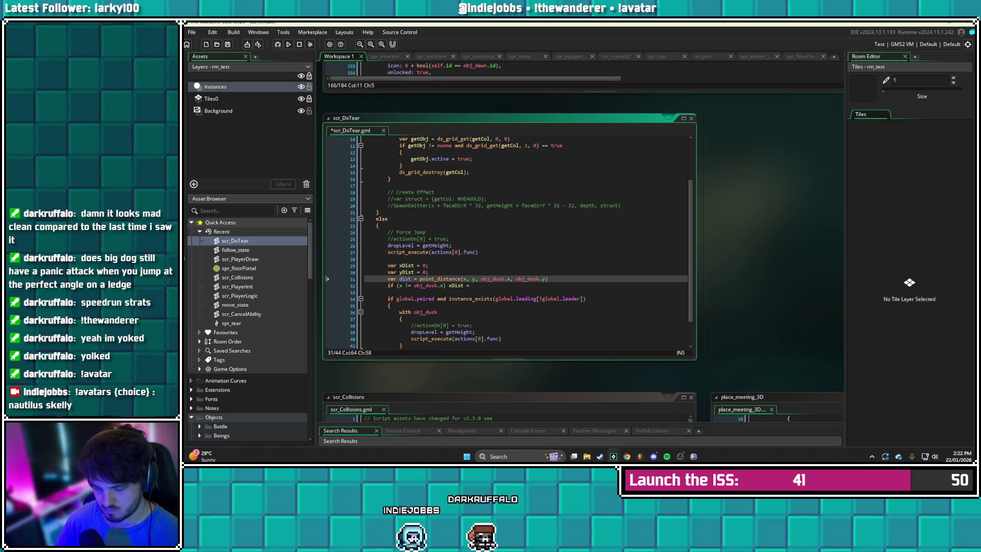
pyautogui.write(';')
pyautogui.press('Return')
pyautogui.write('var d')
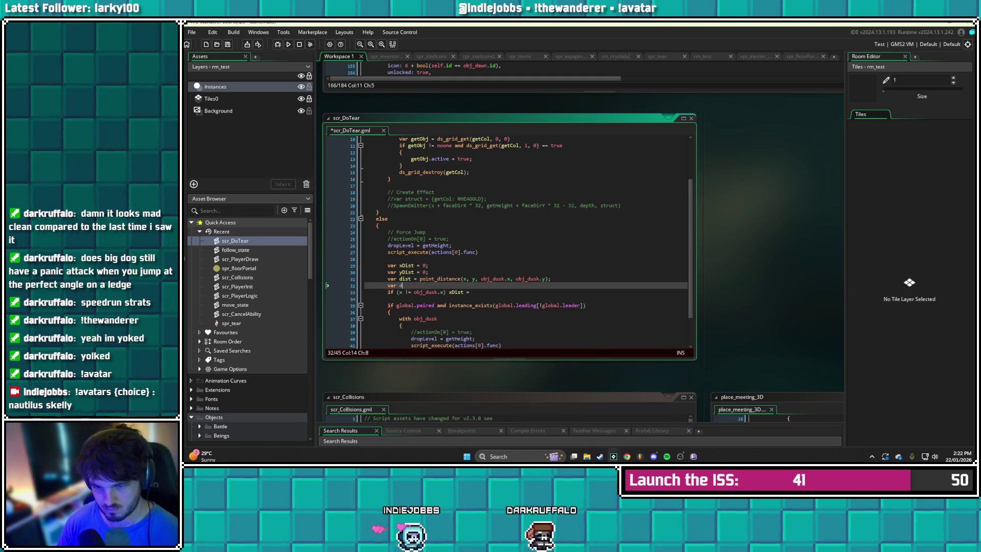
pyautogui.write('ir = p')
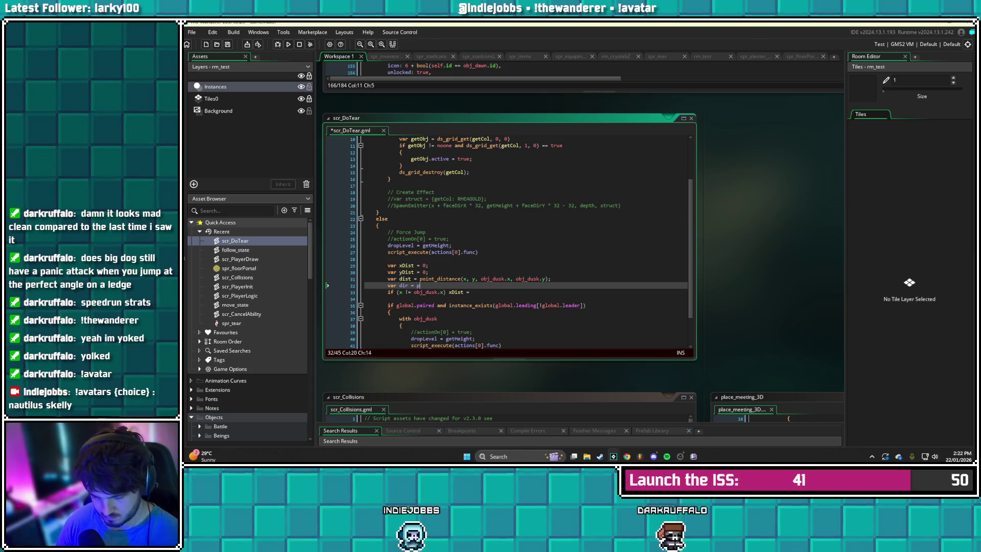
pyautogui.write('oint_direction')
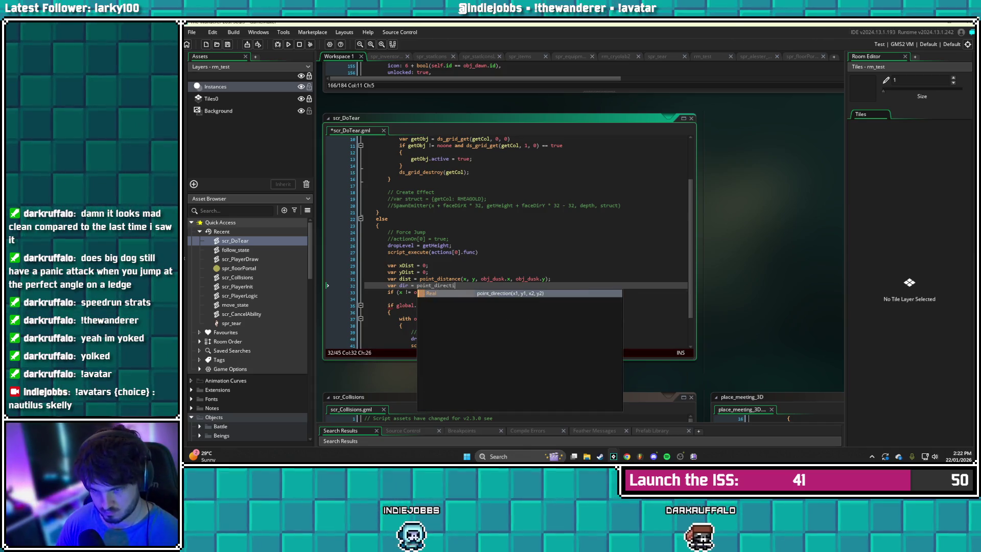
# Complete the direction line as point_direction(x, y, obj_dusk.x, obj_dusk.y) and add space below it
pyautogui.write('x, y, obj')
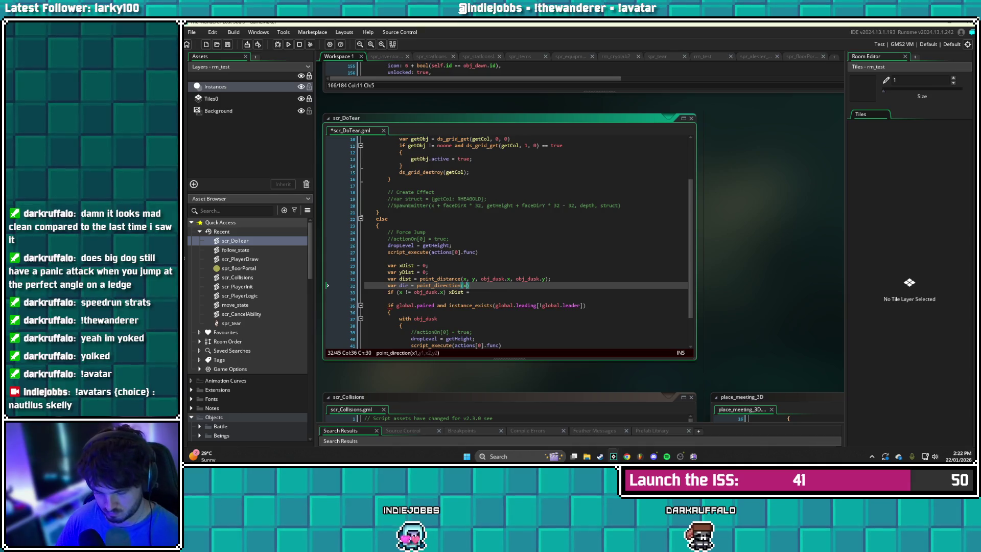
pyautogui.write('_dus')
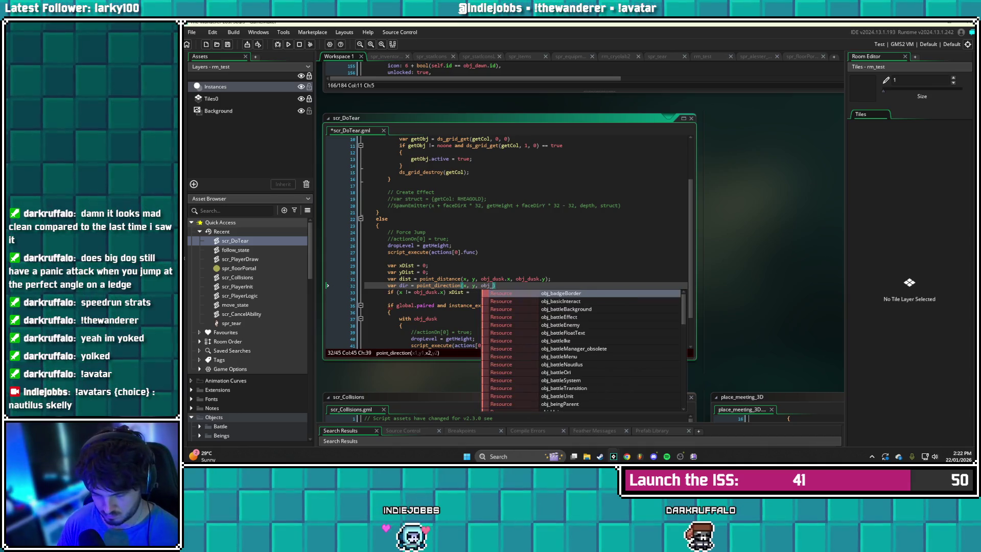
pyautogui.write('k.x')
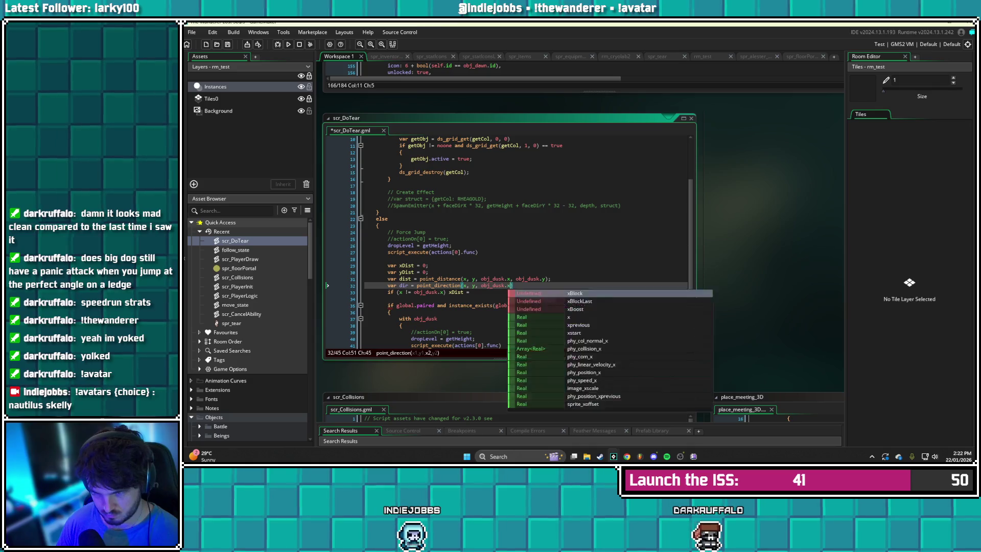
pyautogui.write(', obj_')
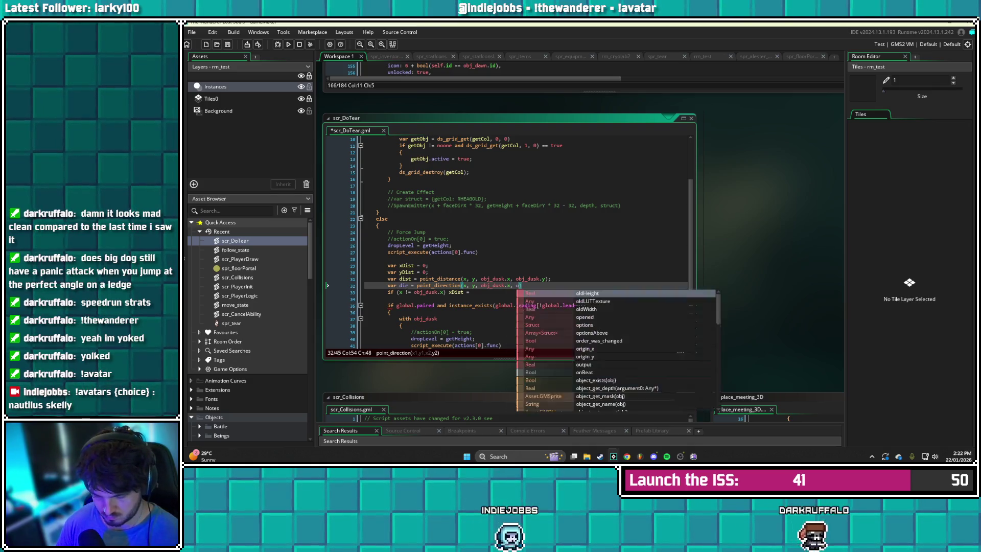
pyautogui.write('dusk.y)')
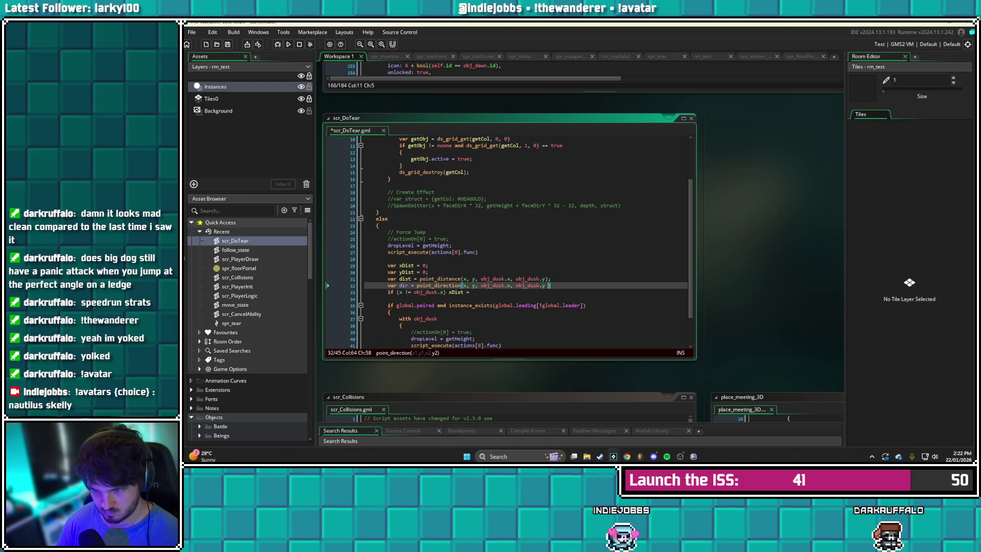
pyautogui.press('Return')
pyautogui.press('Return')
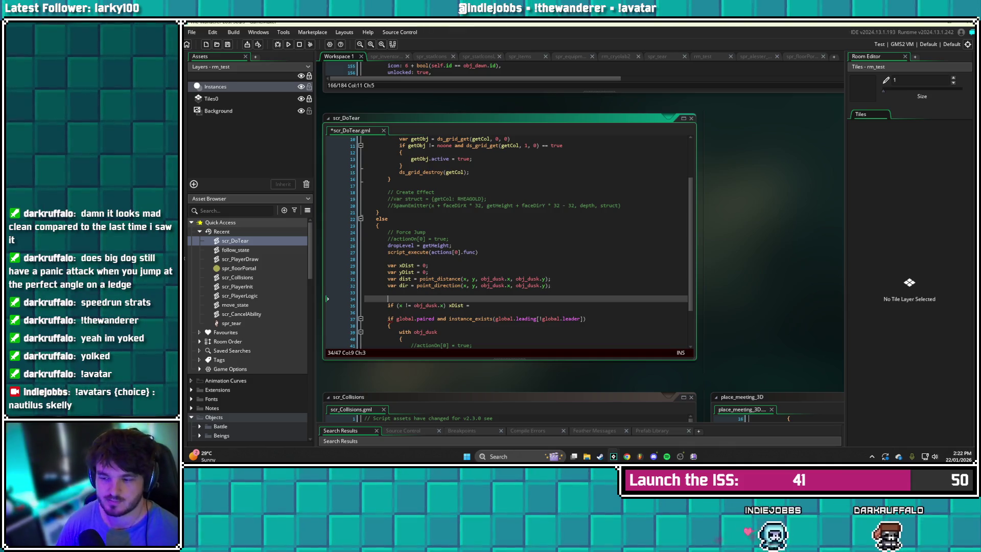
pyautogui.click(388, 292)
# Add var xDir = lengthdir_x(dist, dir); and var yDir = lengthdir_y(dist, dir); lines
pyautogui.write('va')
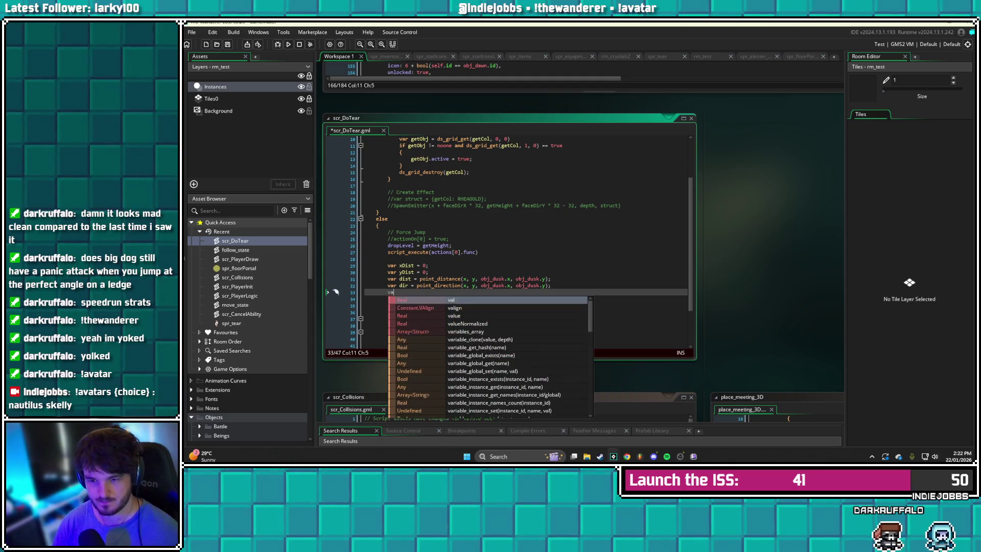
pyautogui.write('r xDir ')
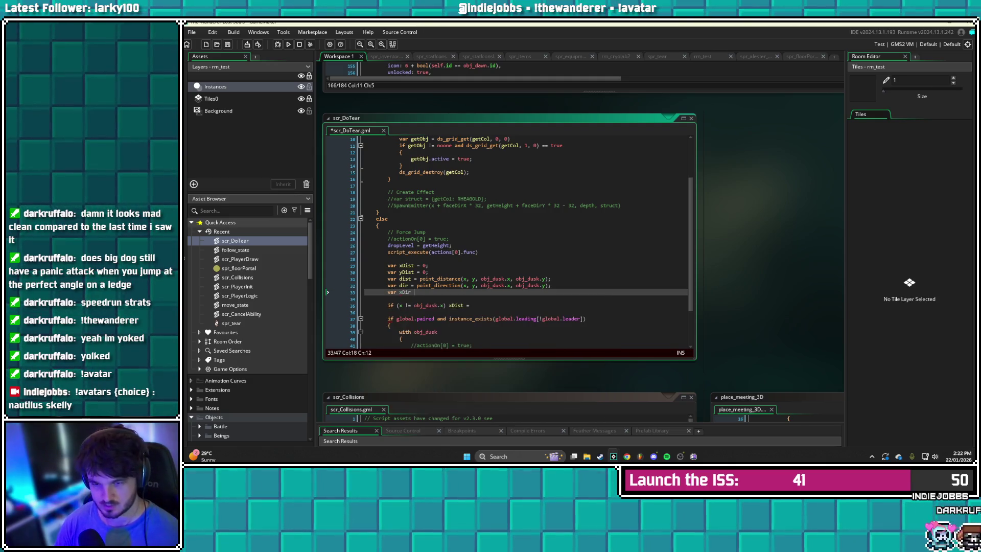
pyautogui.write('= length')
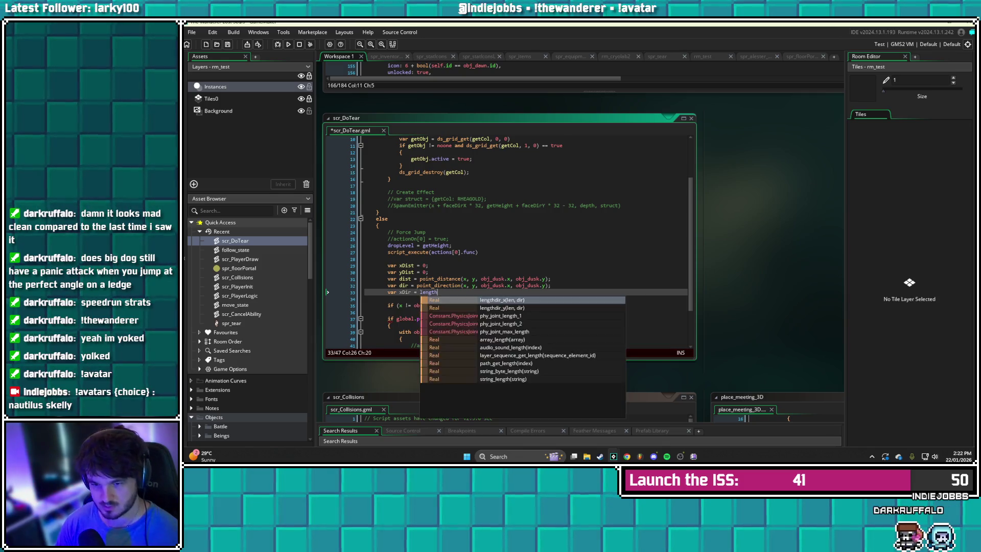
pyautogui.write('Dir_x')
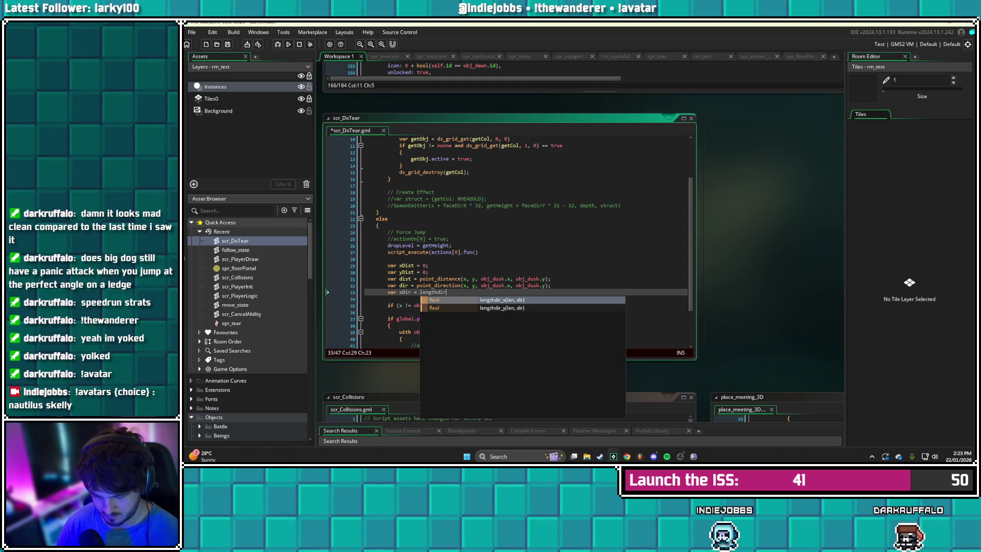
pyautogui.press('Return')
pyautogui.write('()')
pyautogui.press('Left')
pyautogui.write('dist, dir')
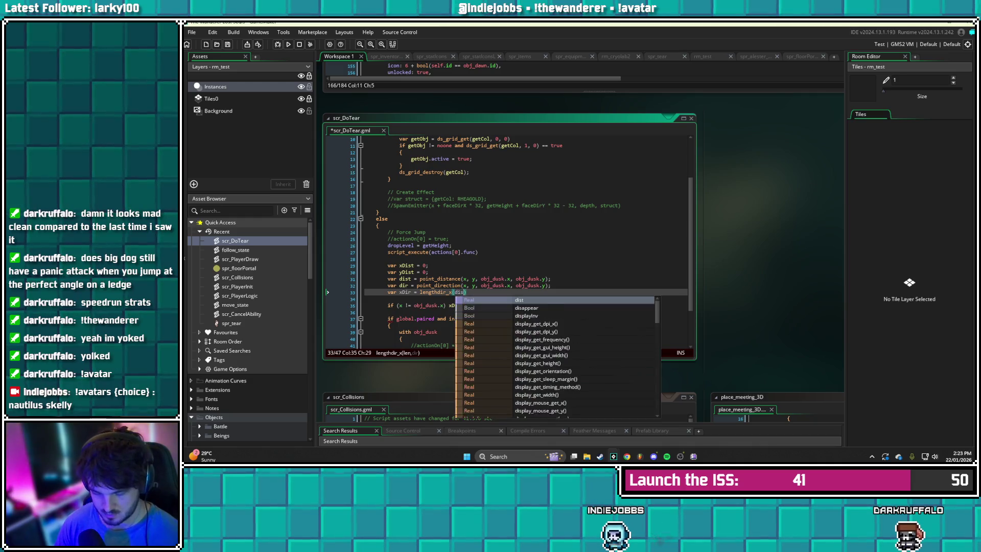
pyautogui.press('Right')
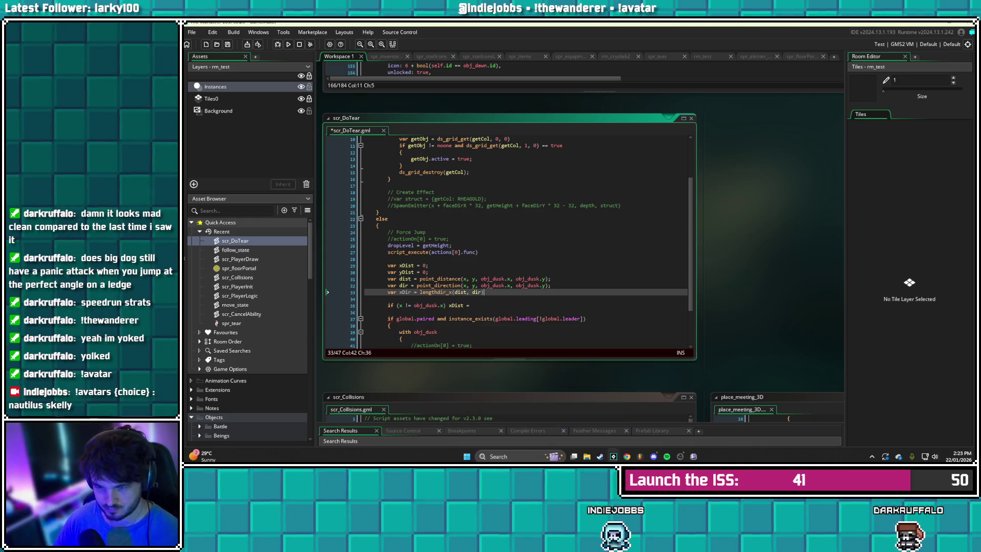
pyautogui.write(';')
pyautogui.press('Return')
pyautogui.write('var y')
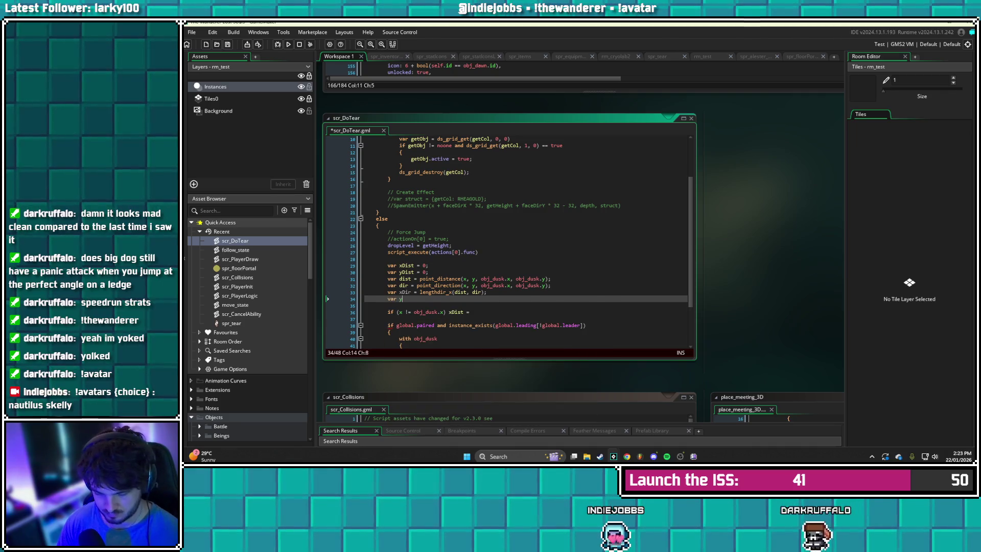
pyautogui.write('Dir = lengthDir')
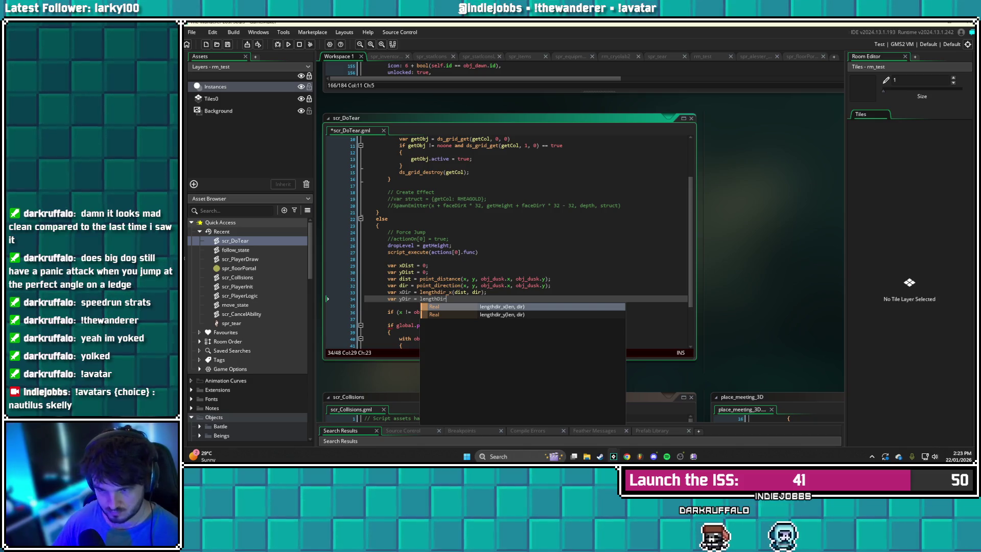
pyautogui.write('_y')
pyautogui.press('Return')
pyautogui.write('dist, dir)')
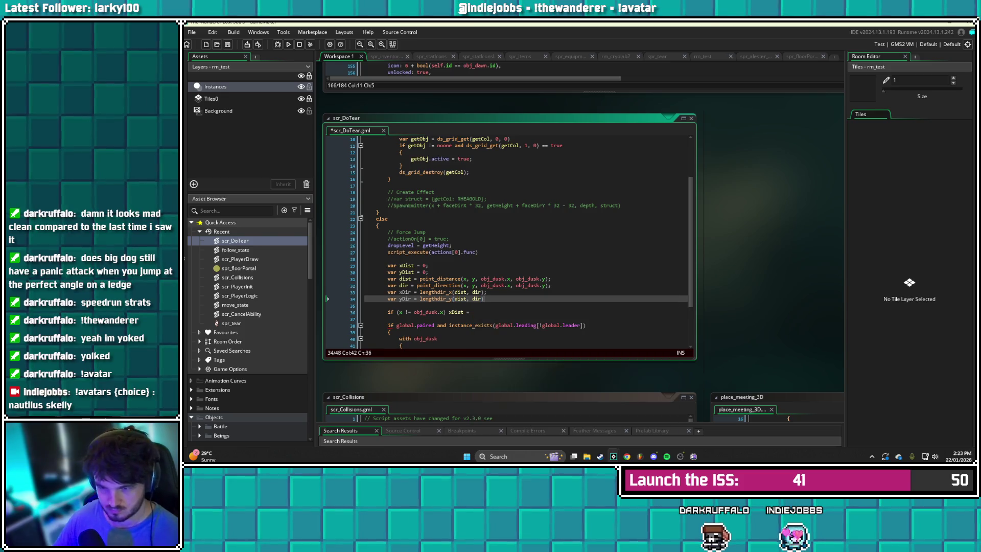
pyautogui.write(';')
# Save scr_DoTear and delete the unused xDist and yDist declarations
pyautogui.hotkey('ctrl', 's')
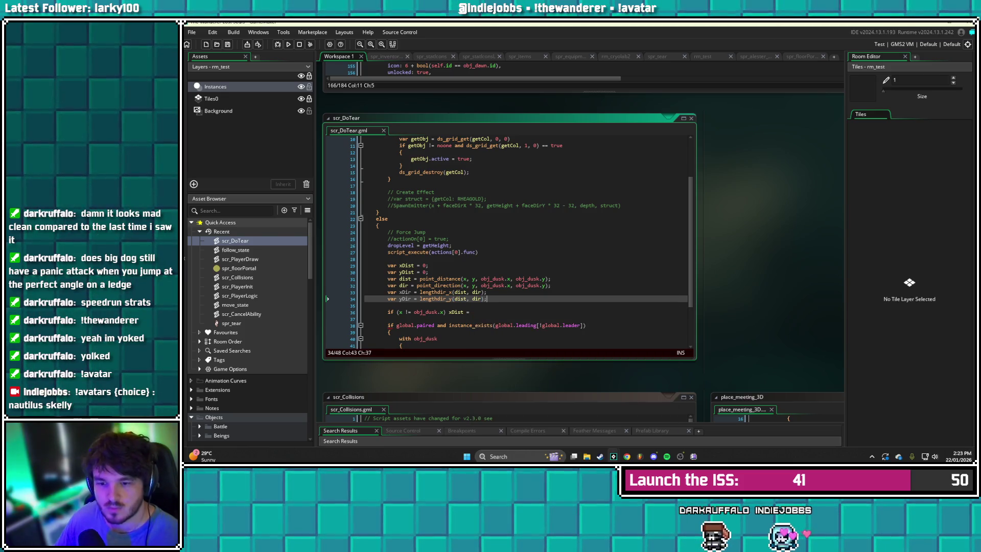
pyautogui.moveTo(486, 272); pyautogui.dragTo(388, 265)
pyautogui.press('BackSpace')
pyautogui.press('BackSpace')
pyautogui.click(487, 285)
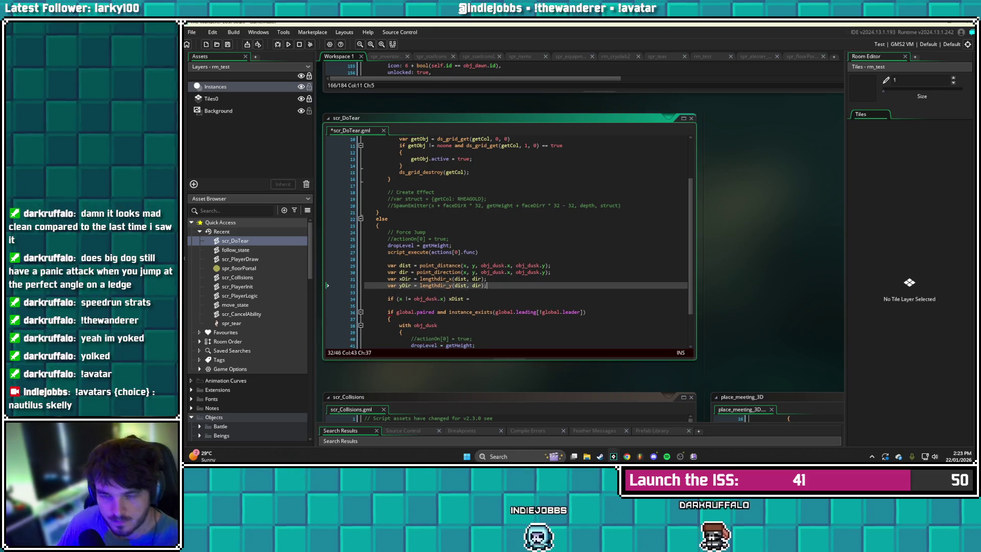
# Save scr_DoTear, then erase the incomplete if (x != obj_dusk.x) xDist = statement below yDir
pyautogui.click(471, 299)
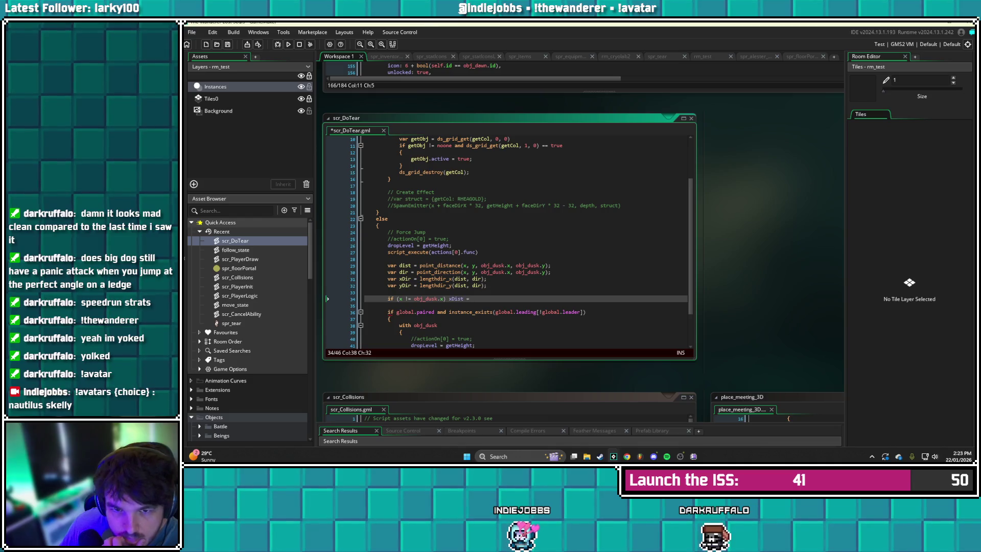
pyautogui.hotkey('ctrl', 's')
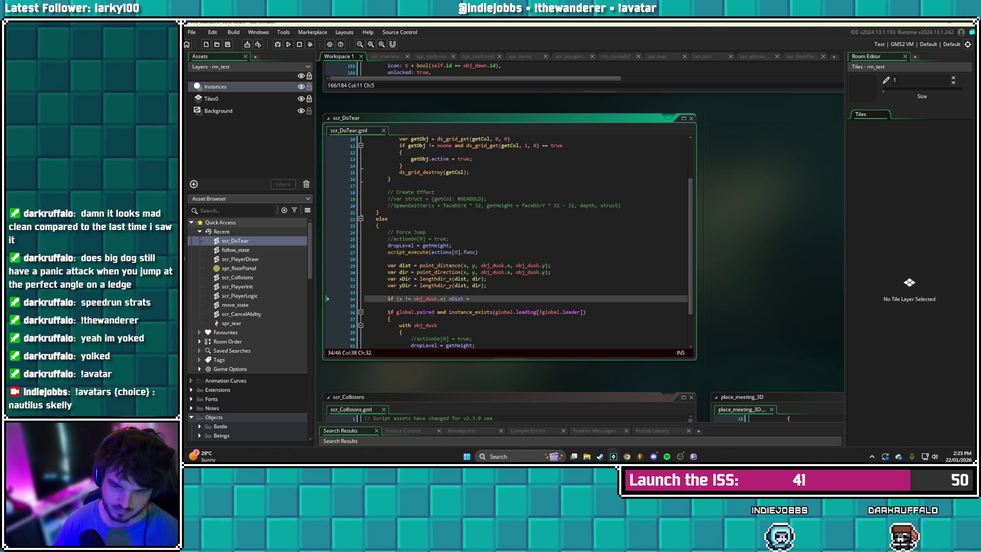
pyautogui.press('BackSpace')
pyautogui.press('BackSpace')
pyautogui.press('BackSpace')
pyautogui.write('o')
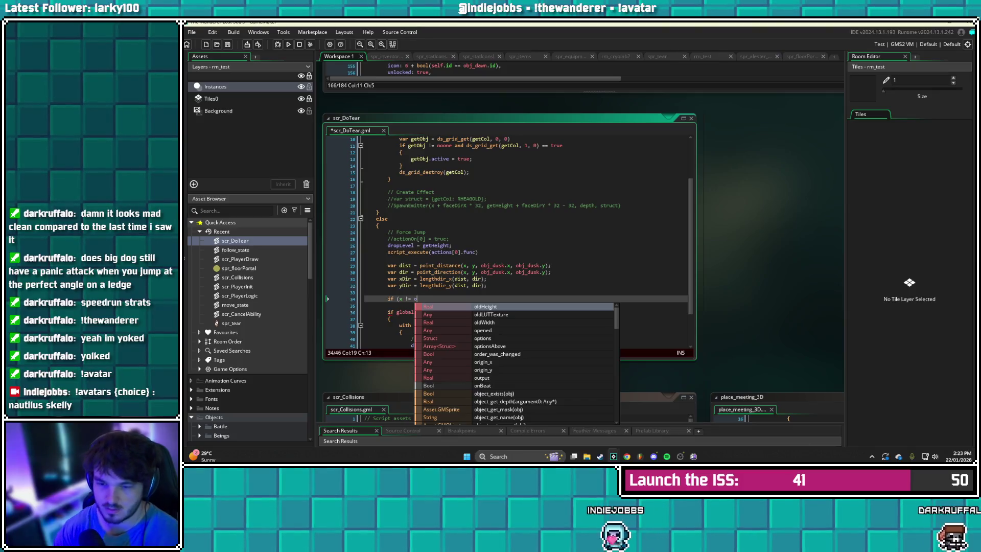
pyautogui.press('BackSpace')
pyautogui.press('BackSpace')
pyautogui.press('BackSpace')
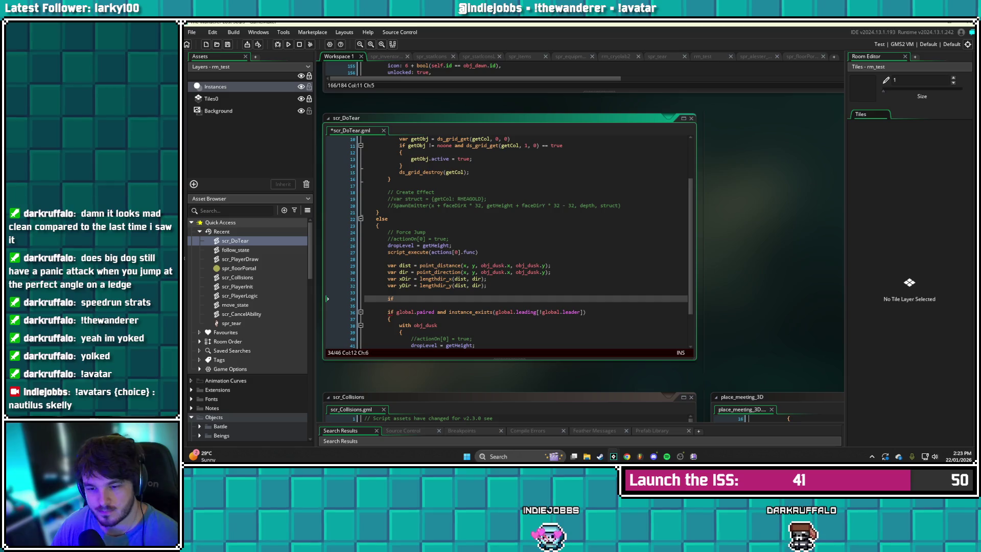
pyautogui.press('BackSpace')
pyautogui.press('BackSpace')
pyautogui.press('BackSpace')
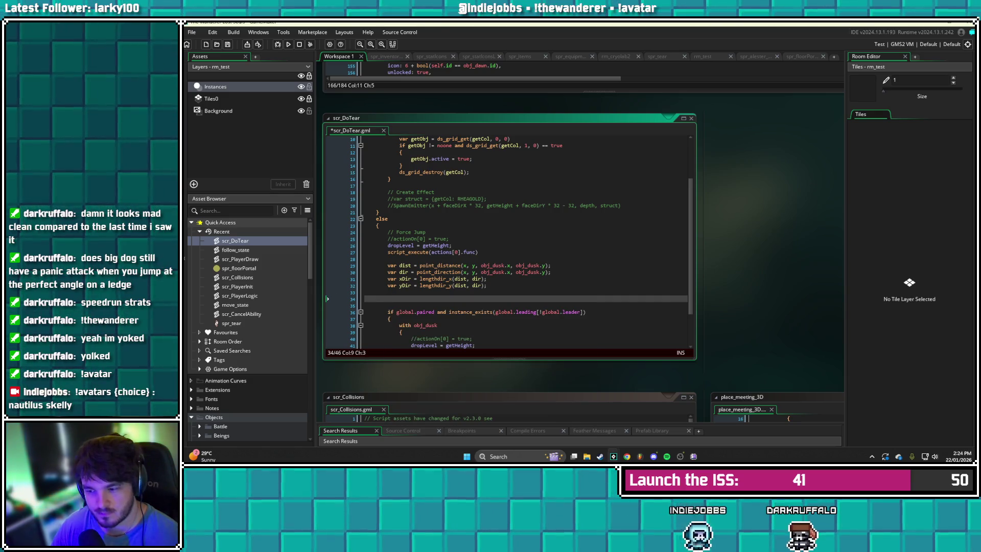
# Try a combined (xDir > yDir) snap to obj_dusk.x and obj_dusk.y on line 34, save, then delete it
pyautogui.write('()')
pyautogui.press('Left')
pyautogui.write('xDir ')
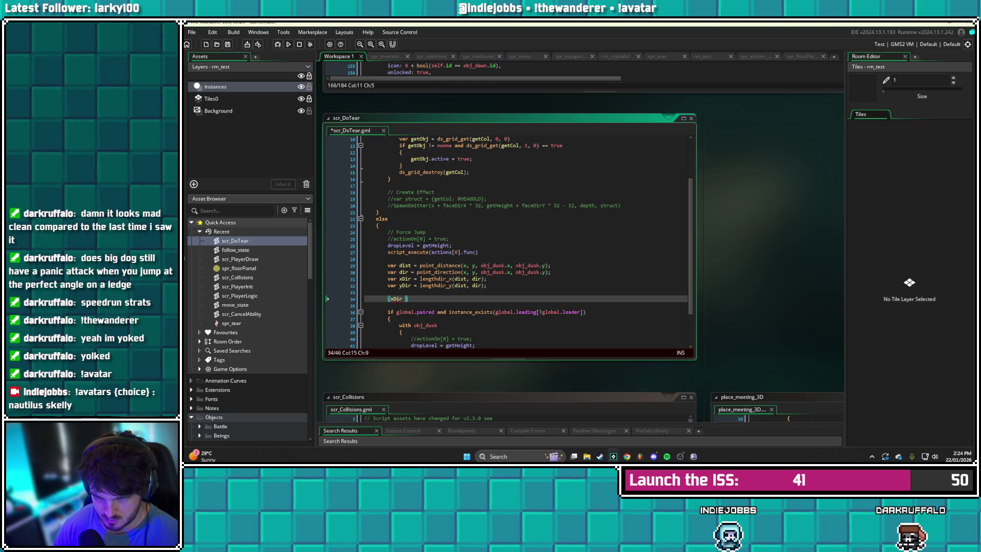
pyautogui.write('>')
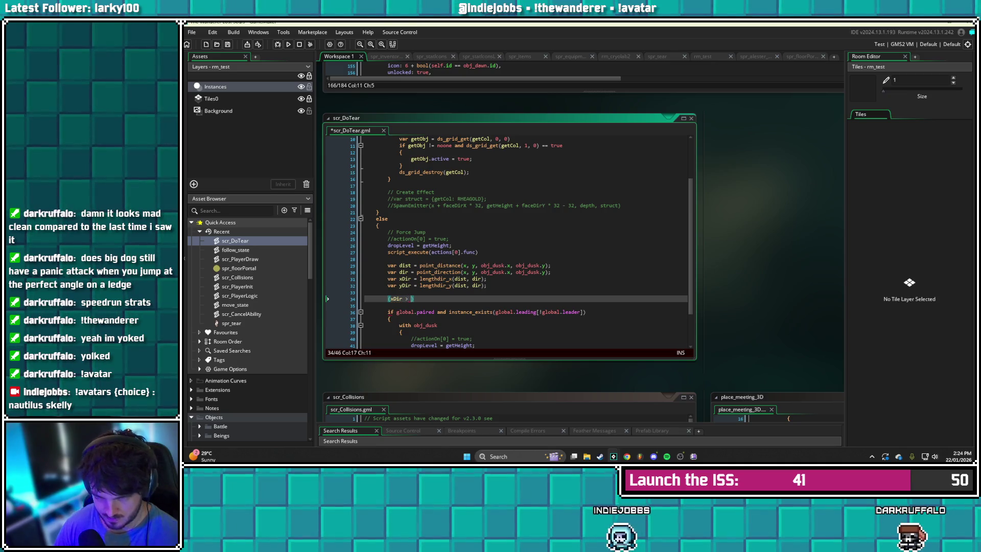
pyautogui.write(' yDir)')
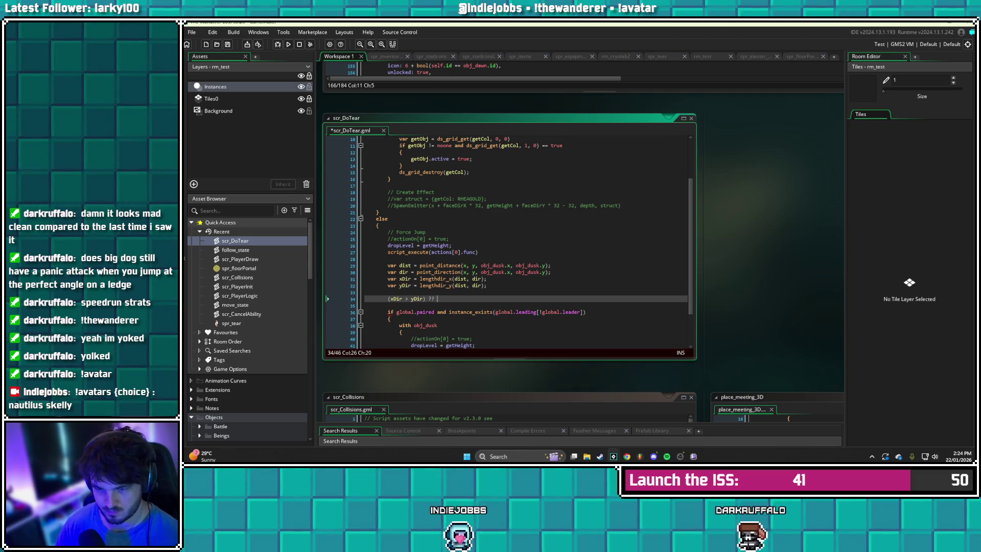
pyautogui.write('= ')
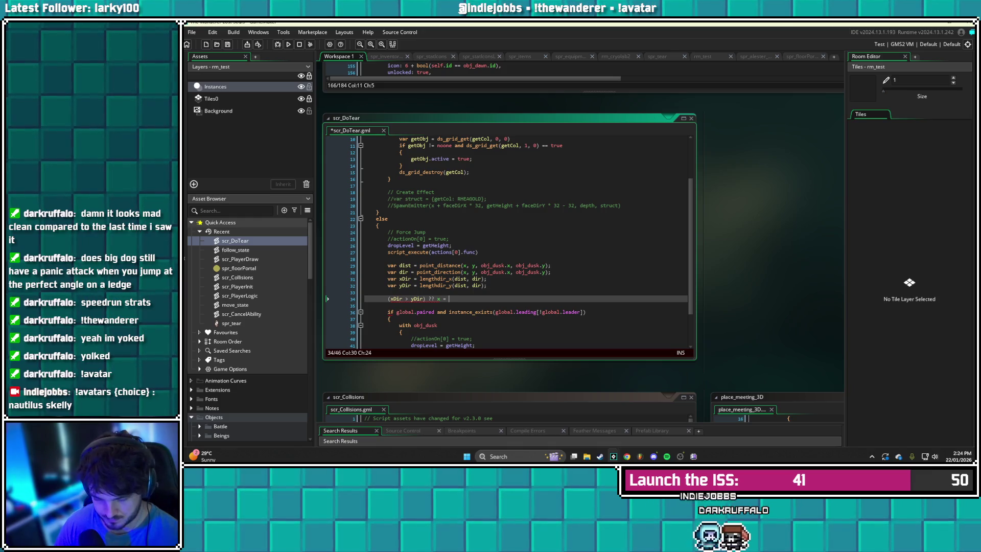
pyautogui.write('obj_')
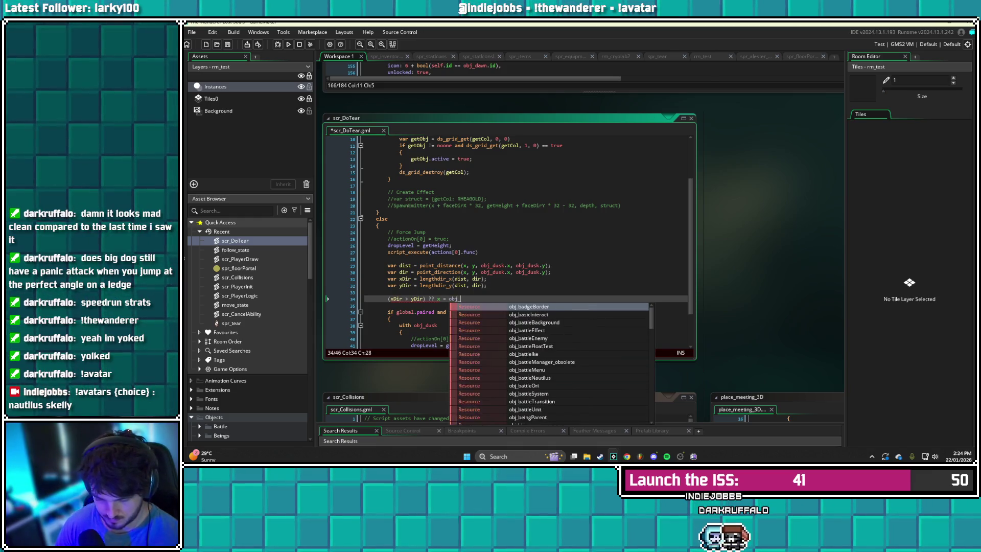
pyautogui.write('dusk.x :')
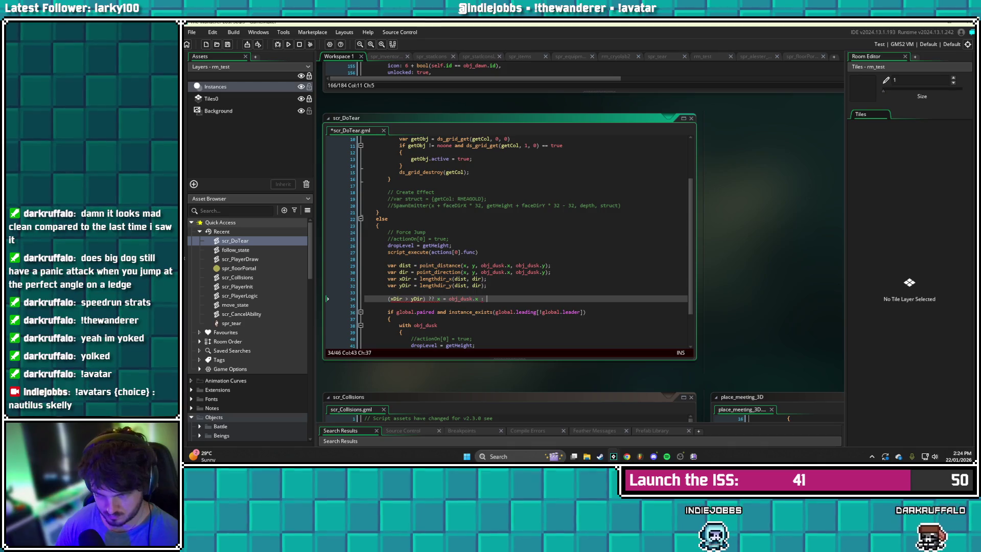
pyautogui.write(' y = o')
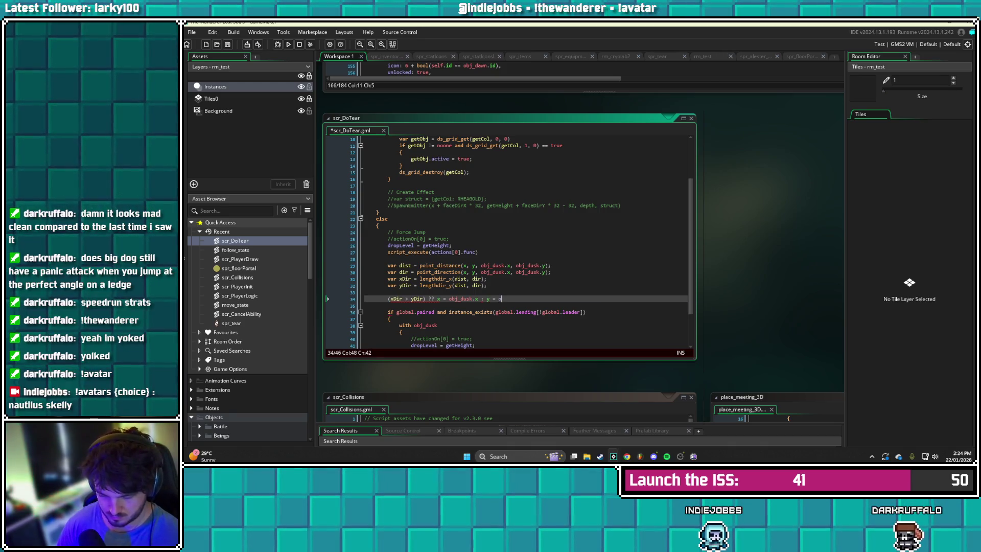
pyautogui.write('bj_dusk.y')
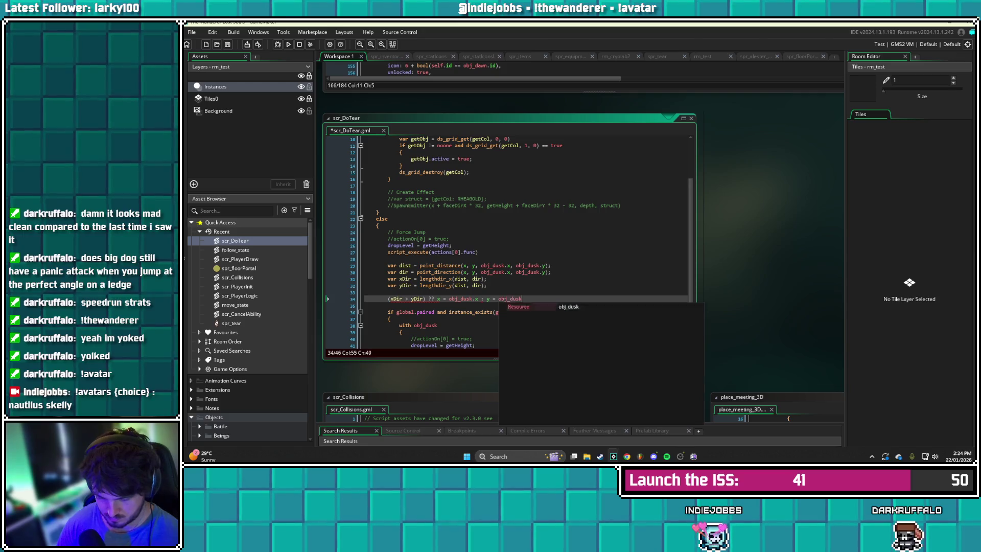
pyautogui.write(';')
pyautogui.hotkey('ctrl', 's')
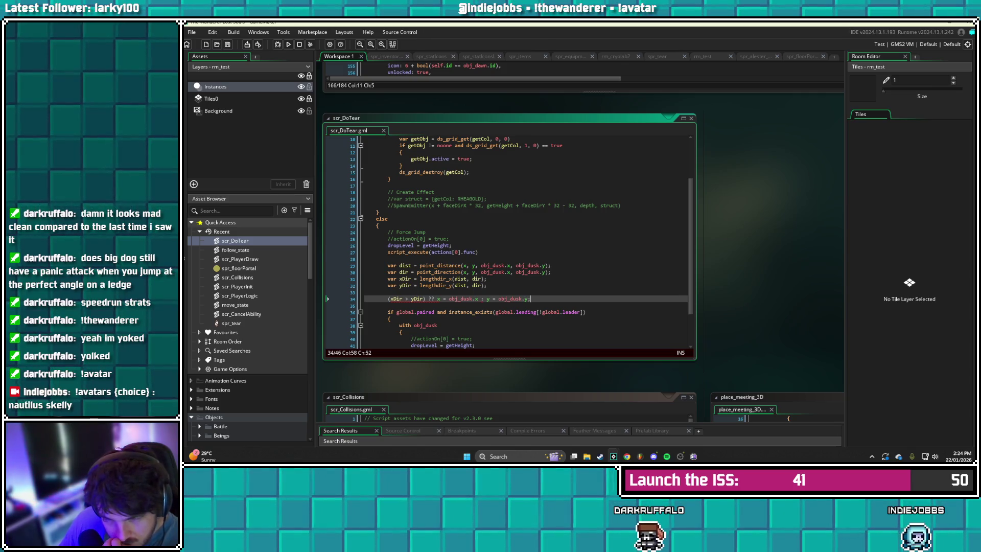
pyautogui.hotkey('shift', 'Home')
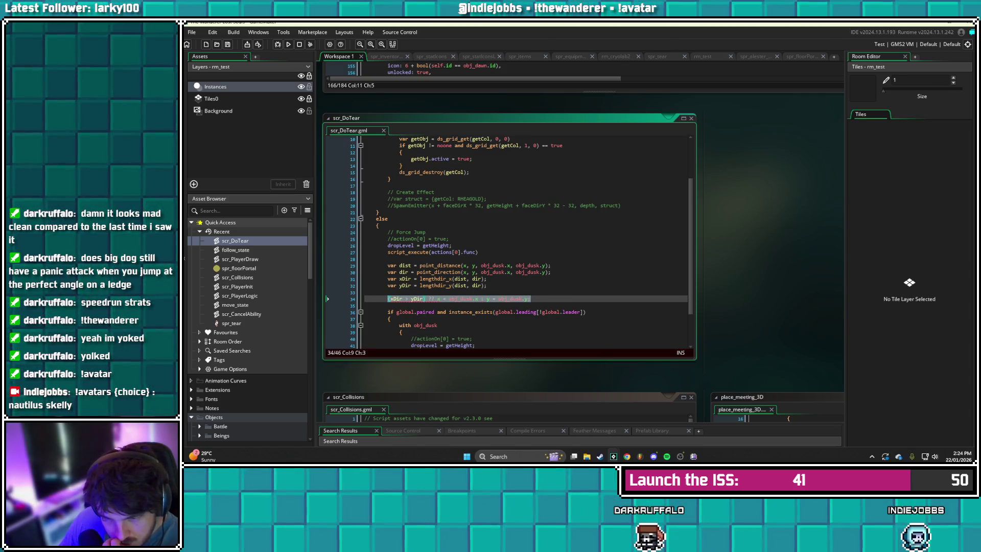
pyautogui.press('BackSpace')
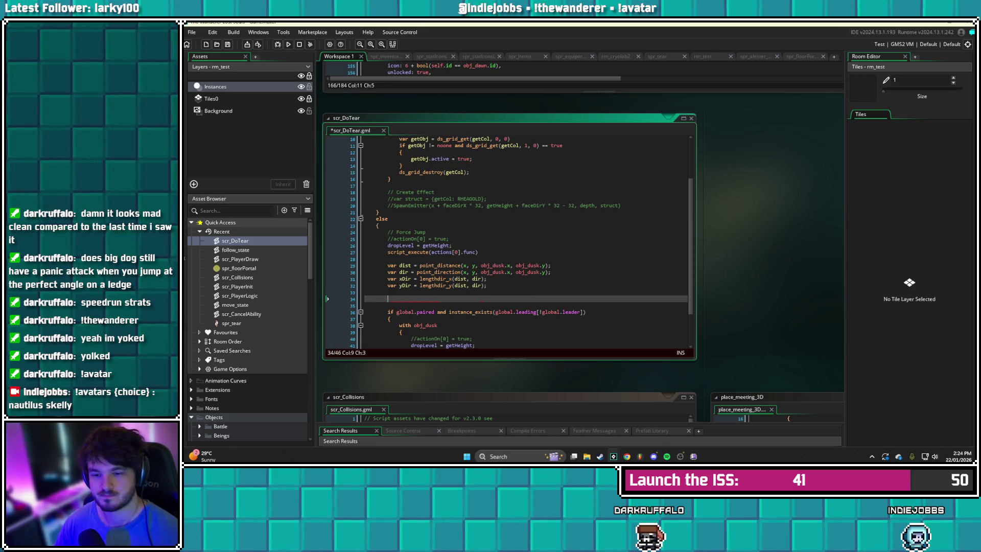
# Write x = (xDir > yDir) ? obj_dusk.x : x; on line 34
pyautogui.write('x = (')
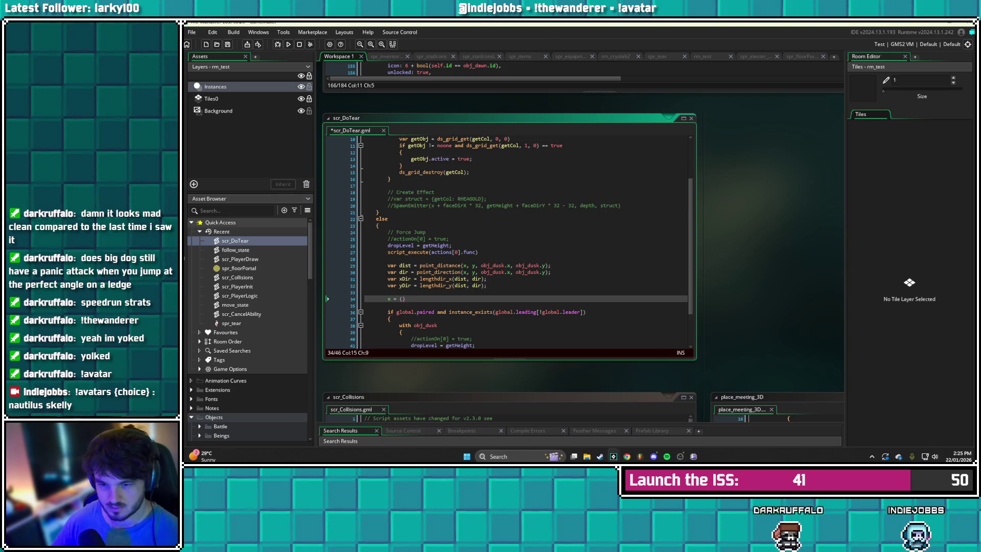
pyautogui.press('Left')
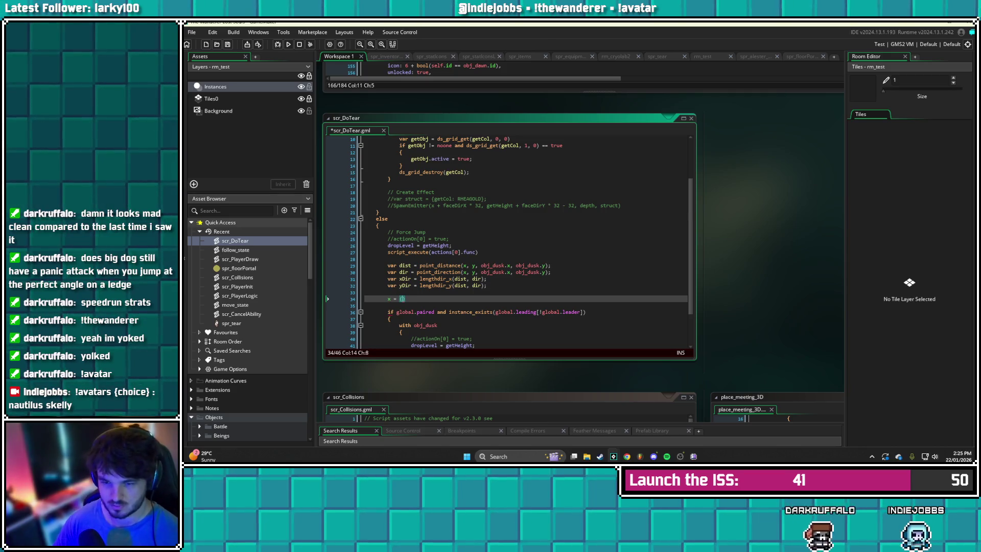
pyautogui.write('xDir')
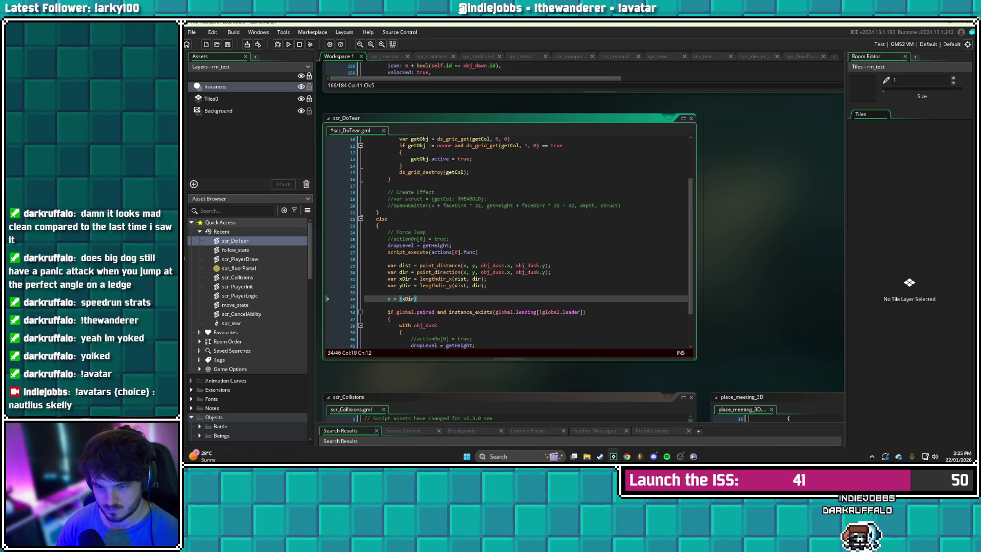
pyautogui.write(' >')
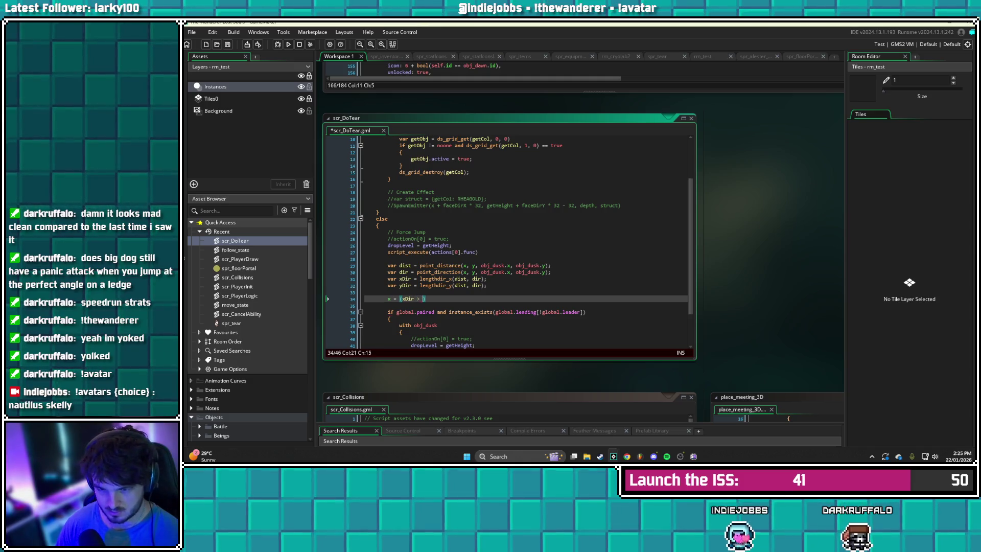
pyautogui.write(' yDir) ? ')
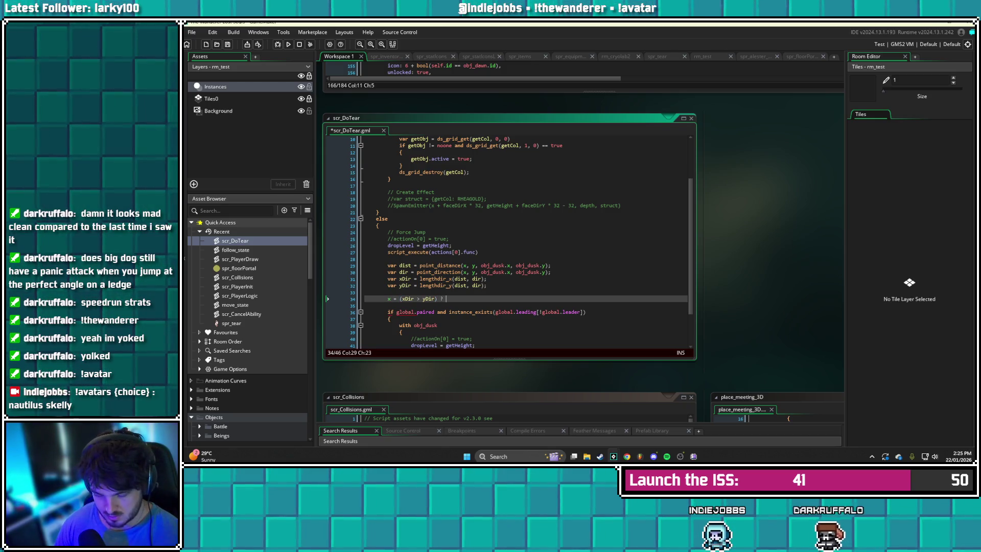
pyautogui.write('obj_d')
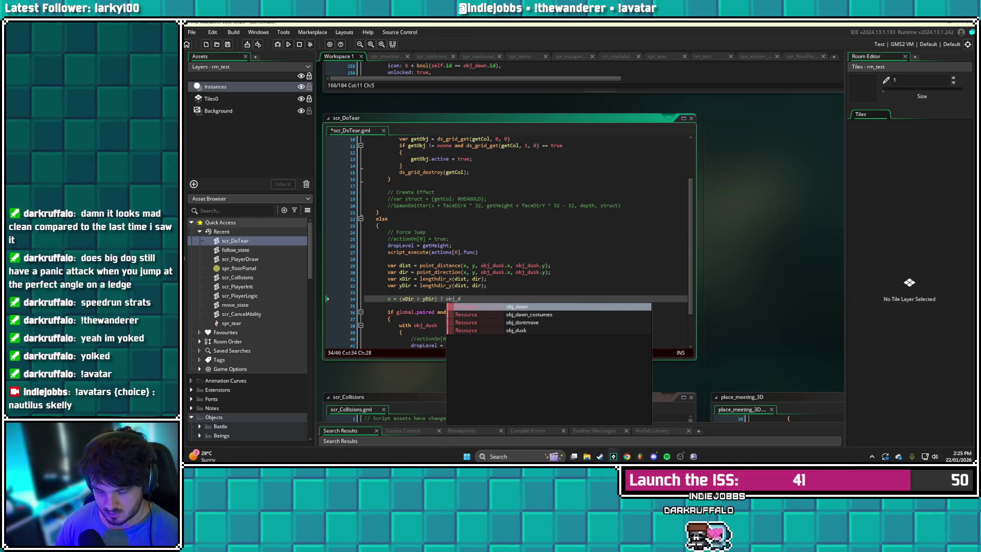
pyautogui.write('usk.x :')
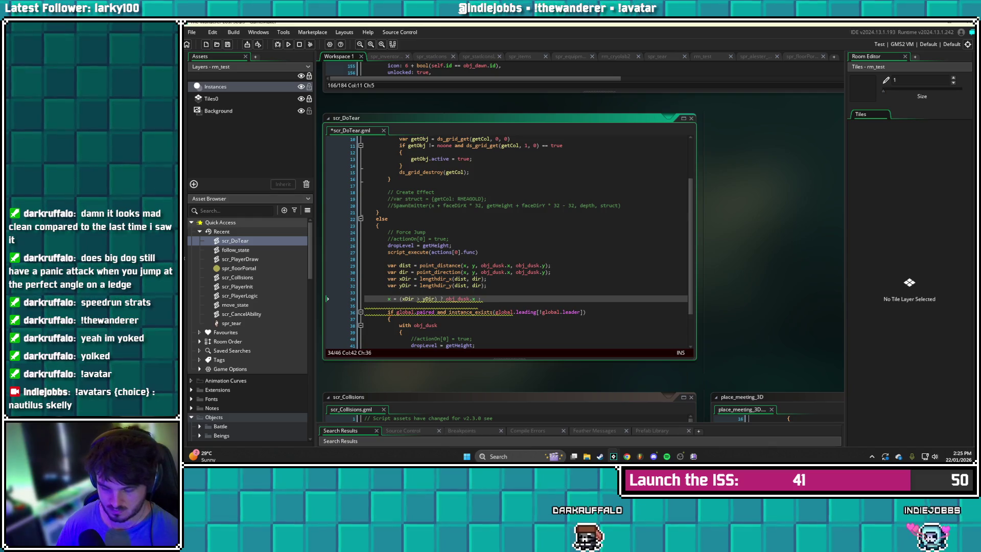
pyautogui.write(';')
pyautogui.press('Return')
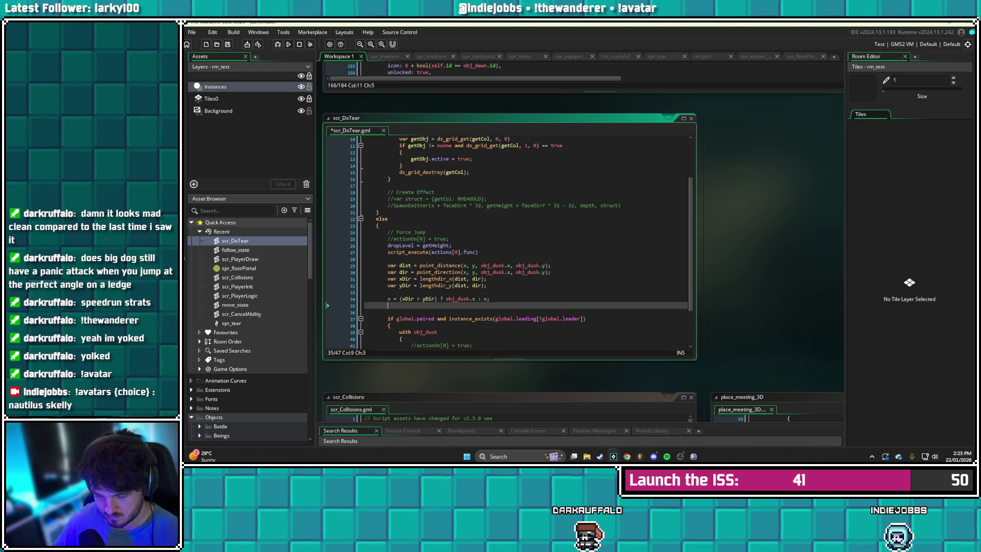
# Write y = (yDir > xDir) ? obj_dusk.y : y; on line 35 and start a new line
pyautogui.write('y = (')
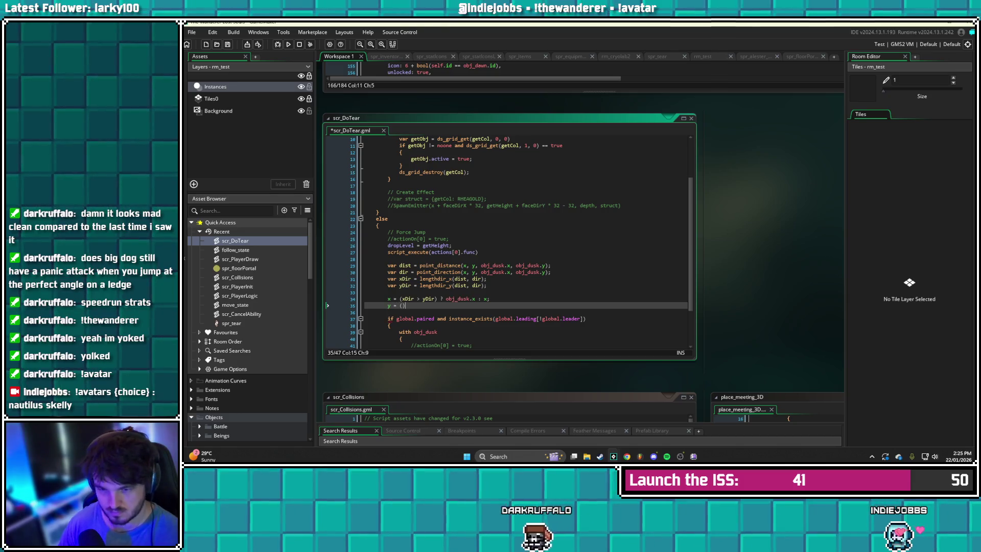
pyautogui.press('Left')
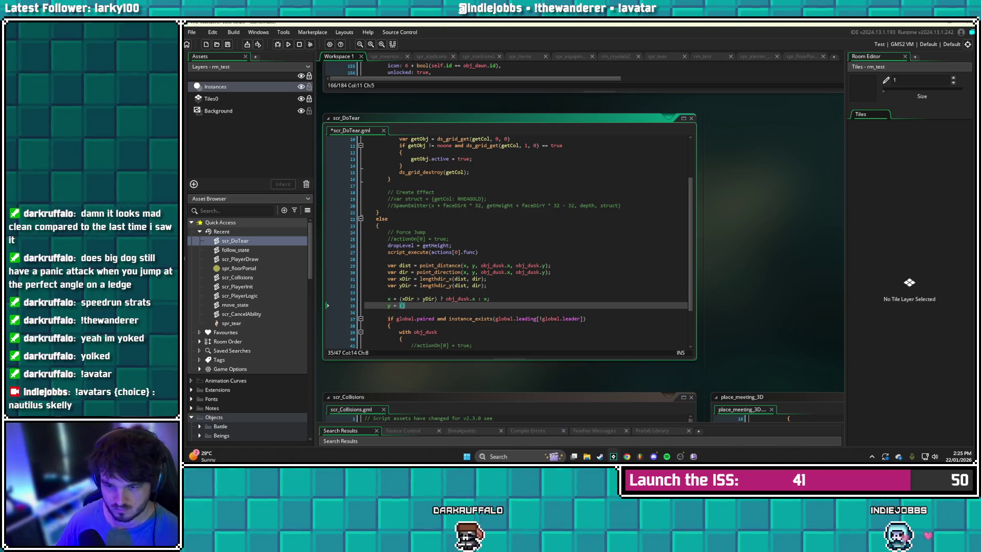
pyautogui.click(419, 299)
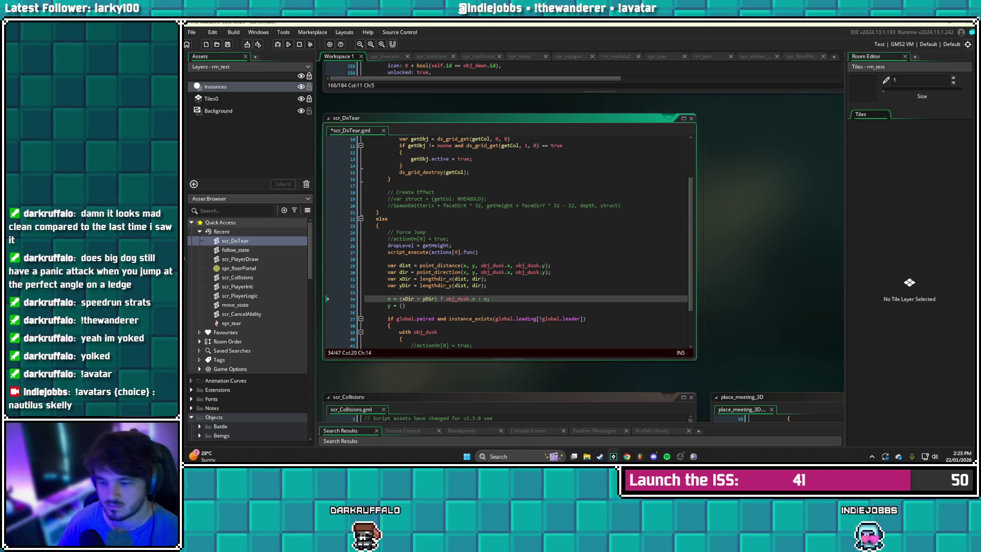
pyautogui.click(402, 305)
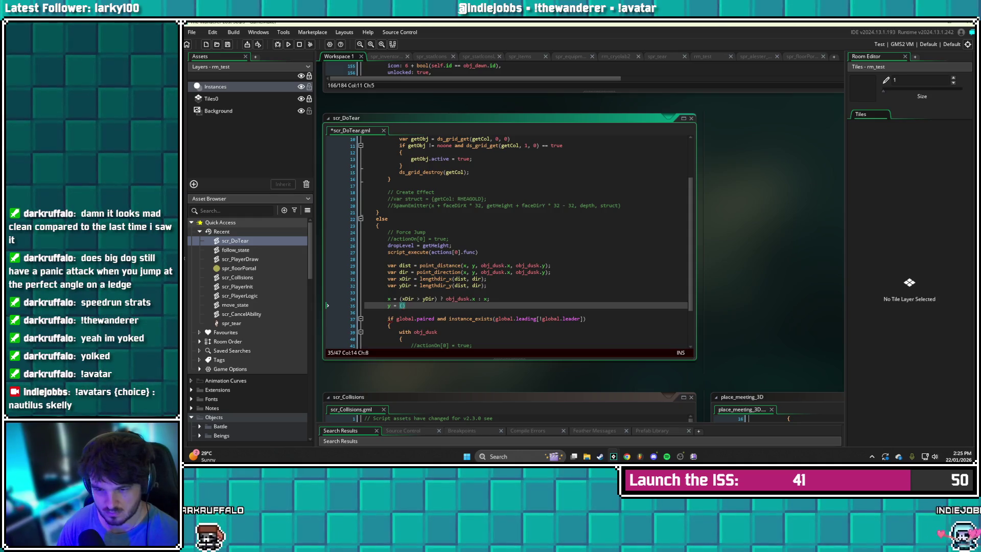
pyautogui.write('xDir')
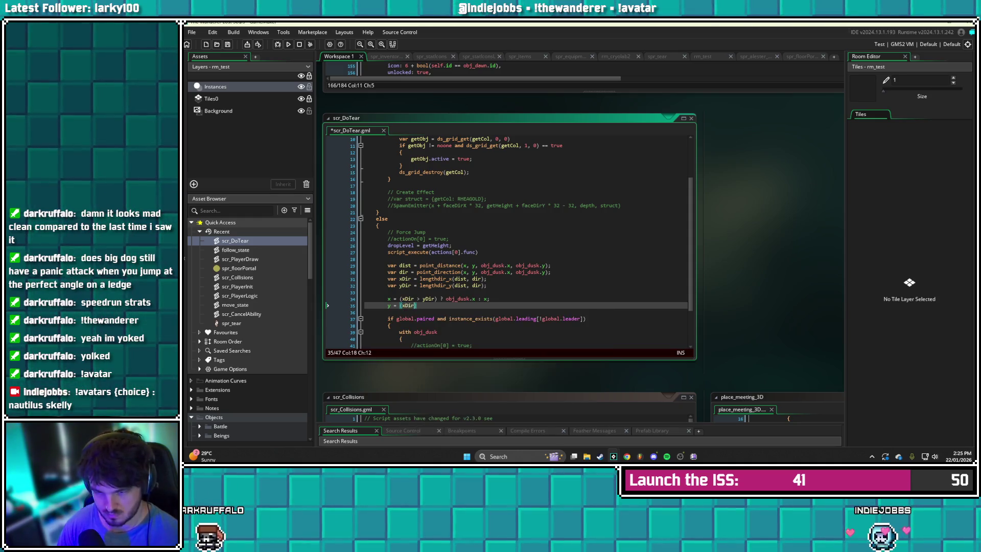
pyautogui.press('BackSpace')
pyautogui.press('BackSpace')
pyautogui.press('BackSpace')
pyautogui.write('yDir > x')
pyautogui.write(') ? obj_dusk.')
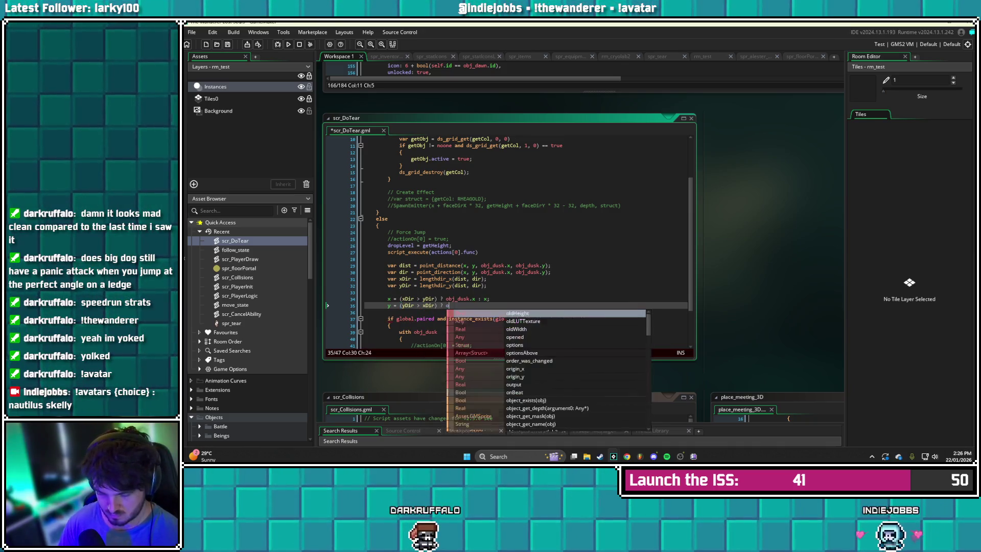
pyautogui.write('y : y')
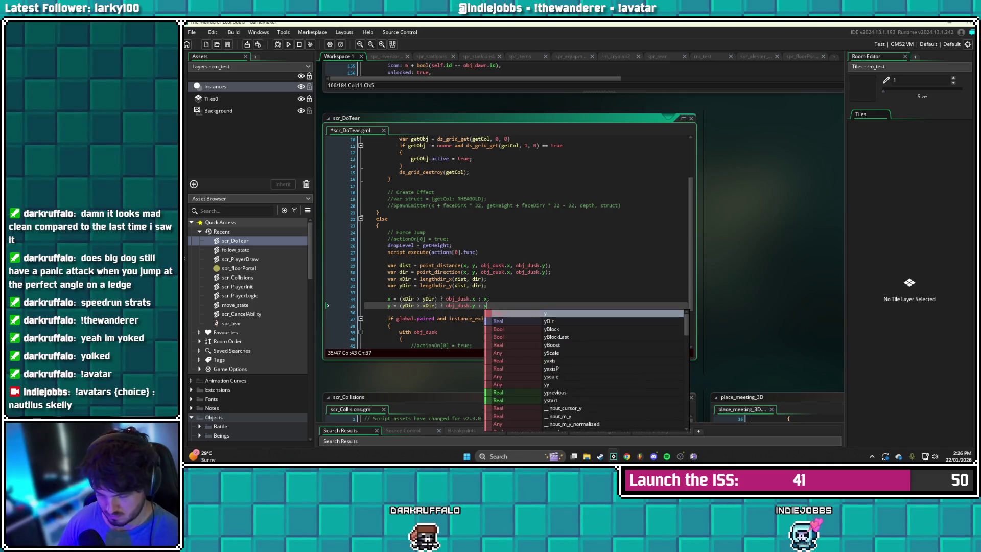
pyautogui.write(';')
pyautogui.press('Return')
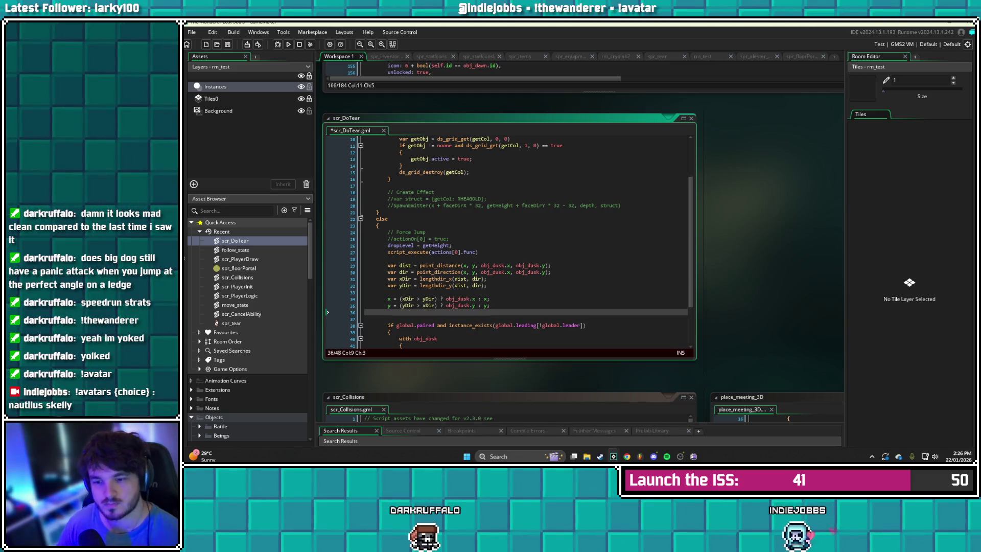
# Save, then add a with obj_dusk { } block with an indented empty line
pyautogui.hotkey('ctrl', 's')
pyautogui.scroll(-2, 511, 240)
pyautogui.scroll(-1, 511, 240)
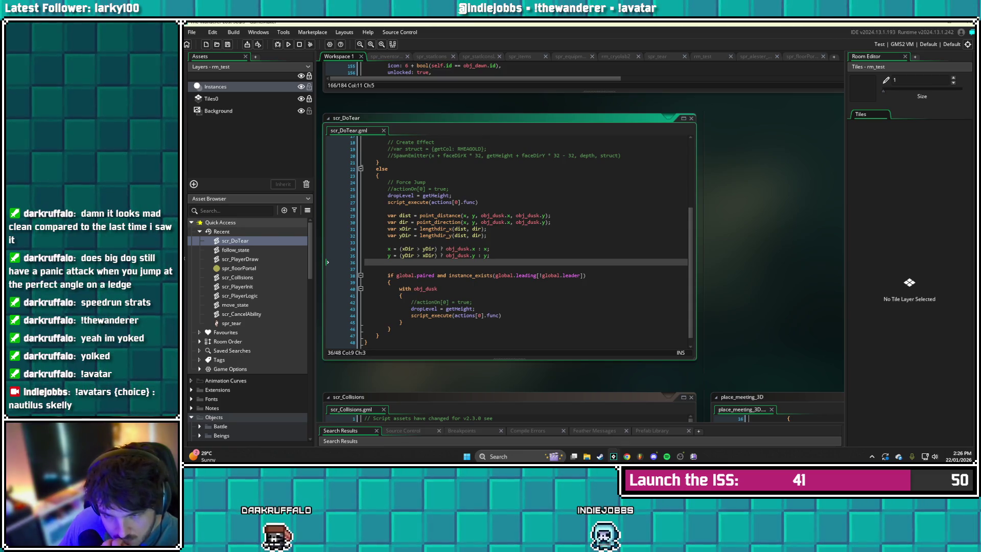
pyautogui.write('wi')
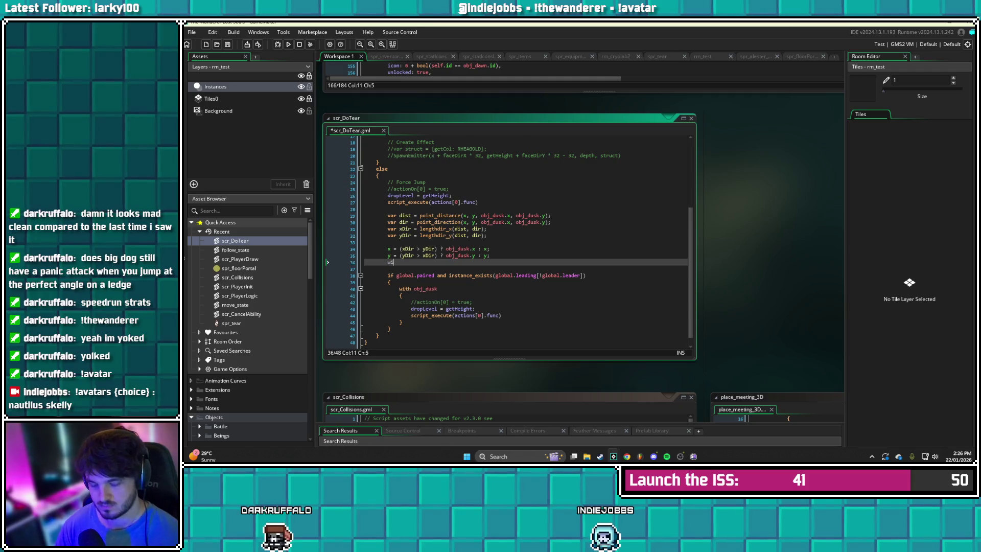
pyautogui.write('th obj_dusk')
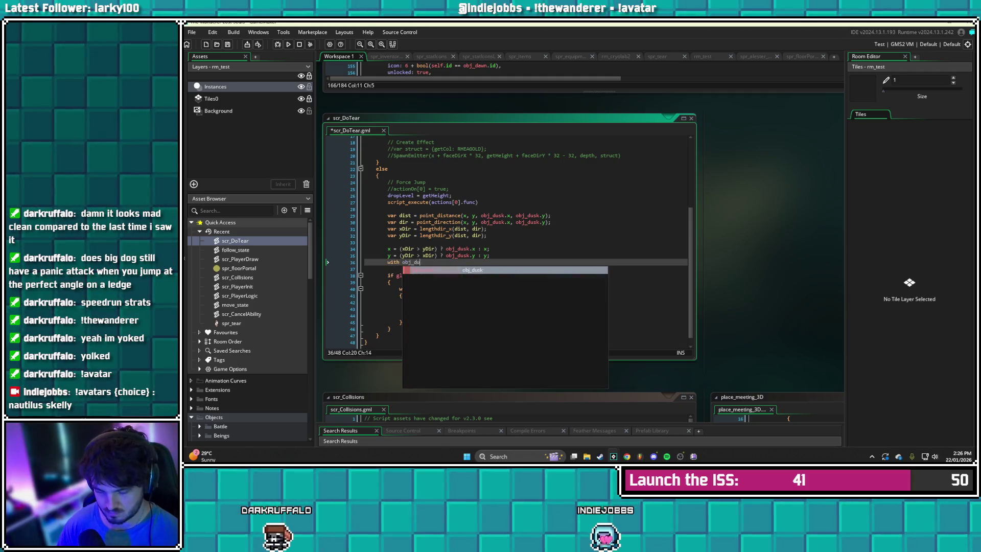
pyautogui.press('Return')
pyautogui.write('{')
pyautogui.press('Return')
pyautogui.press('Return')
pyautogui.click(388, 275)
pyautogui.press('Tab')
# Call scr_DefaultPath() inside the block, save, and launch the game with F6
pyautogui.scroll(-1, 521, 242)
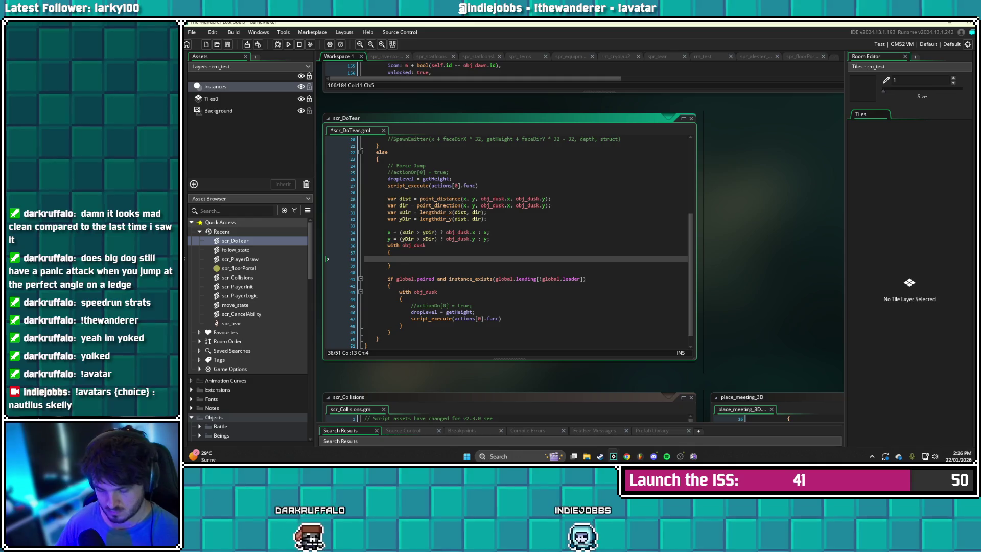
pyautogui.write('DefaultPat')
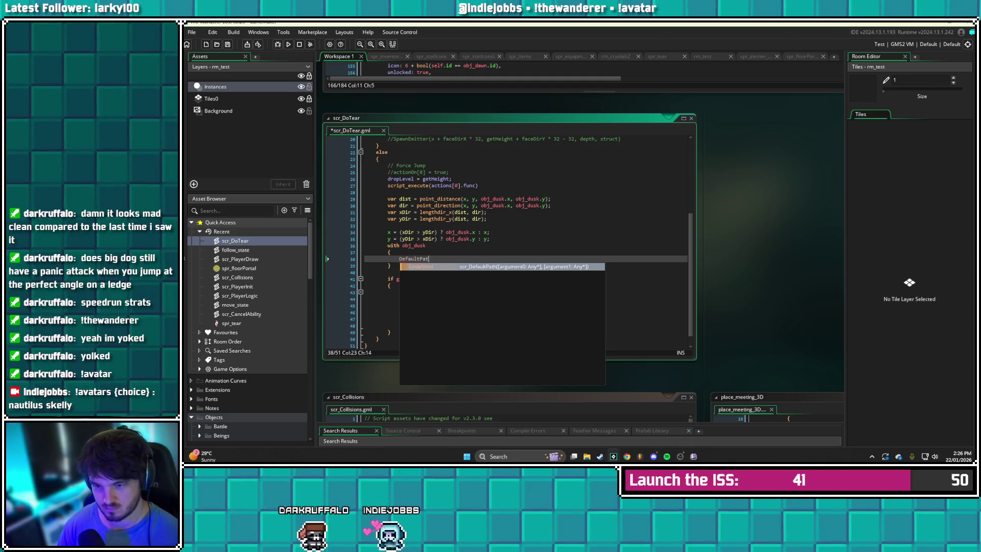
pyautogui.press('Return')
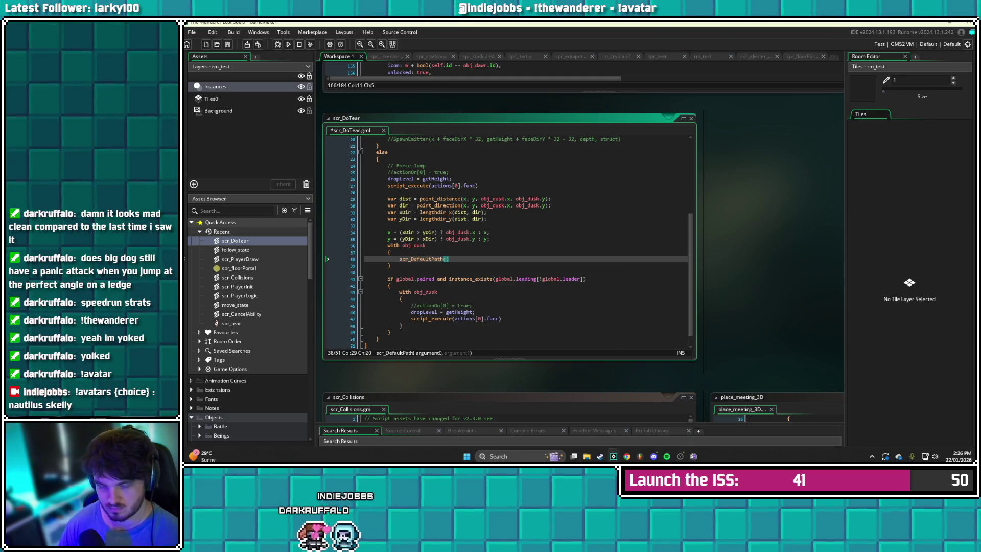
pyautogui.press('Right')
pyautogui.hotkey('ctrl', 's')
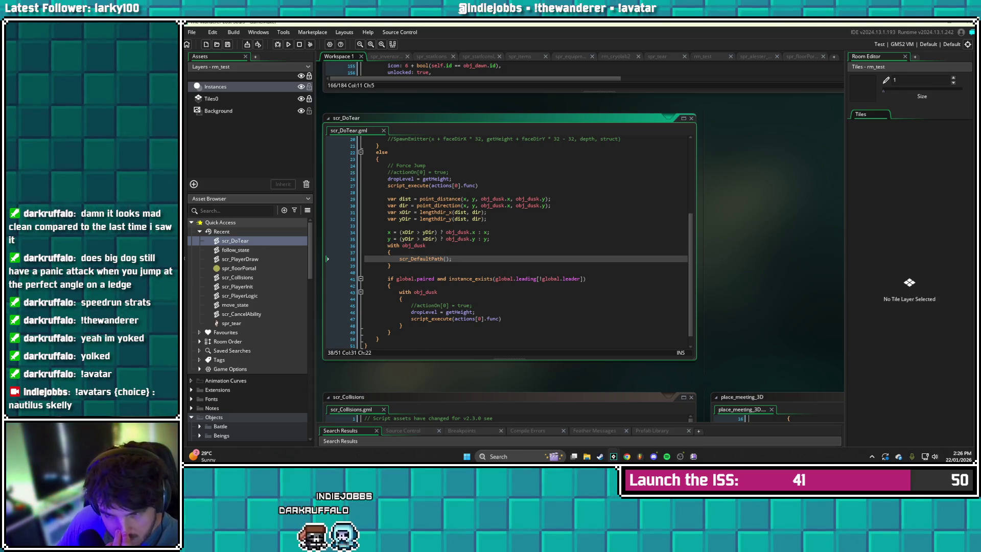
pyautogui.scroll(1, 508, 242)
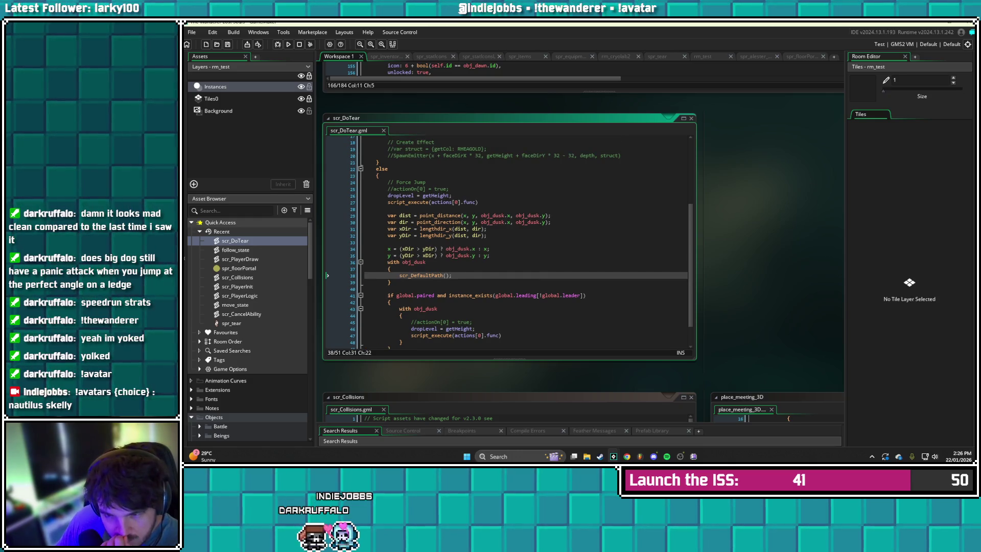
pyautogui.press('F6')
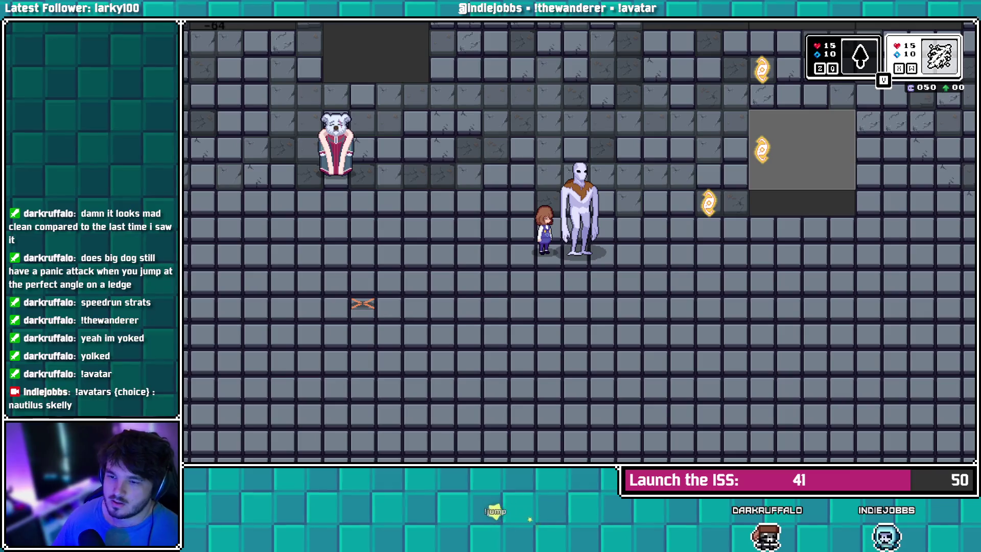
pyautogui.press('Escape')
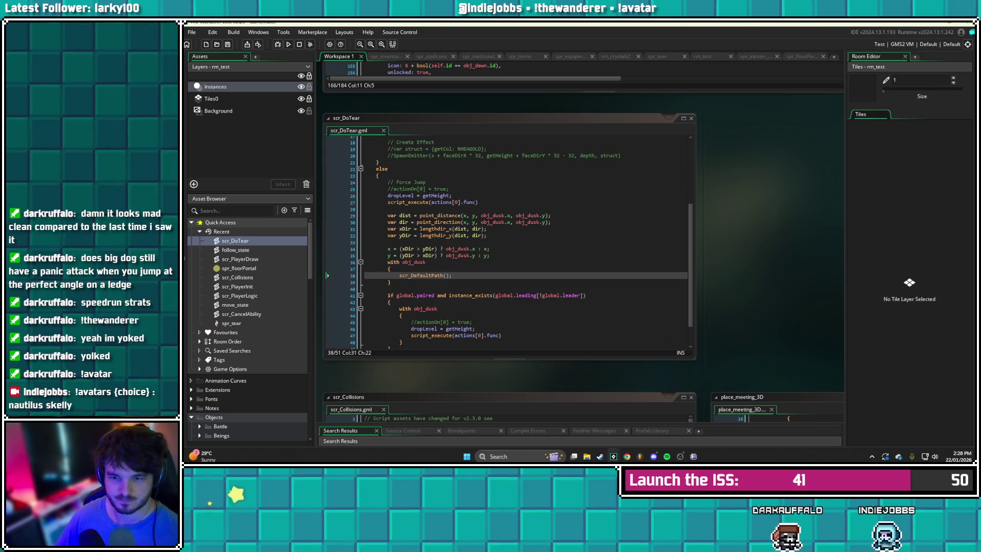
# Change lines 34 and 35 to compare abs(xDir) against abs(yDir), saving after each edit
pyautogui.click(403, 249)
pyautogui.write('abs')
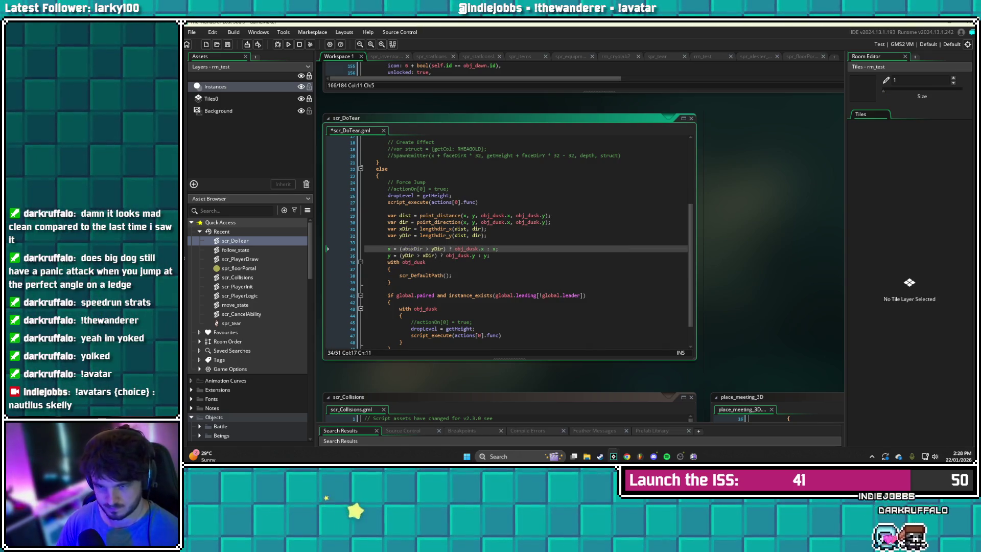
pyautogui.write('(')
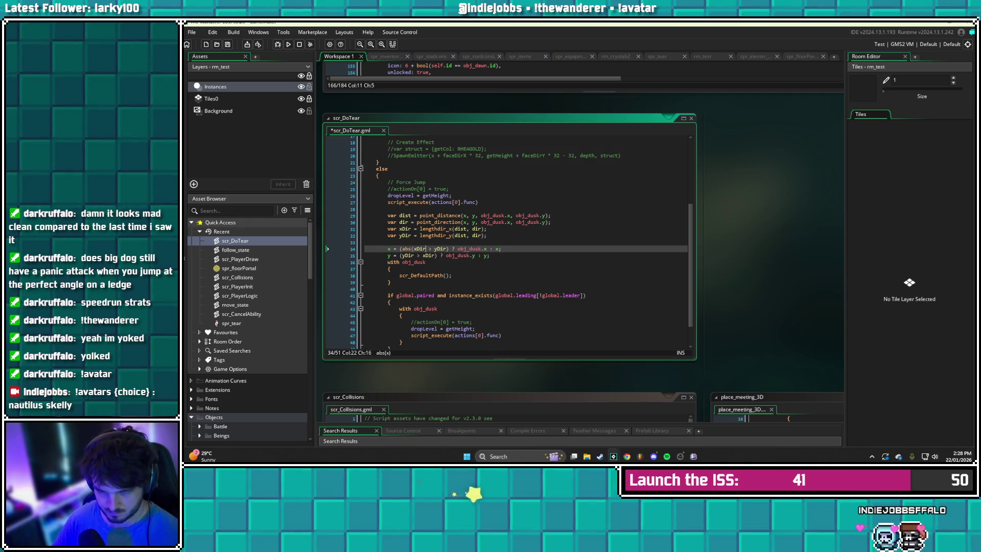
pyautogui.write(')')
pyautogui.write('abs(')
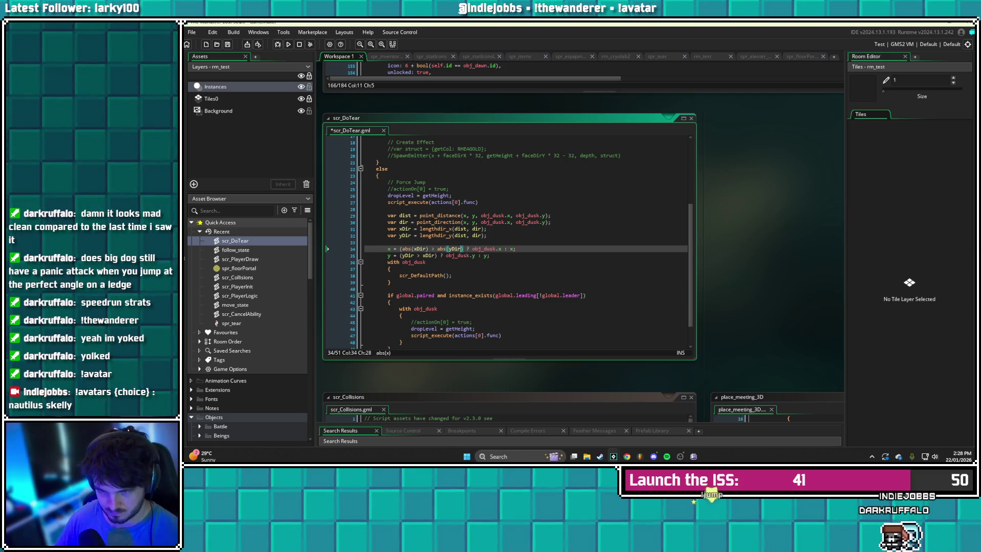
pyautogui.write(')')
pyautogui.hotkey('ctrl', 's')
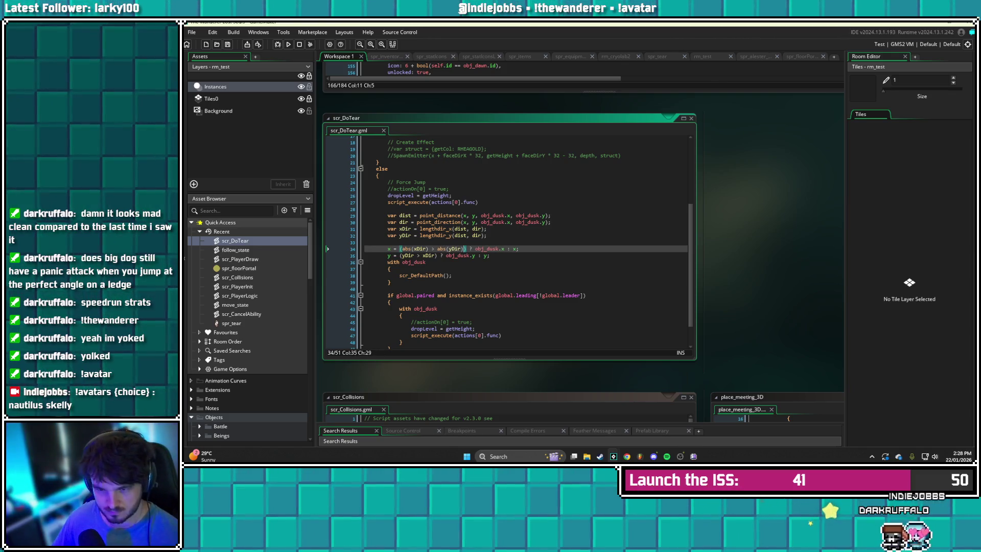
pyautogui.click(400, 255)
pyautogui.write('abs(yDir')
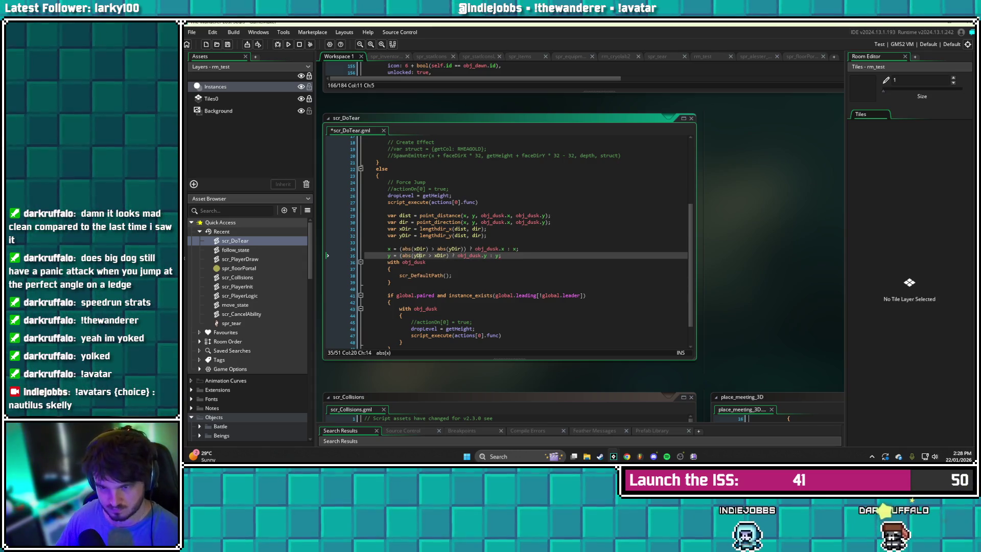
pyautogui.write(') > ')
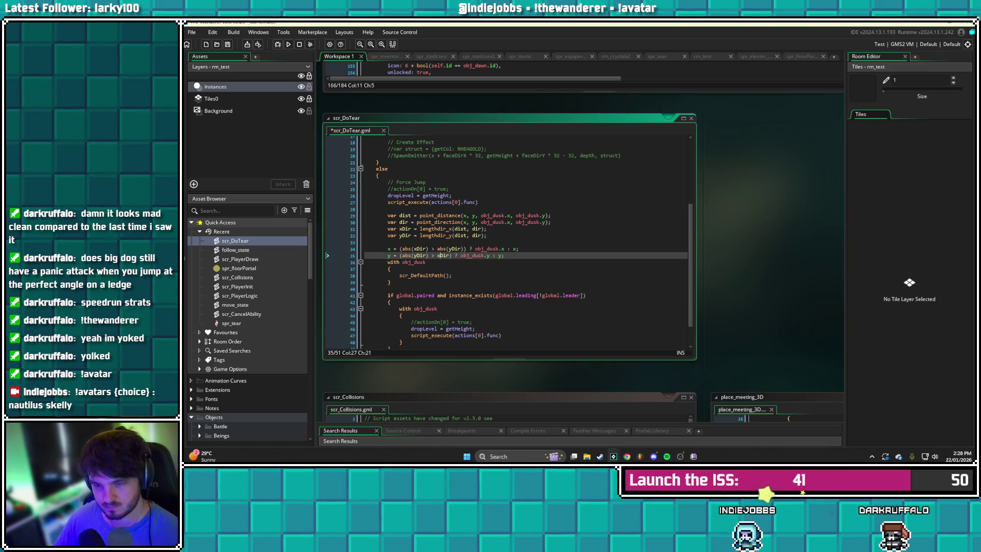
pyautogui.write('abs(')
pyautogui.click(461, 255)
pyautogui.write(')')
pyautogui.hotkey('ctrl', 's')
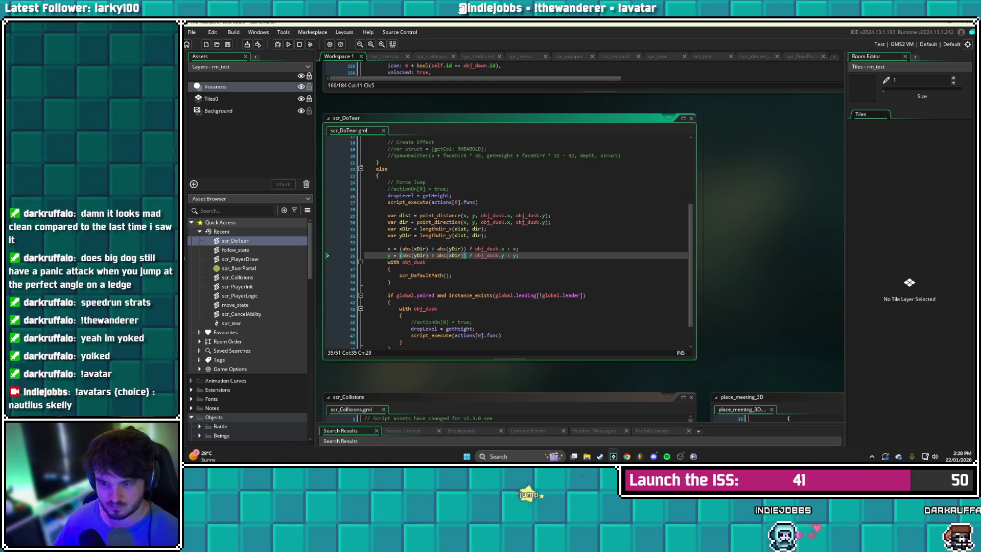
pyautogui.click(518, 255)
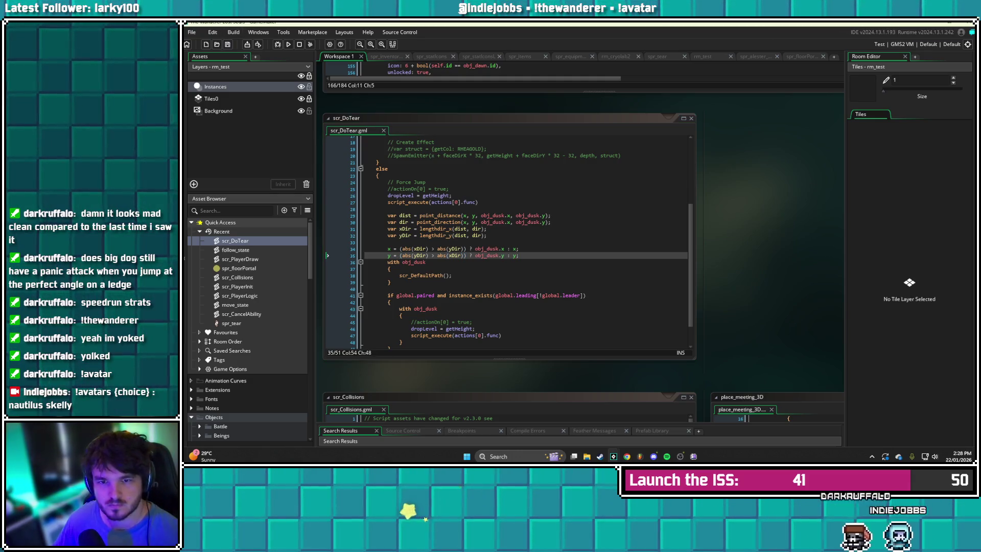
pyautogui.moveTo(526, 222)
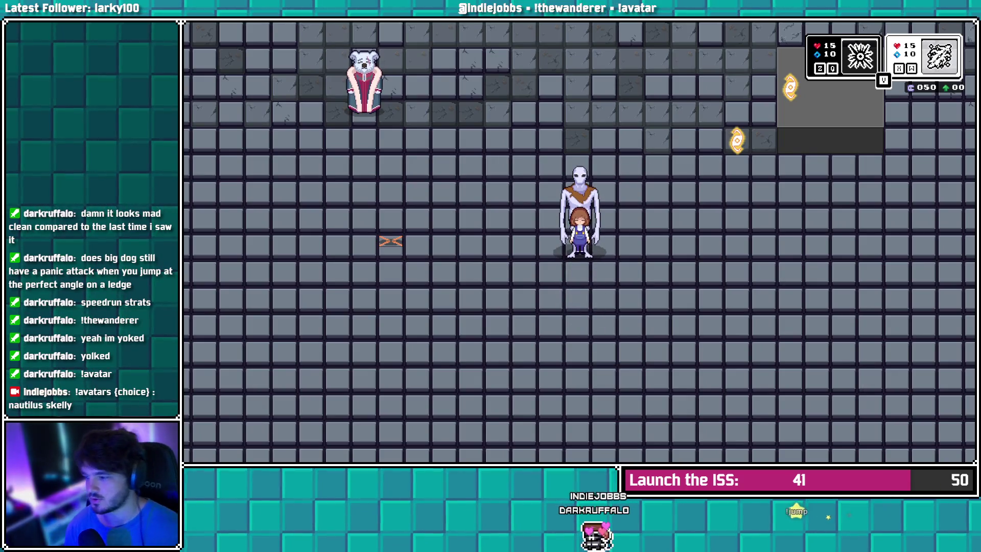
# Switch from the running game back to the scr_DoTear code editor
pyautogui.hotkey('alt', 'Tab')
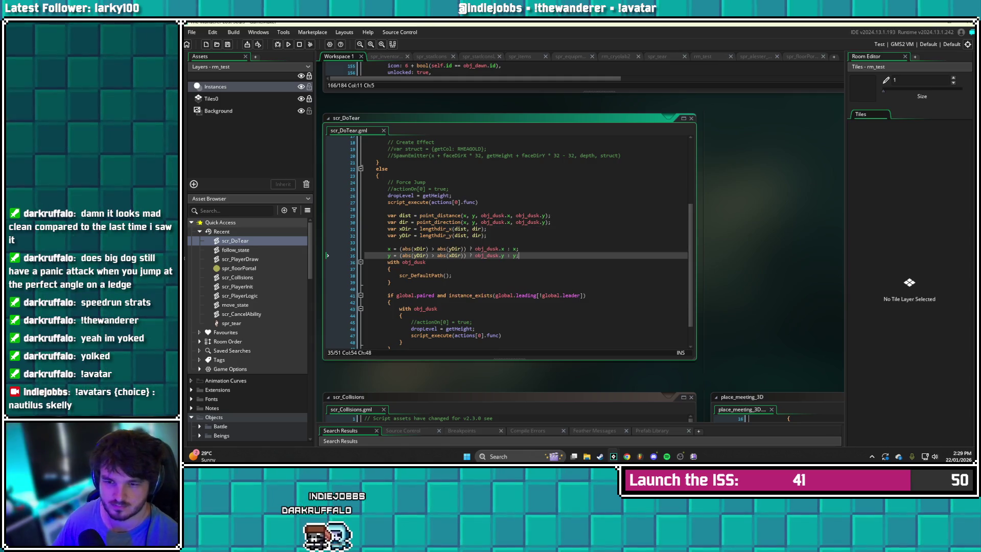
# Strip the abs() wrappers from line 34, restoring plain xDir > yDir
pyautogui.click(413, 249)
pyautogui.press('BackSpace')
pyautogui.press('BackSpace')
pyautogui.press('BackSpace')
pyautogui.press('Right')
pyautogui.press('Delete')
pyautogui.press('Right')
pyautogui.press('Right')
pyautogui.press('Right')
pyautogui.press('Delete')
pyautogui.press('BackSpace')
pyautogui.press('BackSpace')
pyautogui.press('BackSpace')
pyautogui.press('Delete')
pyautogui.press('Down')
pyautogui.press('Left')
pyautogui.press('Left')
pyautogui.press('Left')
pyautogui.press('BackSpace')
# Restore plain yDir > xDir on line 35, save, and add a blank line after it
pyautogui.press('BackSpace')
pyautogui.press('BackSpace')
pyautogui.press('BackSpace')
pyautogui.press('Right')
pyautogui.press('Right')
pyautogui.press('Right')
pyautogui.press('Delete')
pyautogui.press('Right')
pyautogui.press('Right')
pyautogui.press('Right')
pyautogui.press('BackSpace')
pyautogui.press('Delete')
pyautogui.press('Delete')
pyautogui.press('Delete')
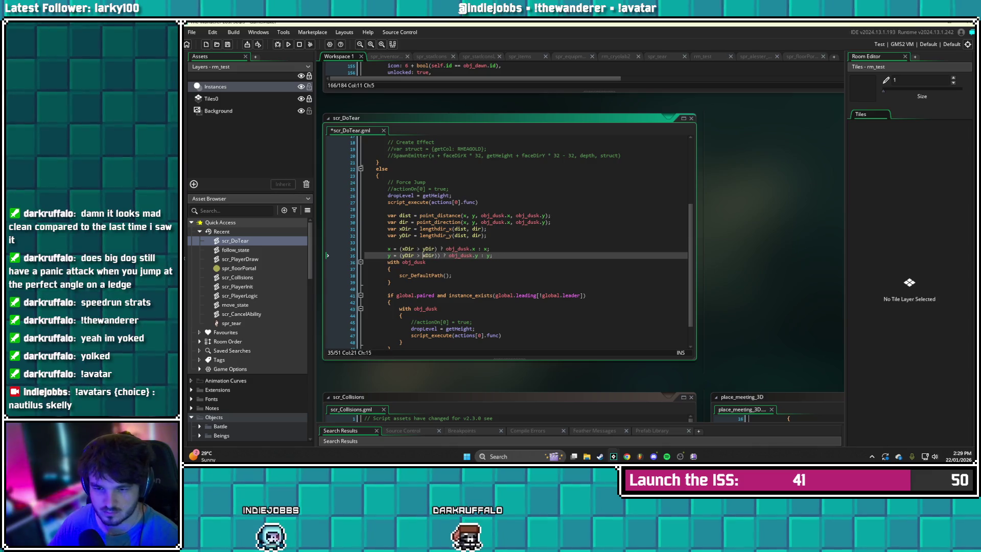
pyautogui.press('Right')
pyautogui.press('Delete')
pyautogui.hotkey('ctrl', 's')
pyautogui.press('End')
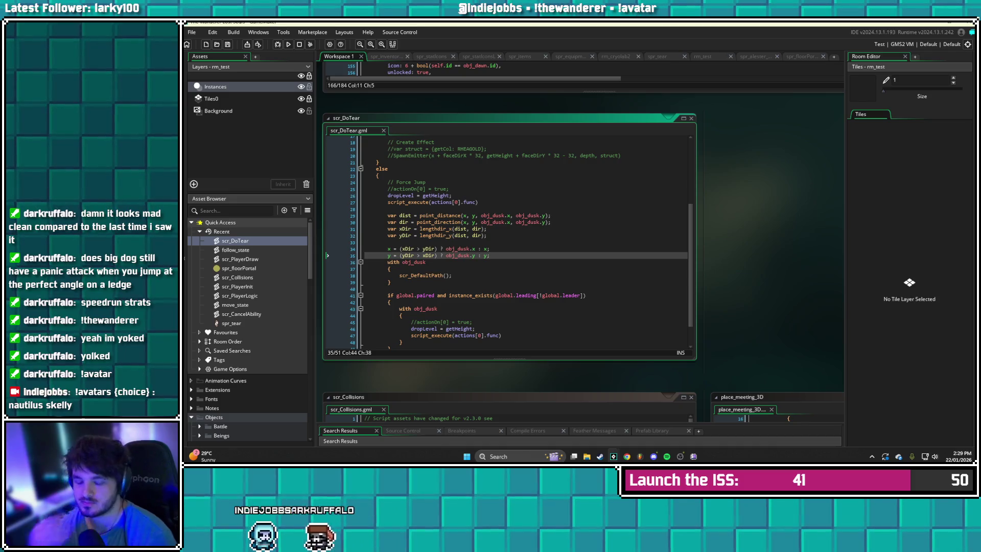
pyautogui.press('Return')
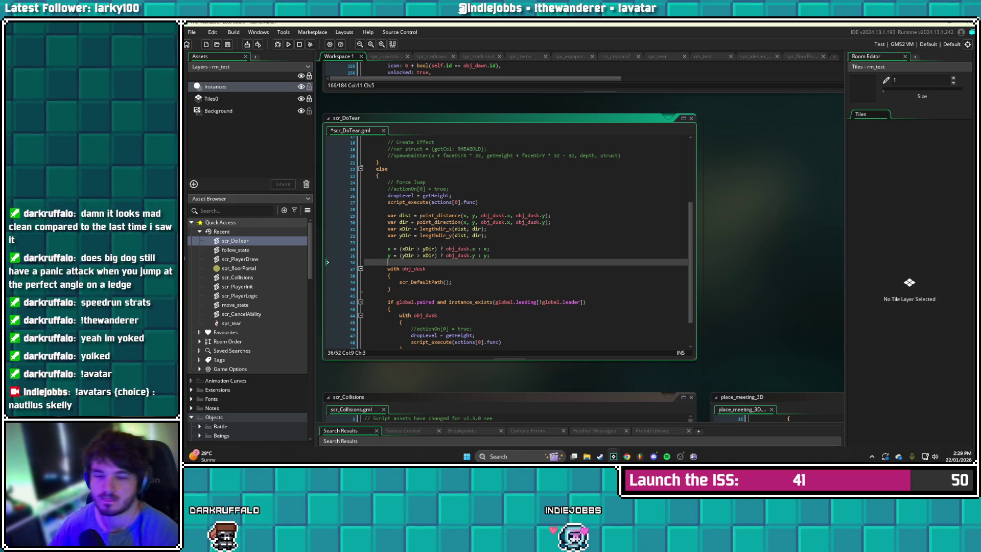
pyautogui.scroll(-1, 508, 243)
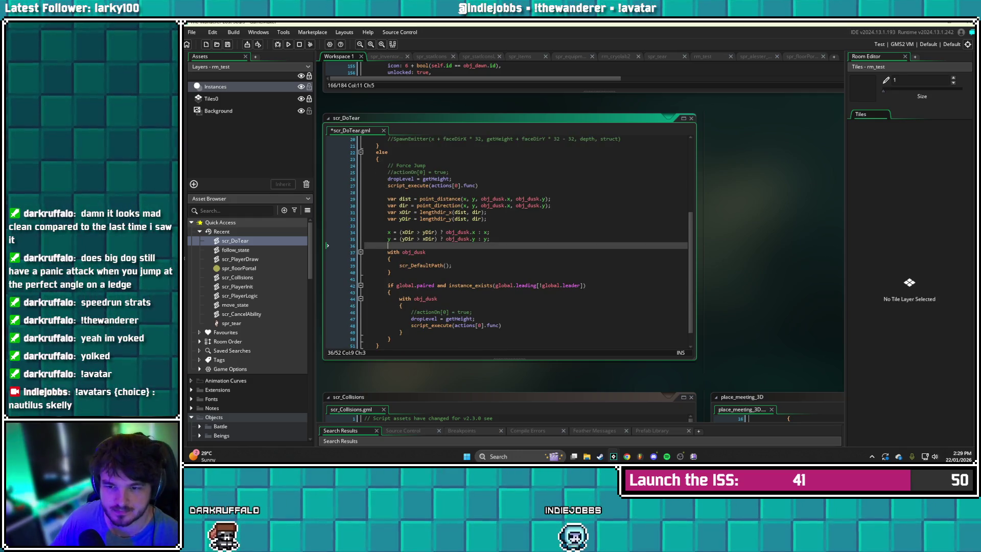
pyautogui.scroll(-1, 508, 240)
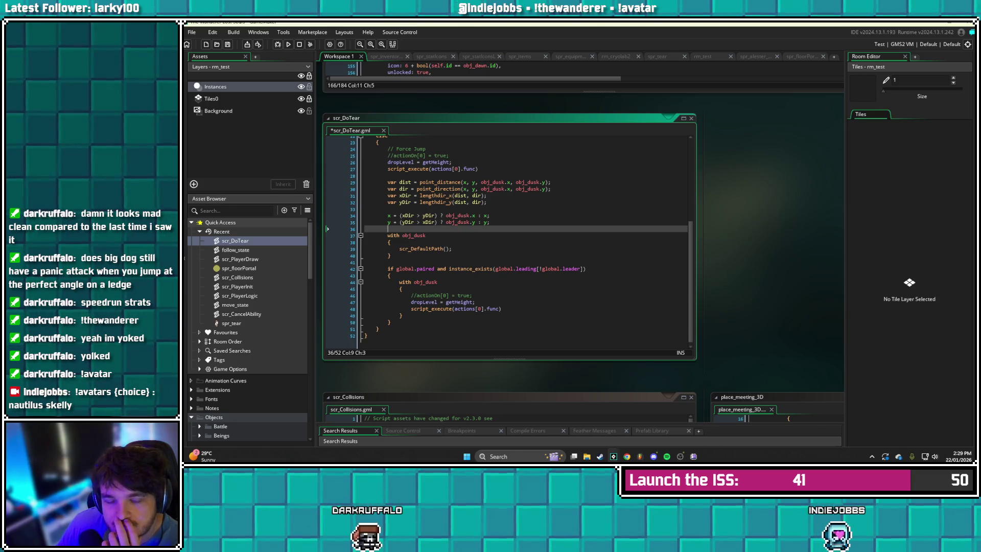
pyautogui.scroll(1, 520, 238)
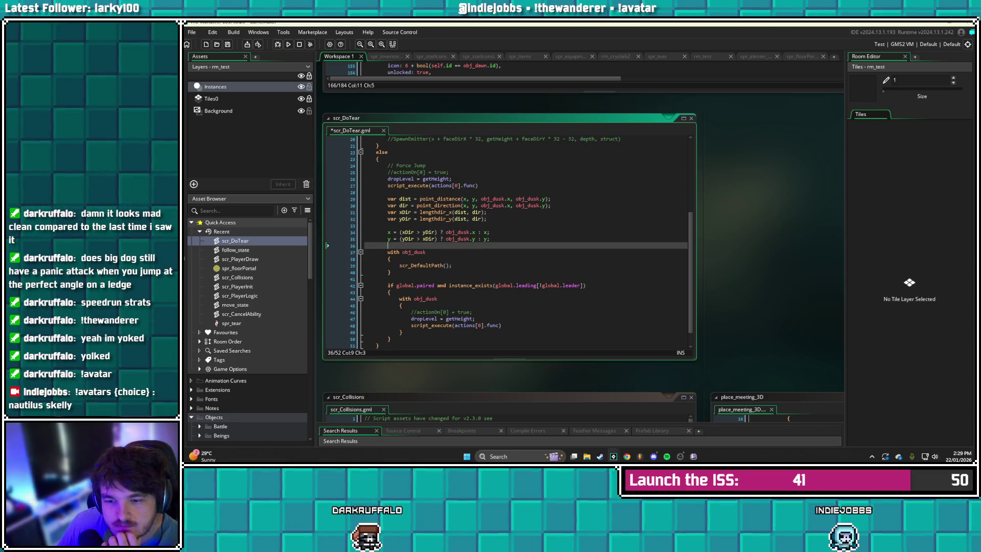
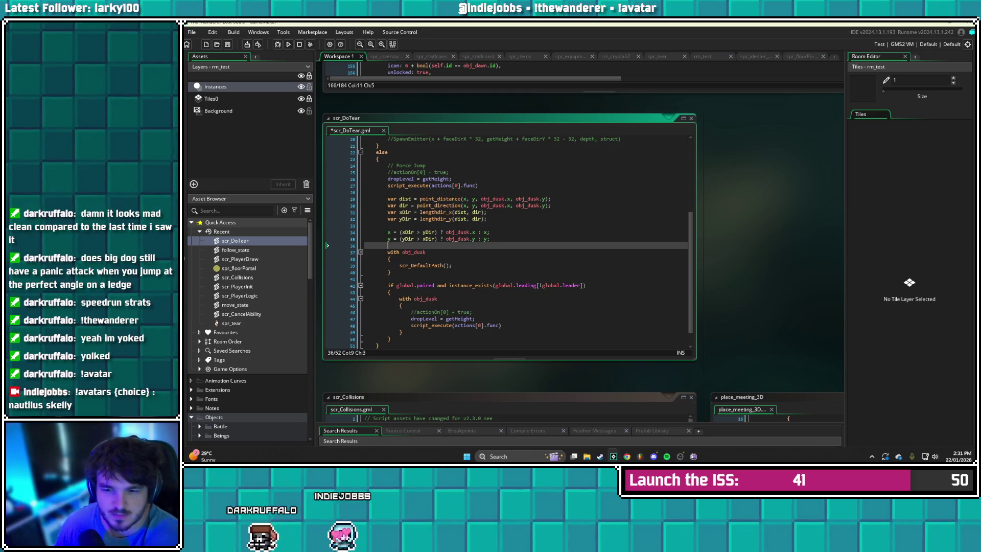
# Change the line 34 snap comparison in scr_DoTear from > to <
pyautogui.click(489, 238)
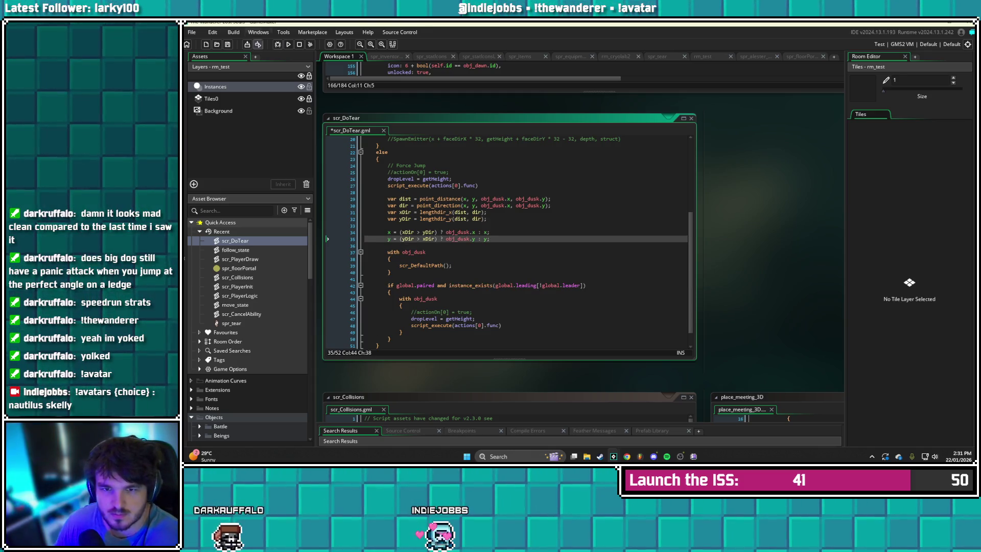
pyautogui.hotkey('ctrl', 's')
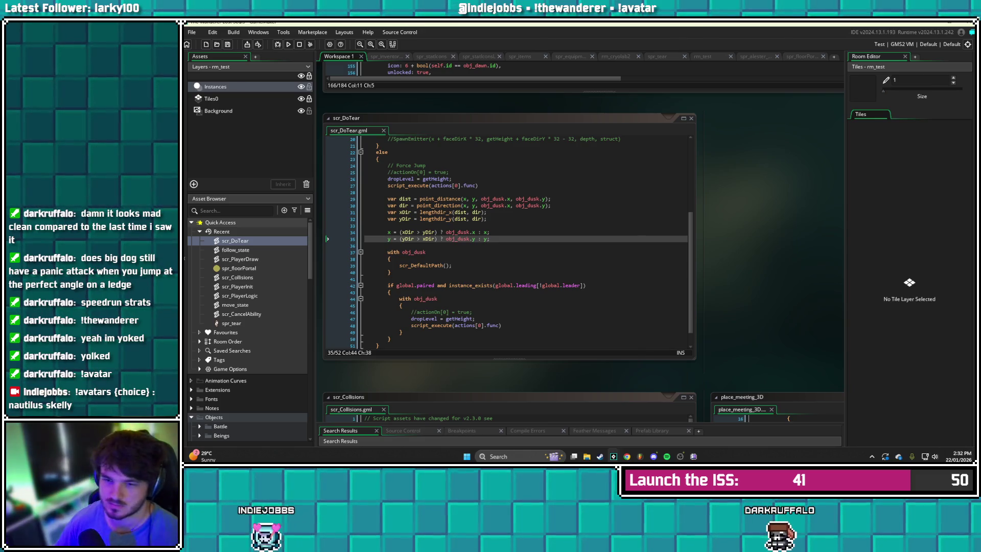
pyautogui.click(419, 232)
pyautogui.press('BackSpace')
pyautogui.write('<')
# Change line 35's comparison from > to < as well and save the script
pyautogui.press('Down')
pyautogui.press('BackSpace')
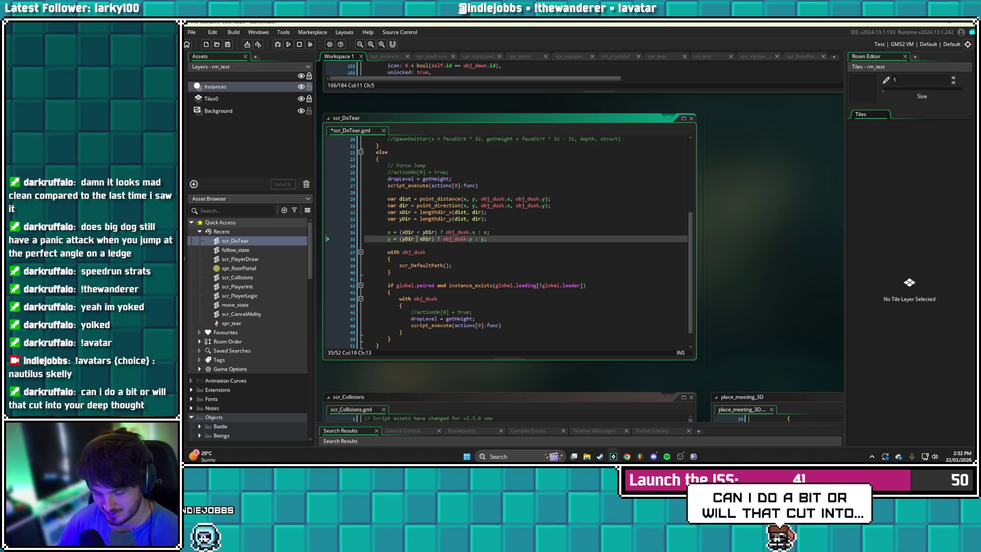
pyautogui.write('<')
pyautogui.hotkey('ctrl', 's')
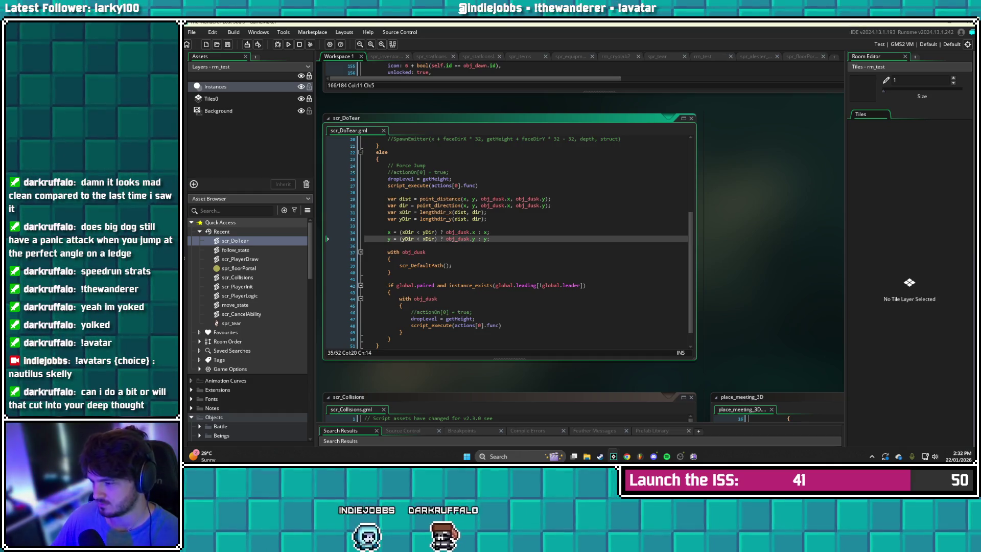
pyautogui.click(422, 239)
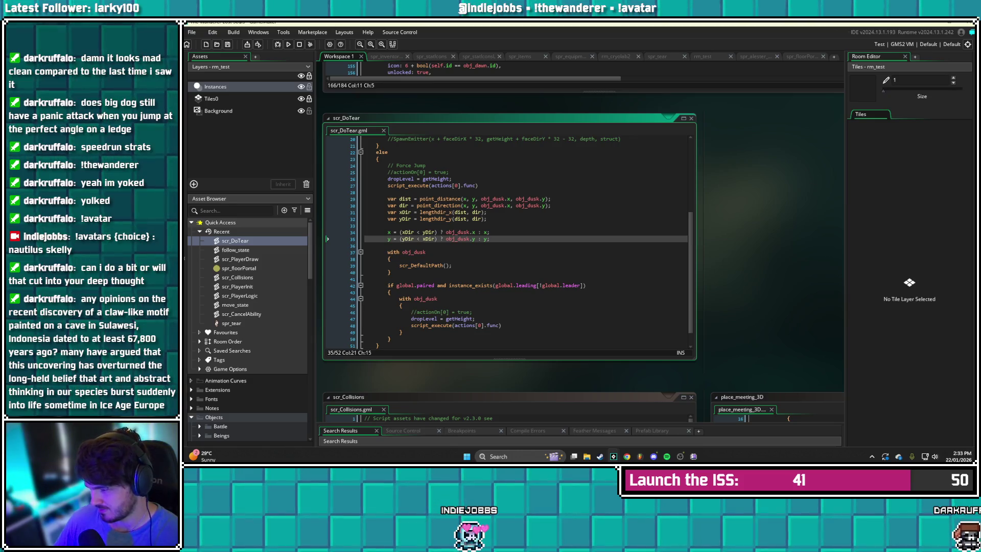
pyautogui.click(489, 238)
pyautogui.scroll(-1, 510, 240)
pyautogui.scroll(1, 510, 241)
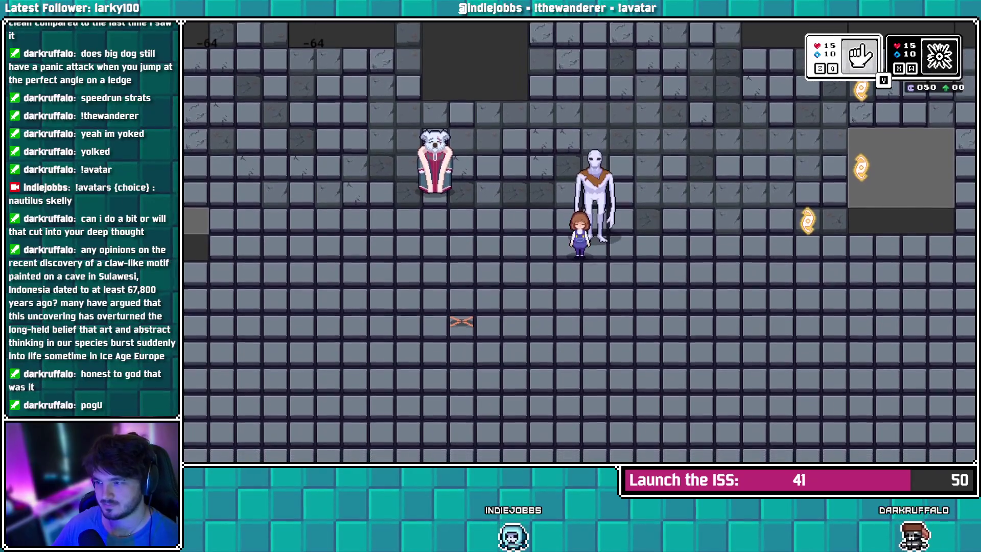
pyautogui.press('Right')
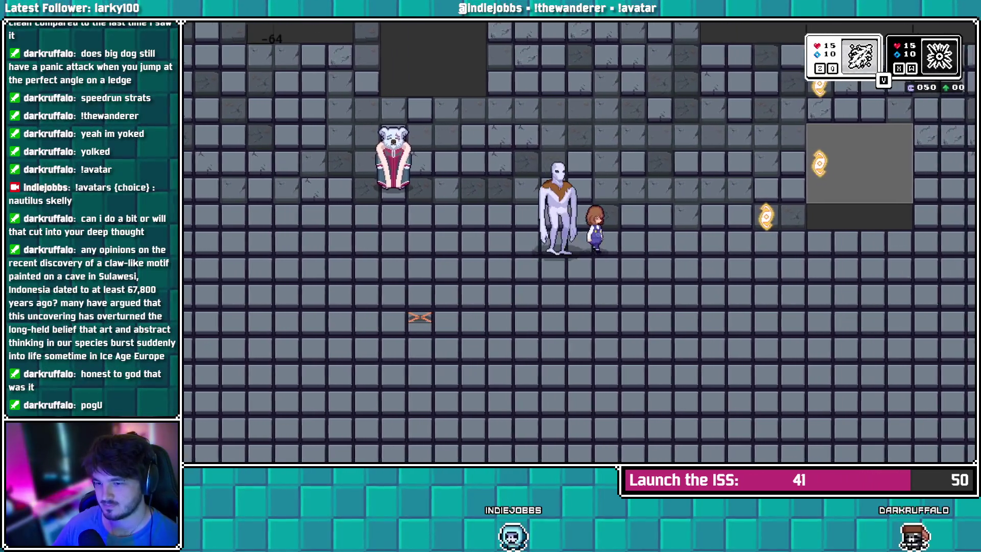
pyautogui.press('Left')
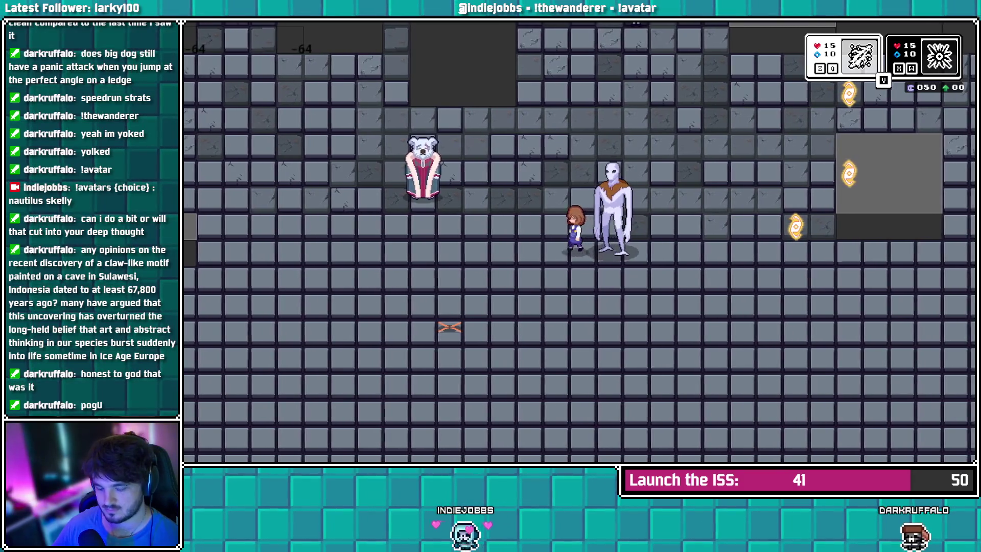
pyautogui.press('Right')
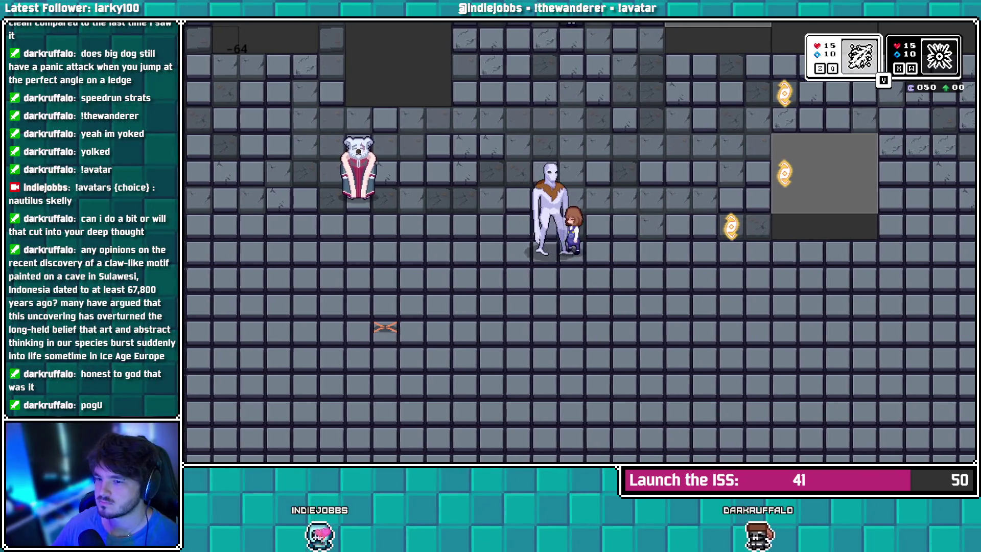
pyautogui.press('Left')
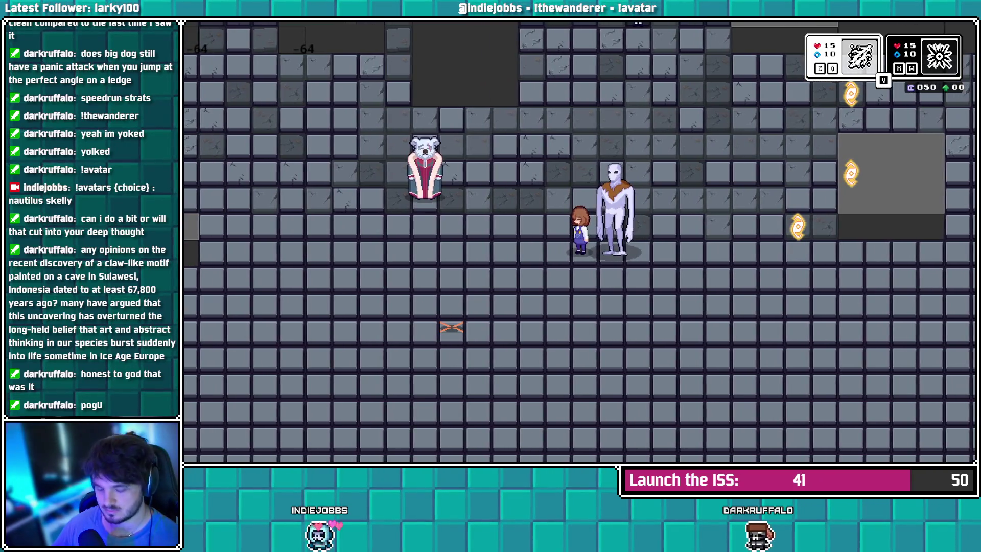
pyautogui.press('Right')
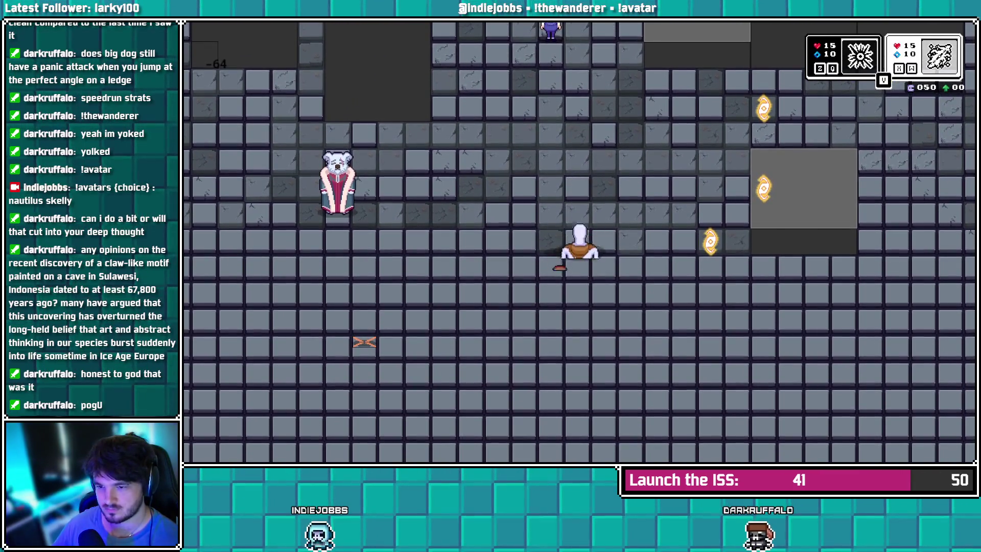
pyautogui.press('space')
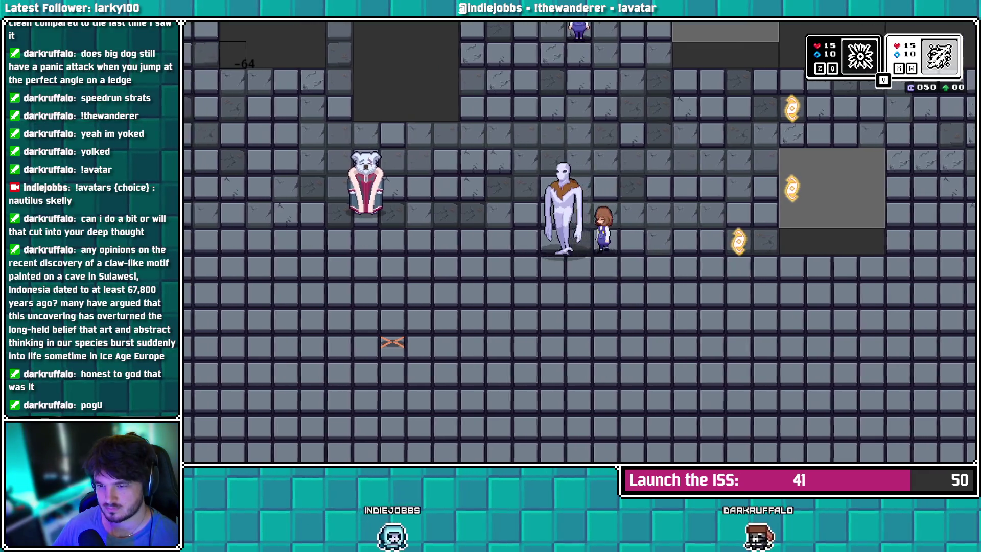
pyautogui.press('space')
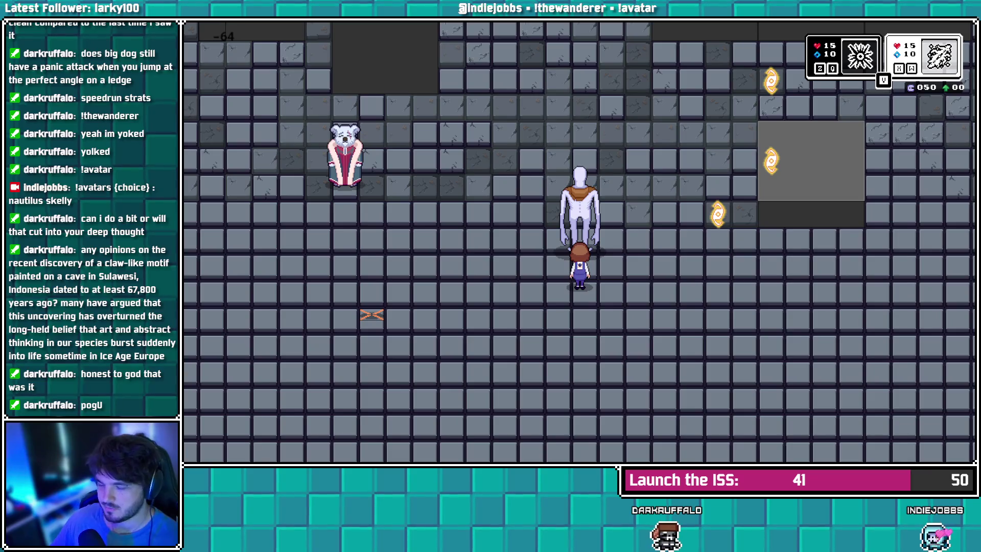
pyautogui.hotkey('alt', 'Tab')
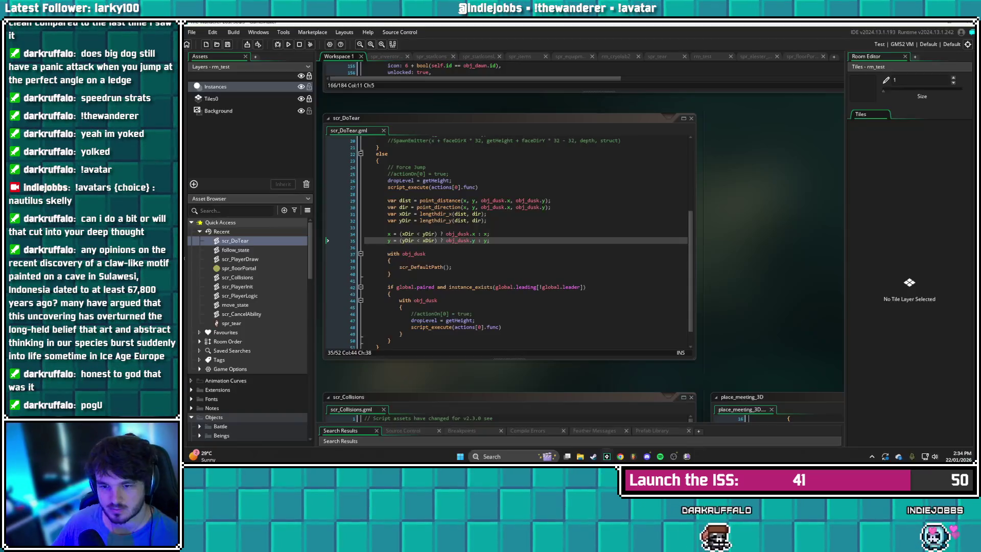
# Rewrite line 34's test as abs(xDir) < abs(yDir)
pyautogui.click(402, 234)
pyautogui.write('abs(')
pyautogui.press('Right')
pyautogui.press('Right')
pyautogui.write(') < abs(yDir')
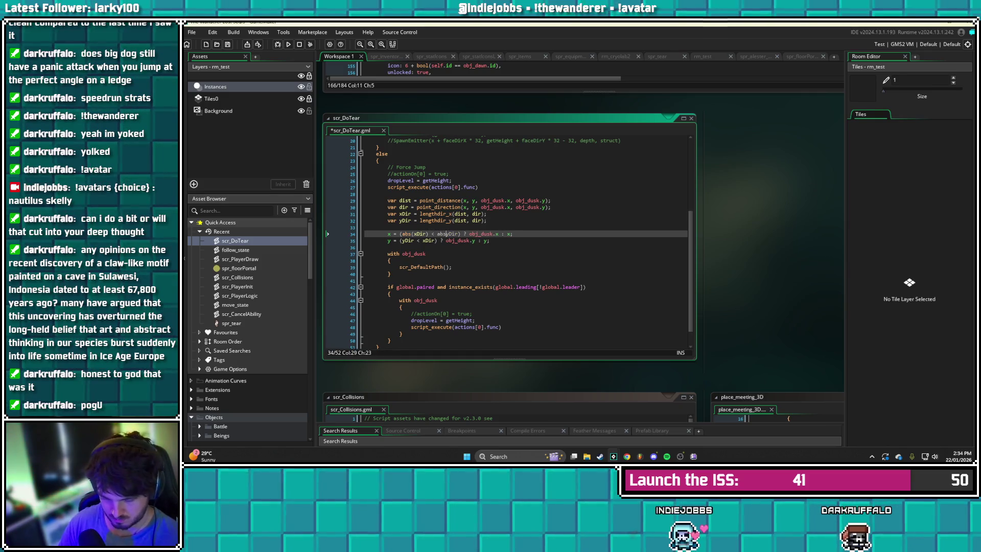
pyautogui.write('))')
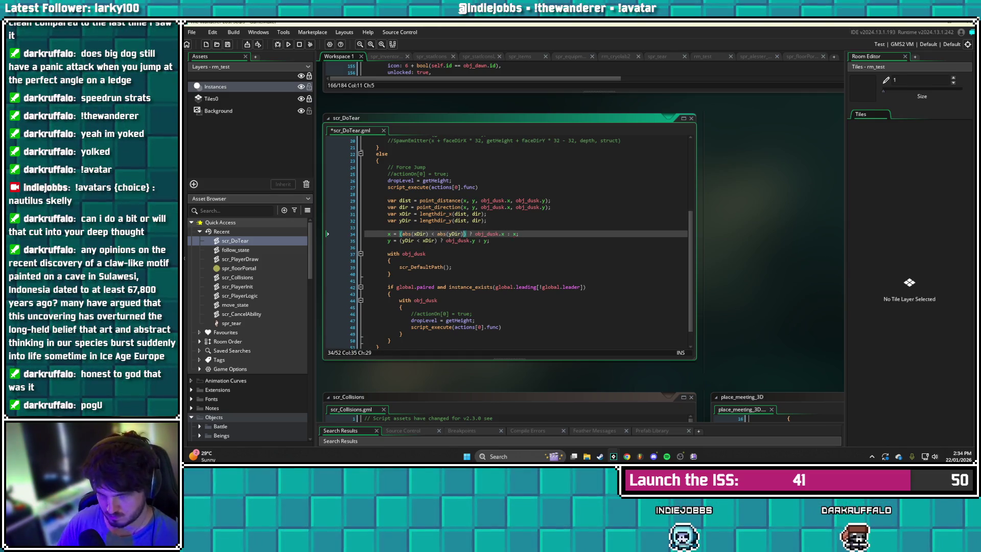
# Wrap xDir and yDir in abs() on line 35 and save scr_DoTear
pyautogui.click(454, 240)
pyautogui.click(428, 240)
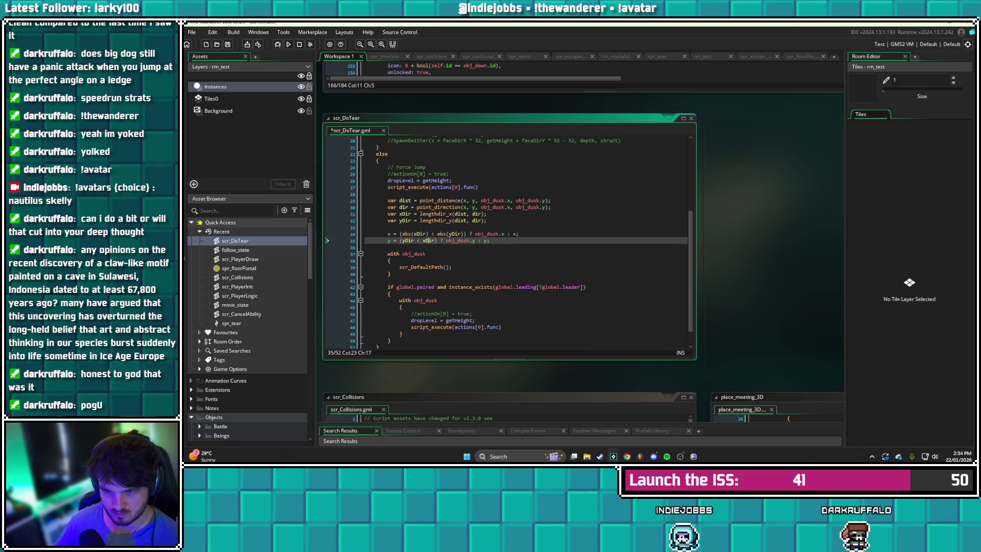
pyautogui.write('abs(')
pyautogui.press('Right')
pyautogui.press('Right')
pyautogui.press('Right')
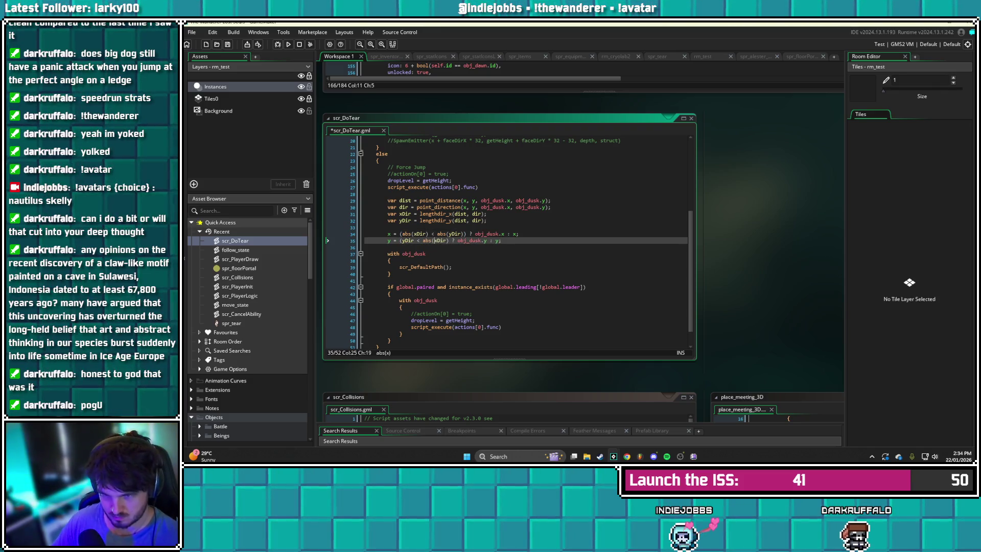
pyautogui.write(')')
pyautogui.click(405, 240)
pyautogui.write('abs(yDir')
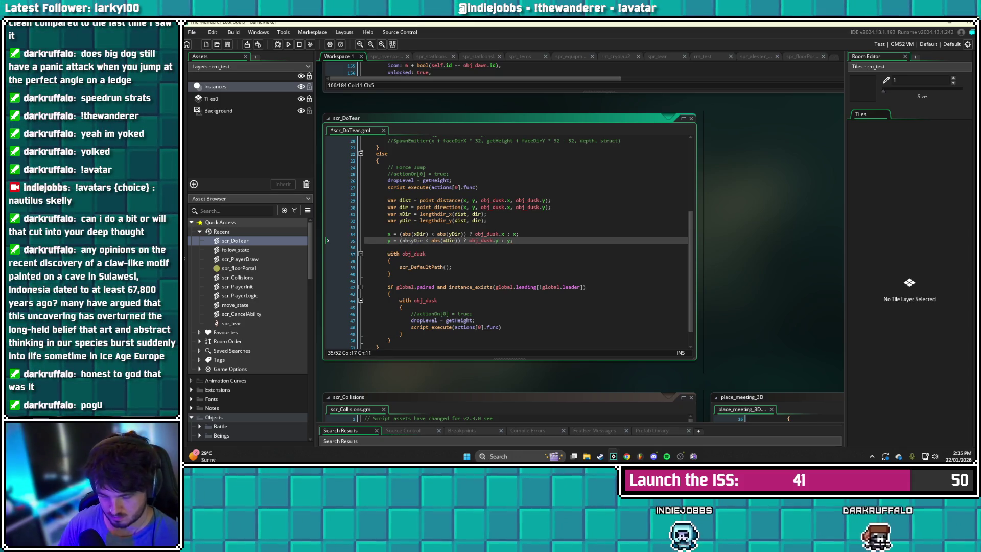
pyautogui.write(')')
pyautogui.hotkey('ctrl', 's')
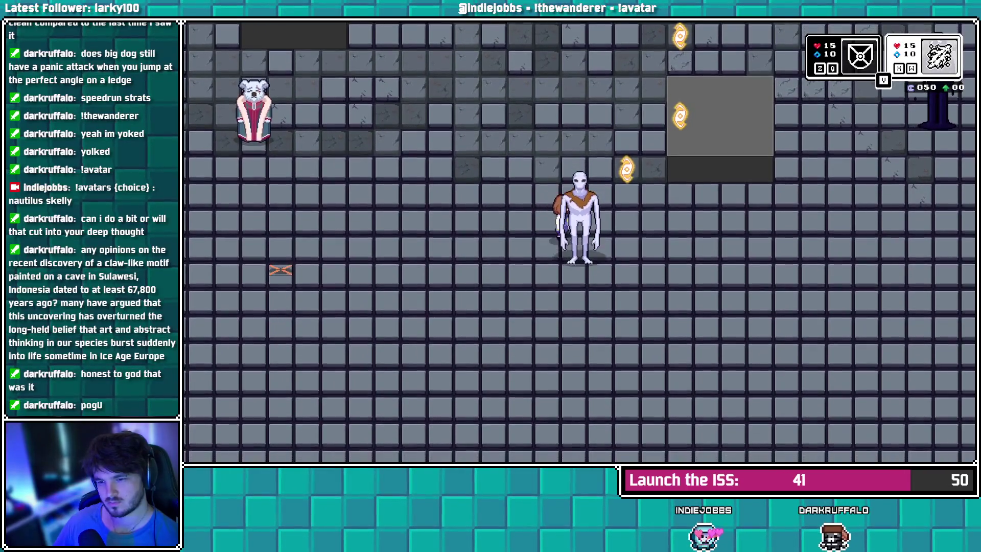
# Trigger the tear with z and space in the running game, then return to the editor
pyautogui.press('z')
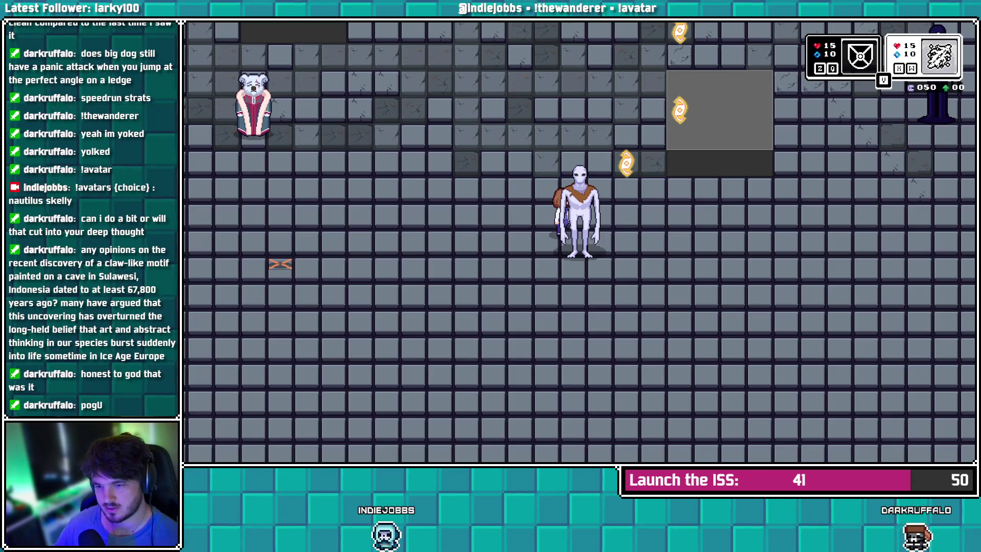
pyautogui.press('space')
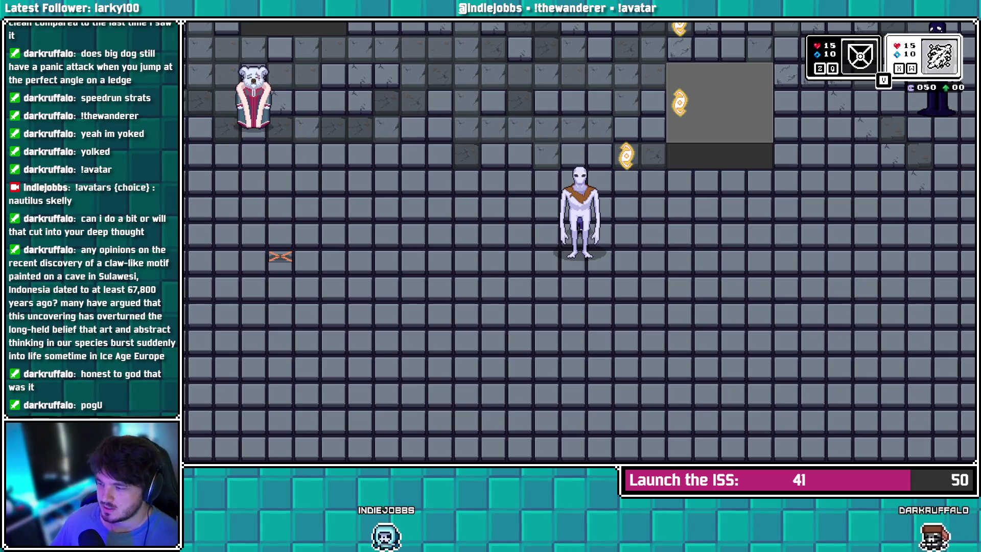
pyautogui.hotkey('alt', 'Tab')
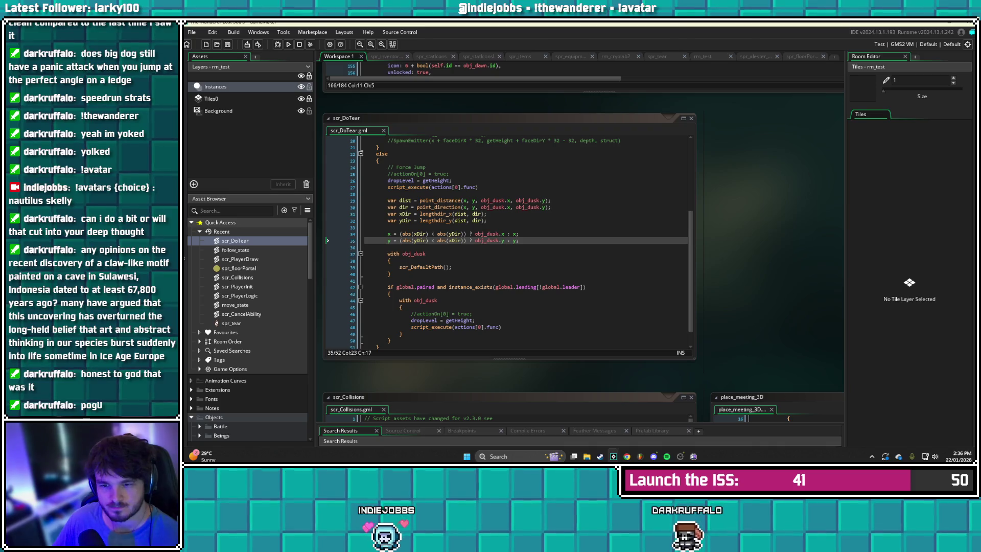
# Turn both abs comparisons on lines 34 and 35 into <= and save scr_DoTear
pyautogui.click(433, 234)
pyautogui.write('=')
pyautogui.click(437, 240)
pyautogui.write('=')
pyautogui.hotkey('ctrl', 's')
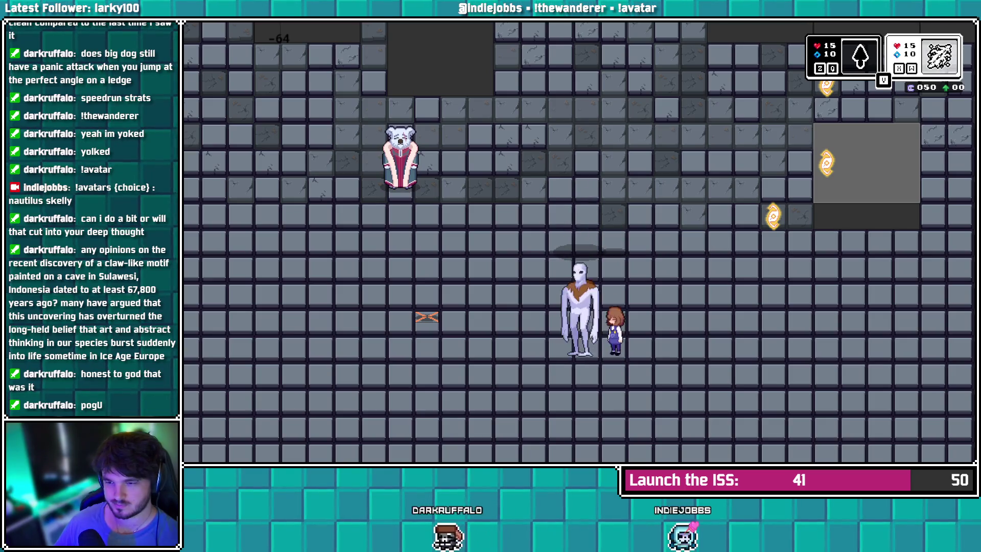
# Walk the skeletal character and party around the room with the arrow keys, then exit with Escape
pyautogui.press('Down')
pyautogui.press('Right')
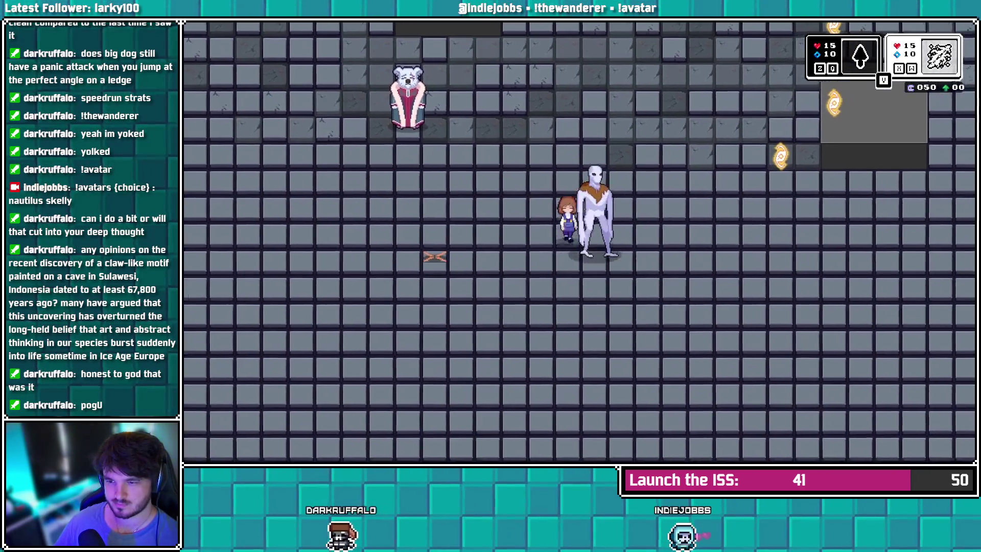
pyautogui.press('Left')
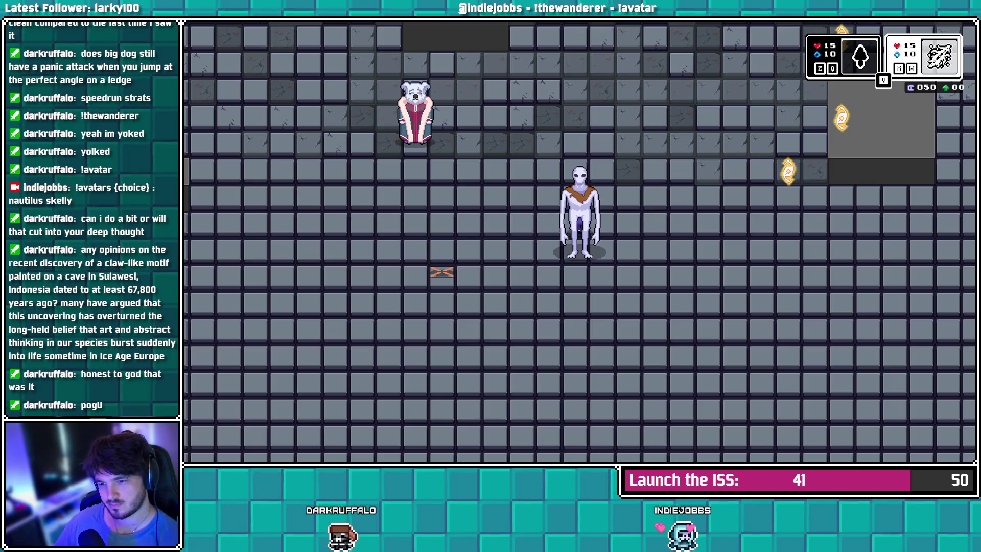
pyautogui.press('Right')
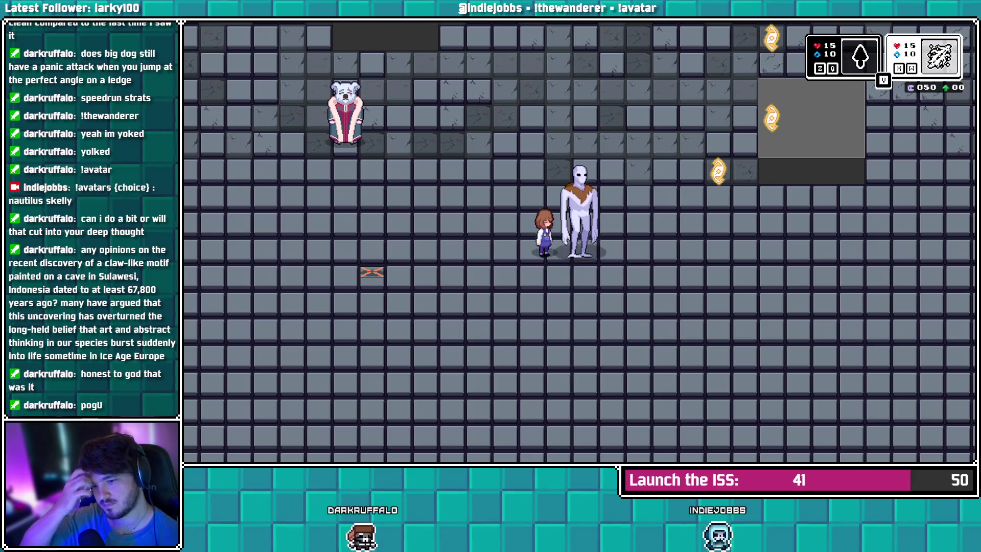
pyautogui.press('Left')
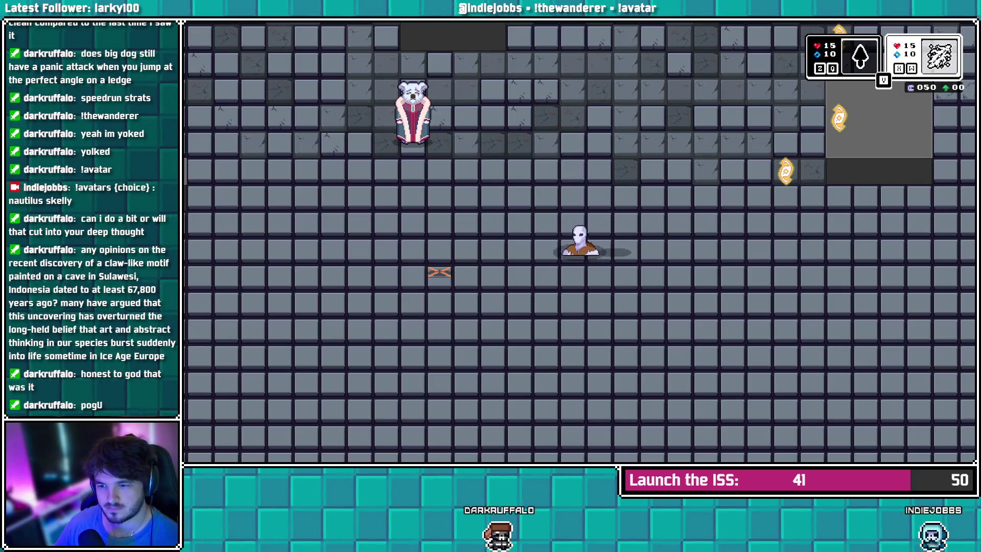
pyautogui.press('Right')
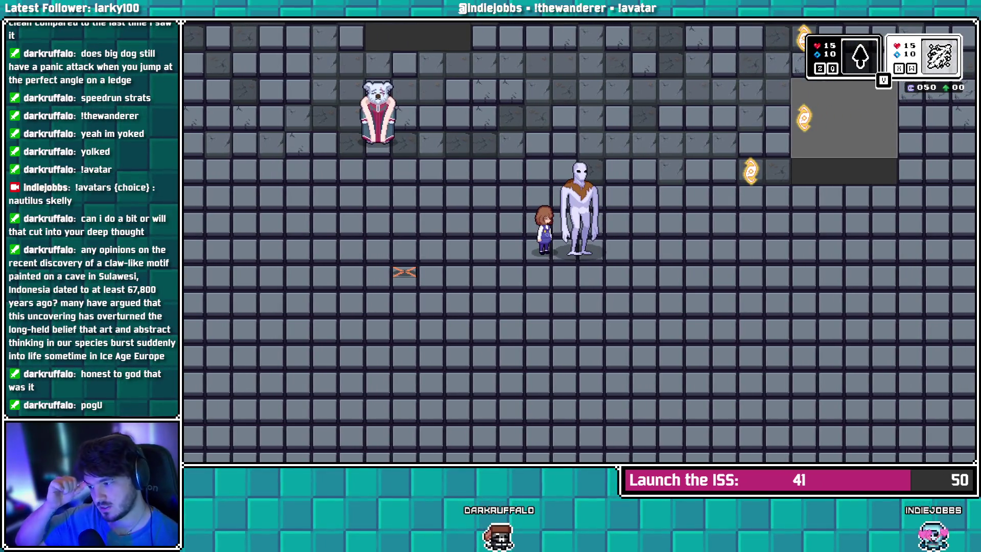
pyautogui.press('Left')
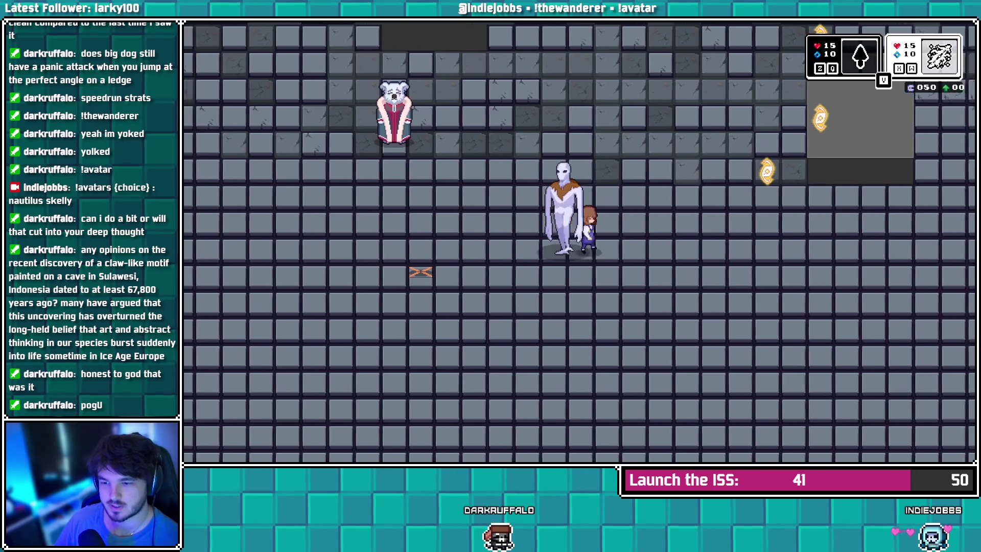
pyautogui.press('Up')
pyautogui.press('Up')
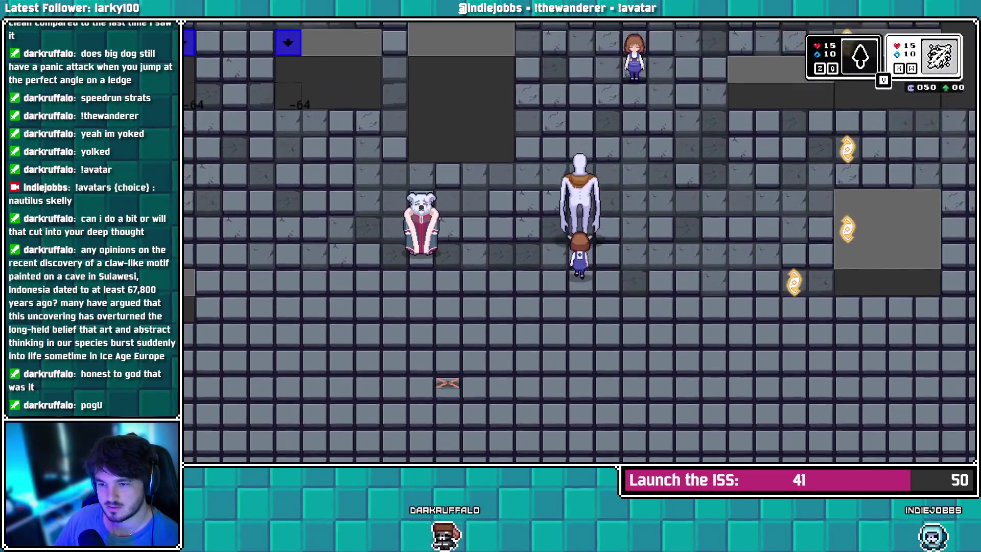
pyautogui.press('Right')
pyautogui.press('Up')
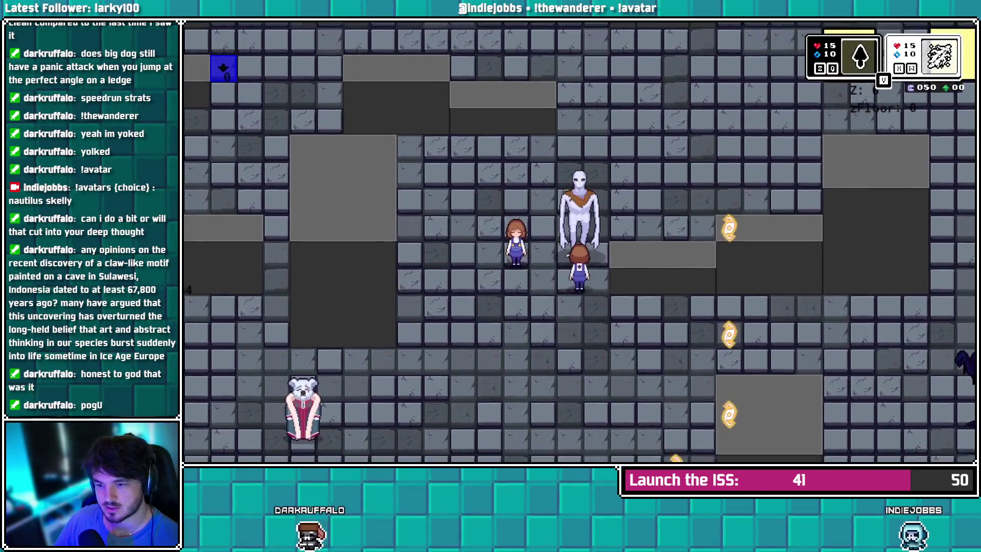
pyautogui.press('Down')
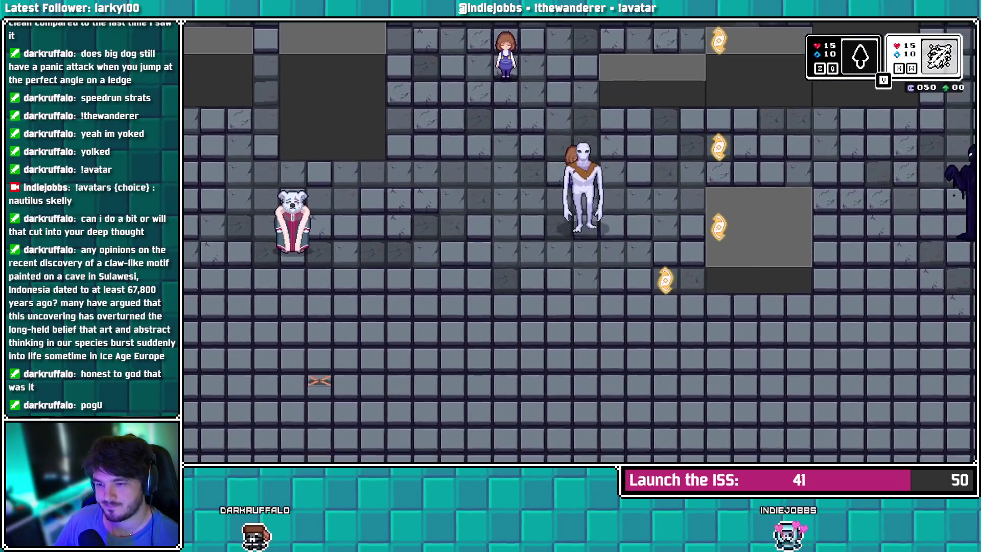
pyautogui.press('Left')
pyautogui.press('Escape')
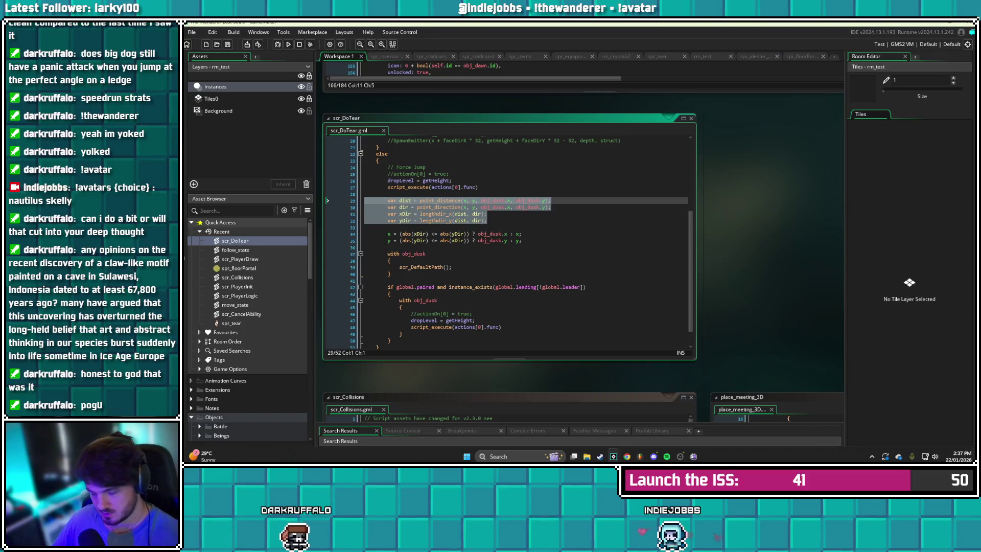
# Delete the distance and direction lines and reduce the x assignment to x = obj_dusk.x
pyautogui.press('BackSpace')
pyautogui.press('BackSpace')
pyautogui.press('BackSpace')
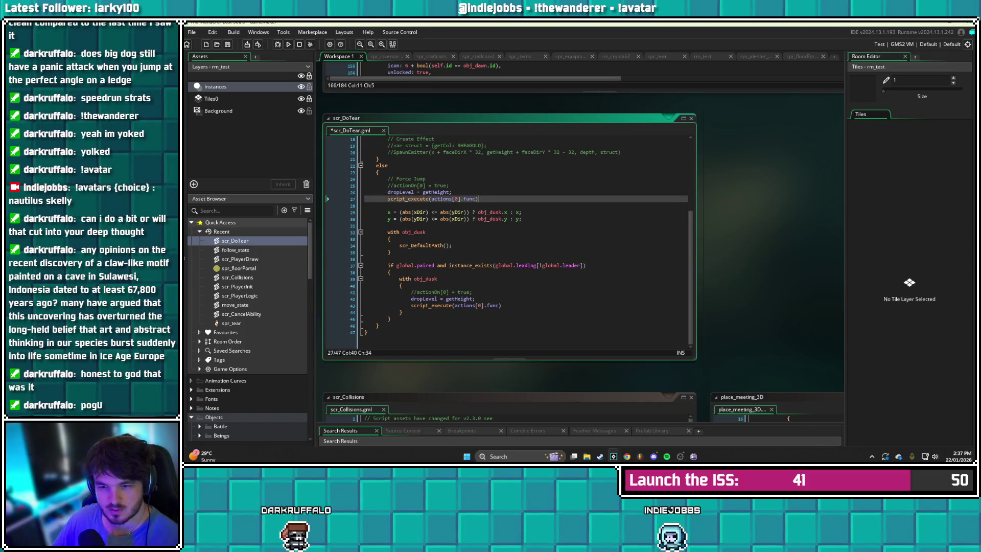
pyautogui.moveTo(477, 212); pyautogui.dragTo(411, 212)
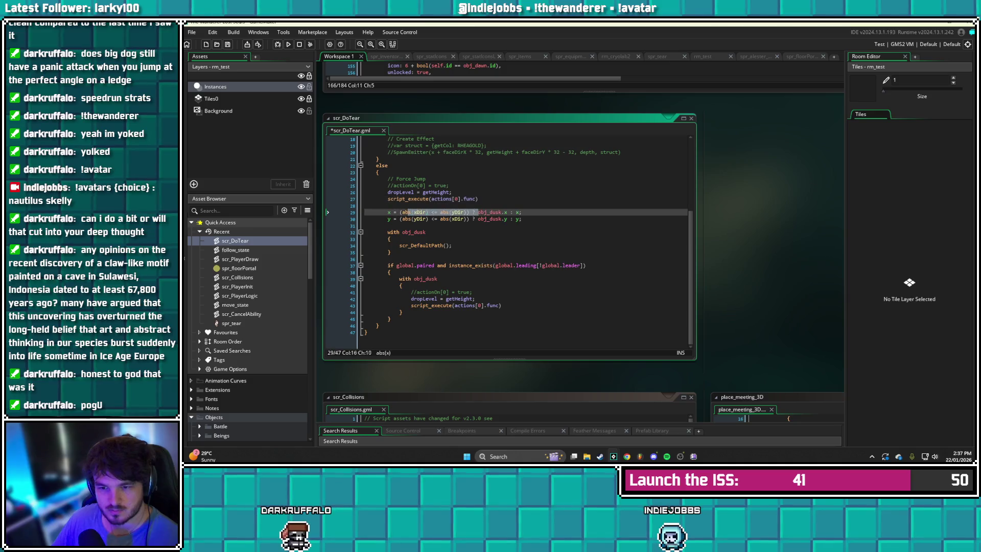
pyautogui.press('BackSpace')
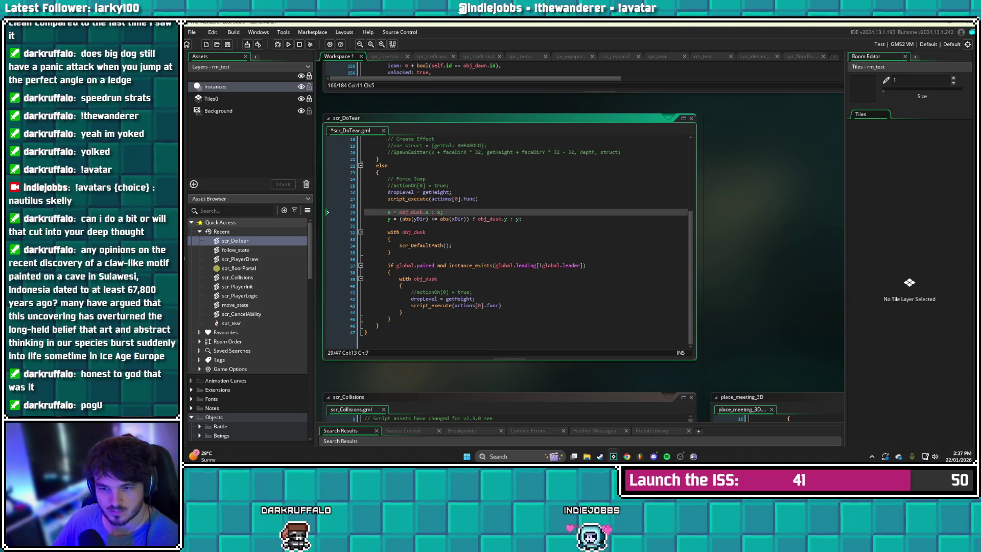
pyautogui.press('BackSpace')
pyautogui.press('BackSpace')
pyautogui.press('BackSpace')
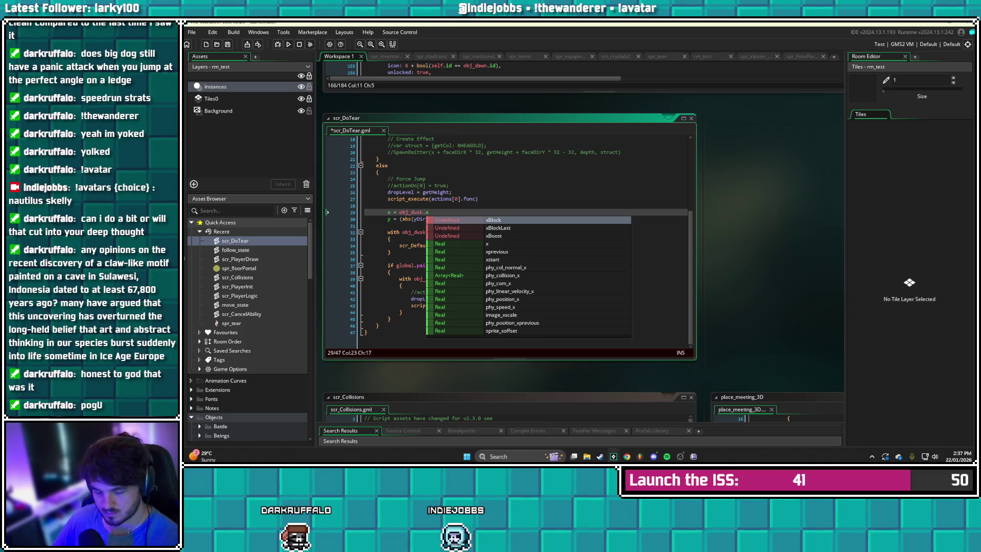
pyautogui.write('x')
# Rewrite the y assignment as y = obj_dusk.y; and save scr_DoTear
pyautogui.click(400, 219)
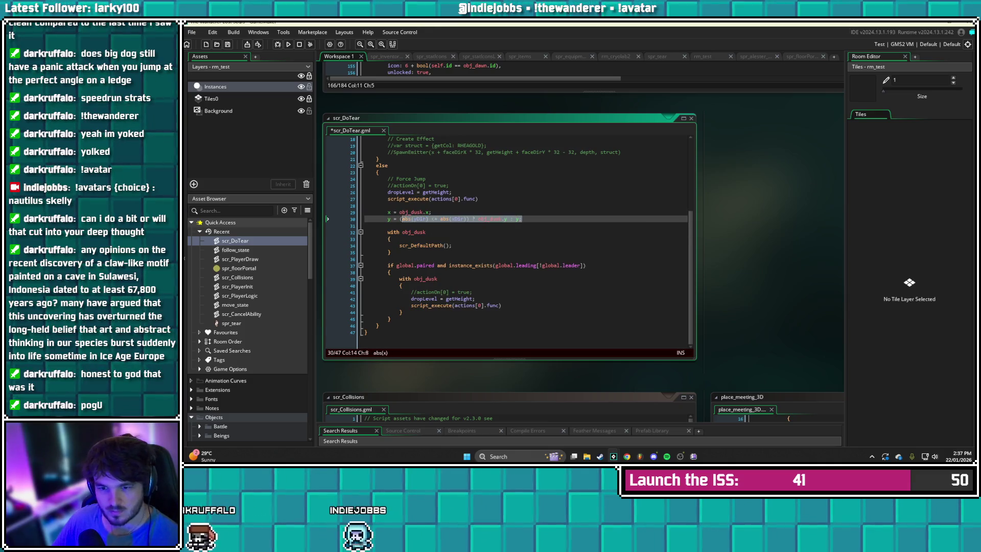
pyautogui.hotkey('shift', 'End')
pyautogui.press('Delete')
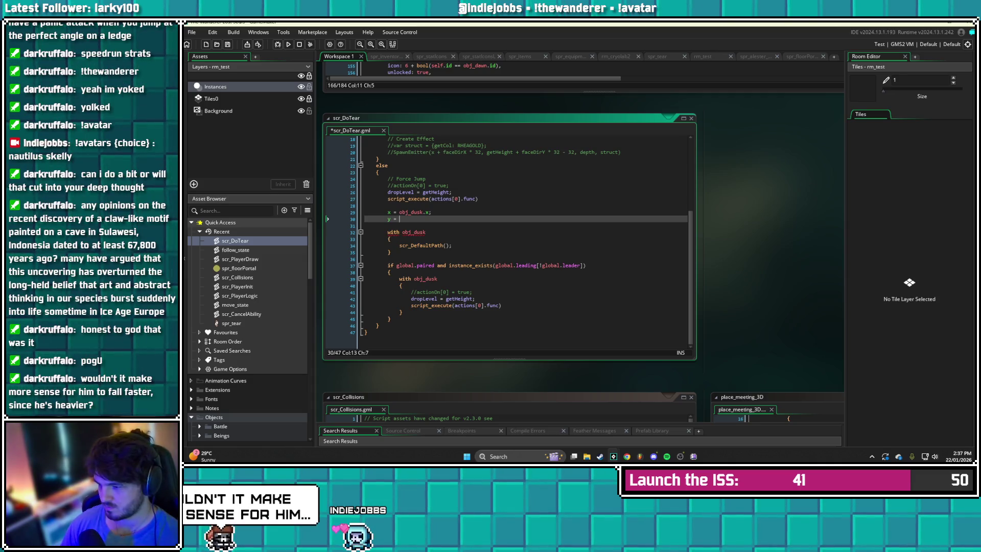
pyautogui.write('obj')
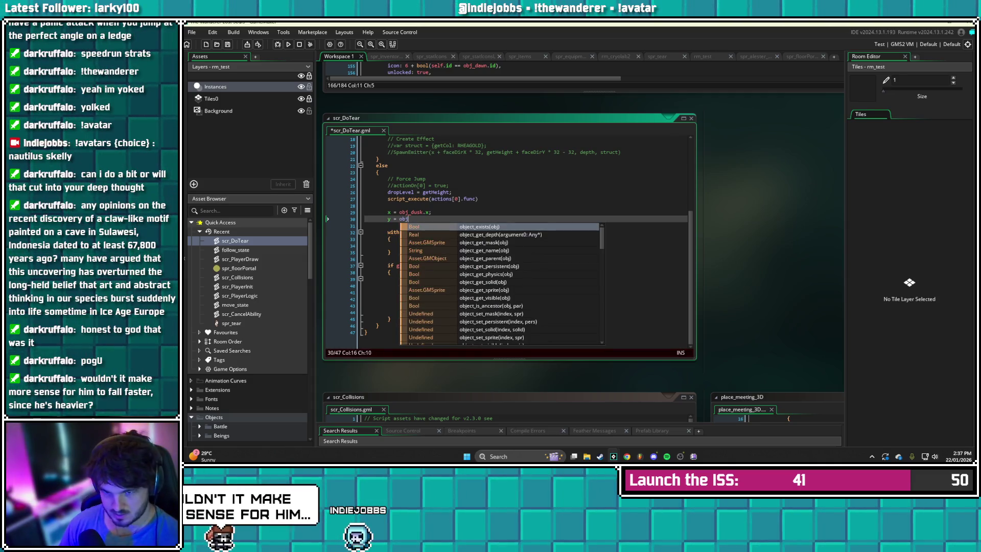
pyautogui.write('_dusk')
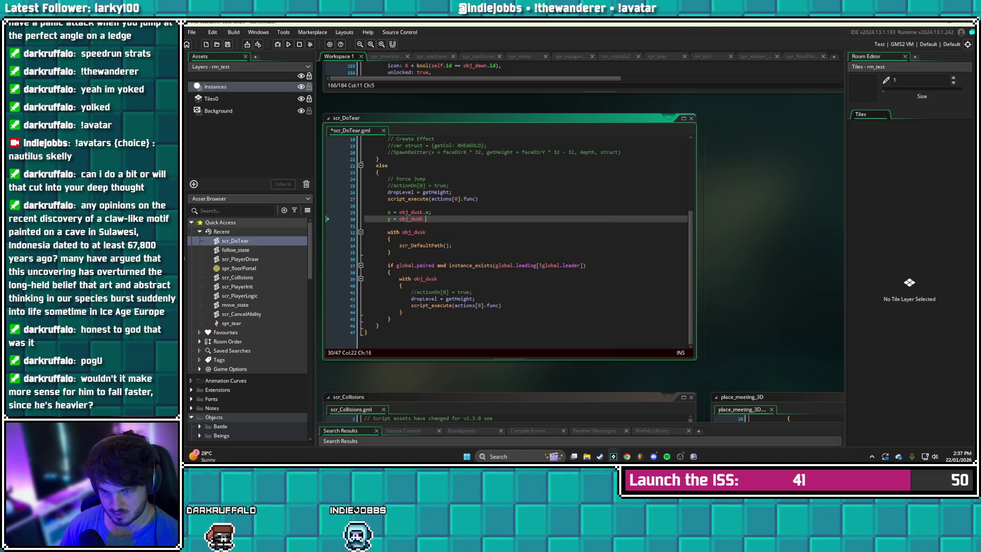
pyautogui.press('BackSpace')
pyautogui.write(';')
pyautogui.hotkey('ctrl', 's')
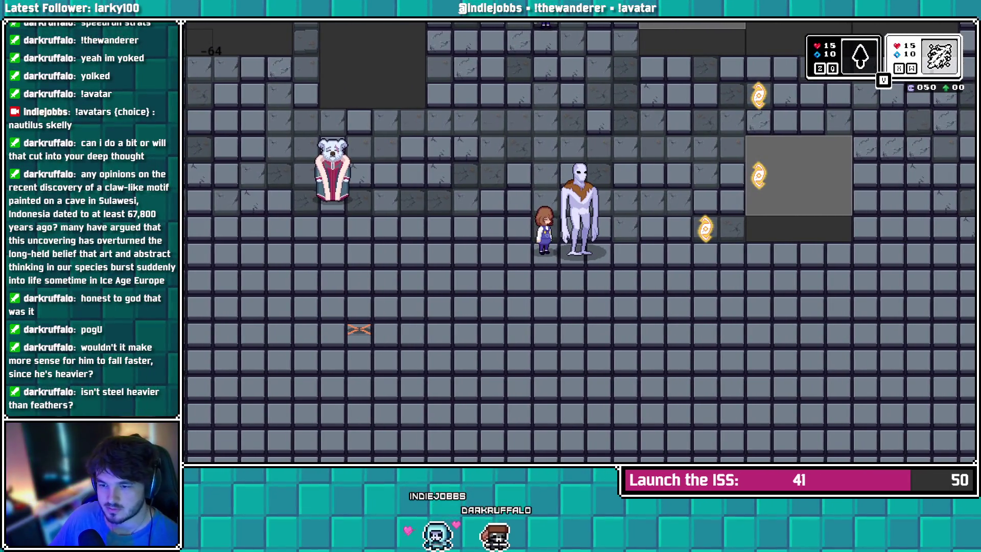
pyautogui.hotkey('alt', 'Tab')
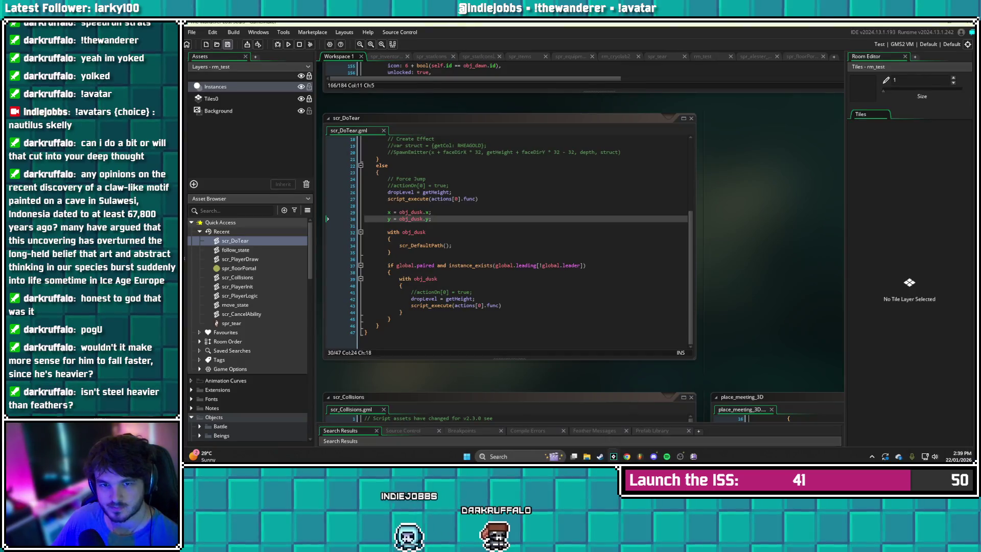
# Open scr_PlayerDraw from Recent and scroll to its top
pyautogui.doubleClick(240, 259)
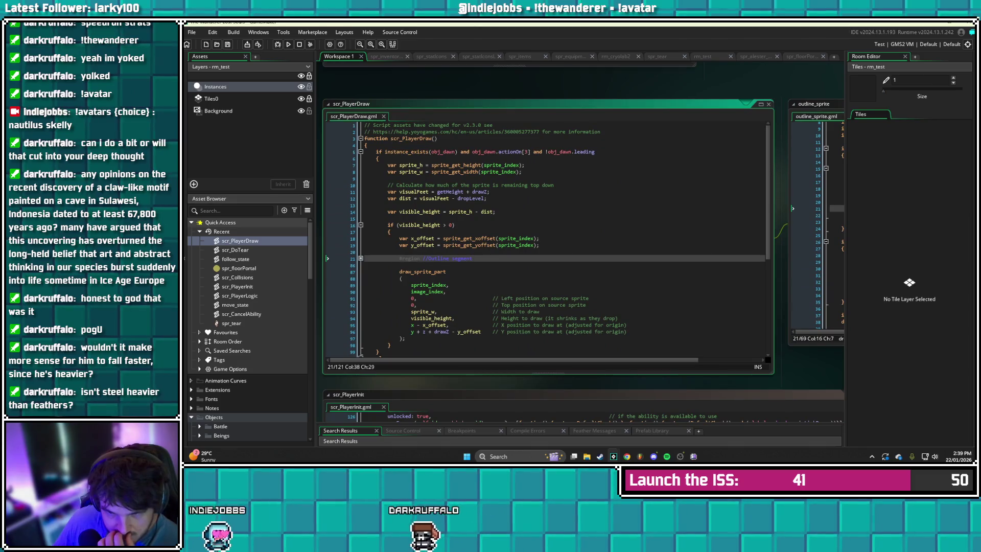
pyautogui.scroll(-3, 560, 239)
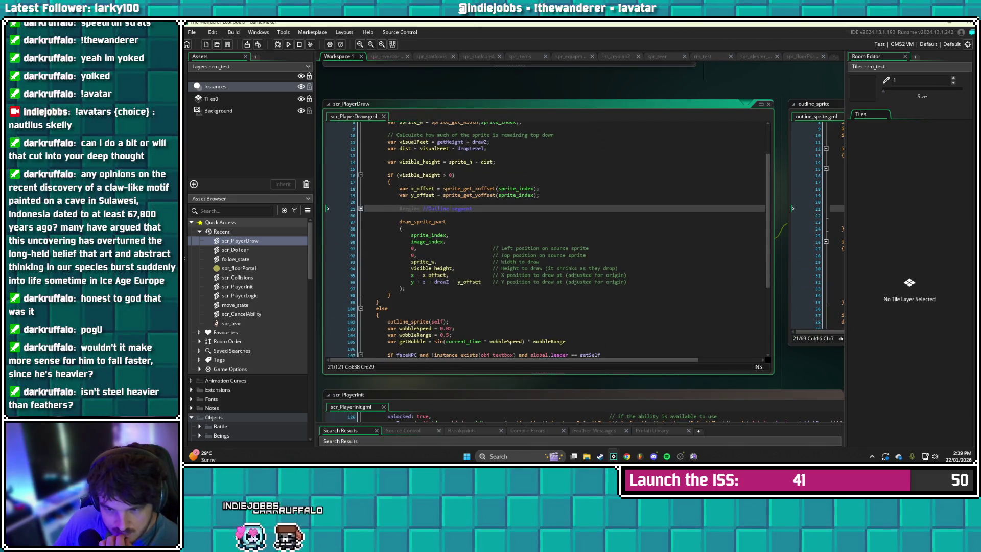
pyautogui.scroll(2, 560, 239)
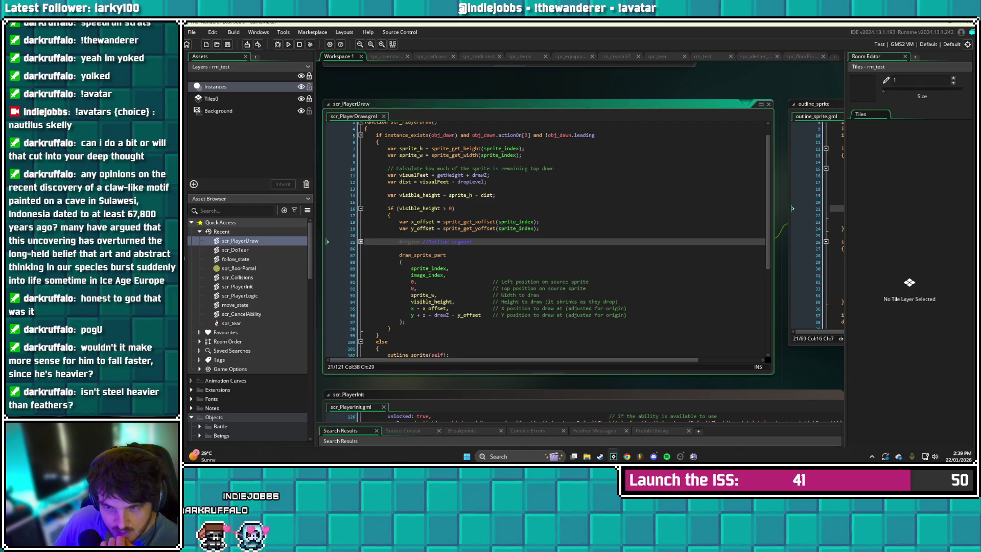
pyautogui.scroll(1, 559, 239)
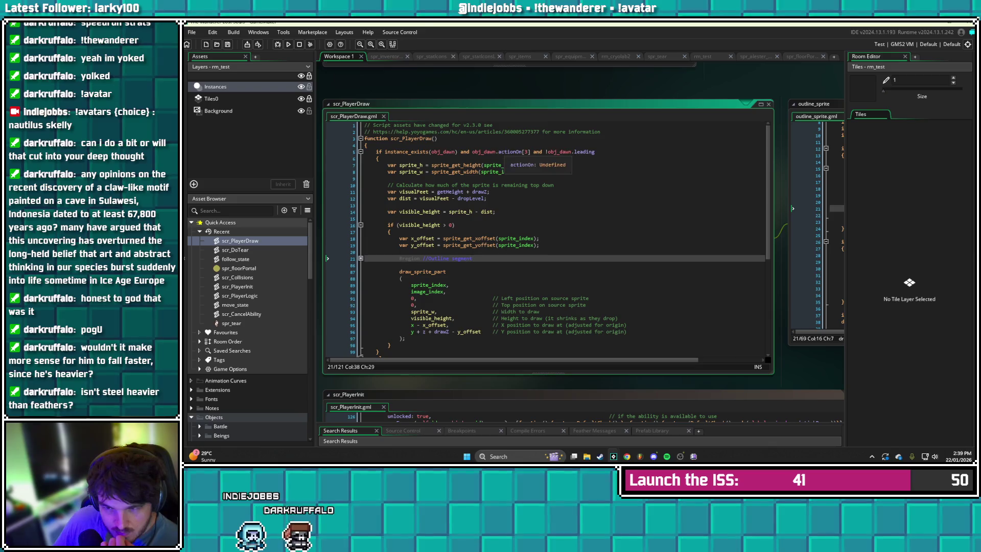
# Add an empty if self.id == obj_dusk.id { } block after line 8, then open spr_floorPortal
pyautogui.click(521, 172)
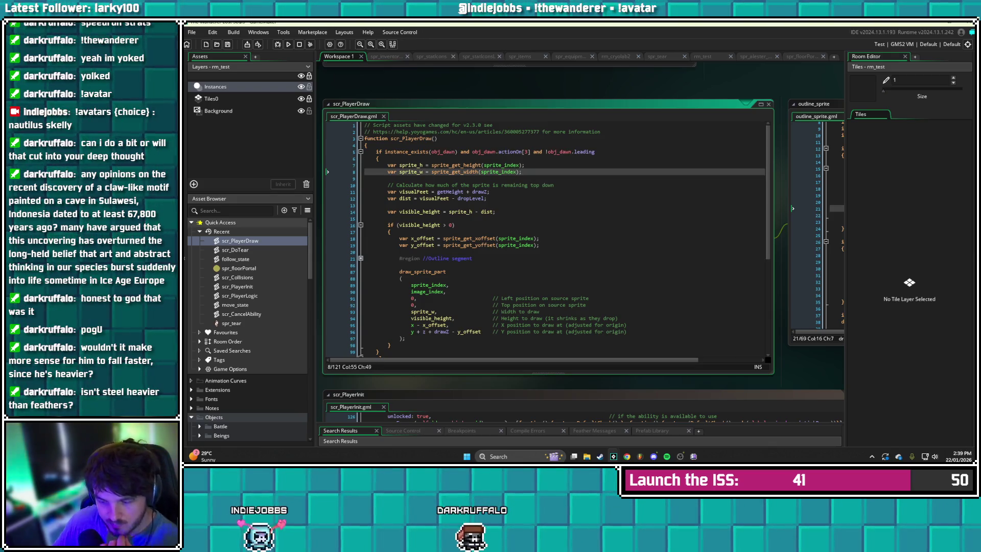
pyautogui.write('wi')
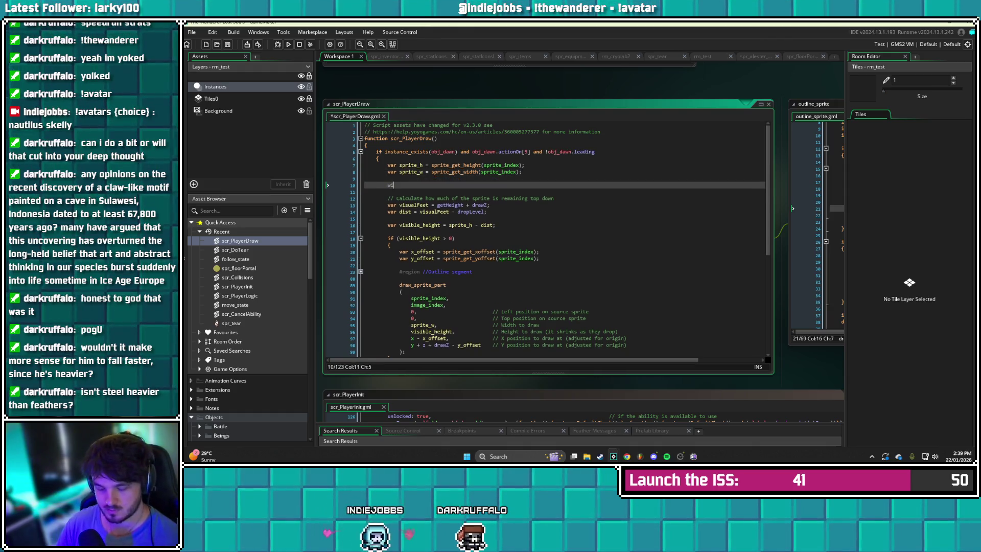
pyautogui.write('th obj_ike')
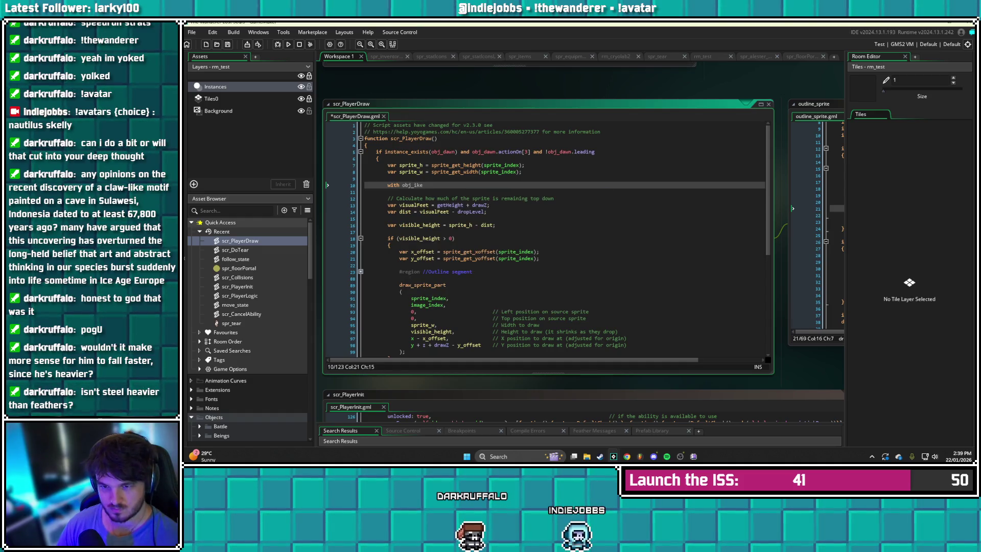
pyautogui.press('BackSpace')
pyautogui.press('BackSpace')
pyautogui.press('BackSpace')
pyautogui.press('BackSpace')
pyautogui.press('BackSpace')
pyautogui.press('BackSpace')
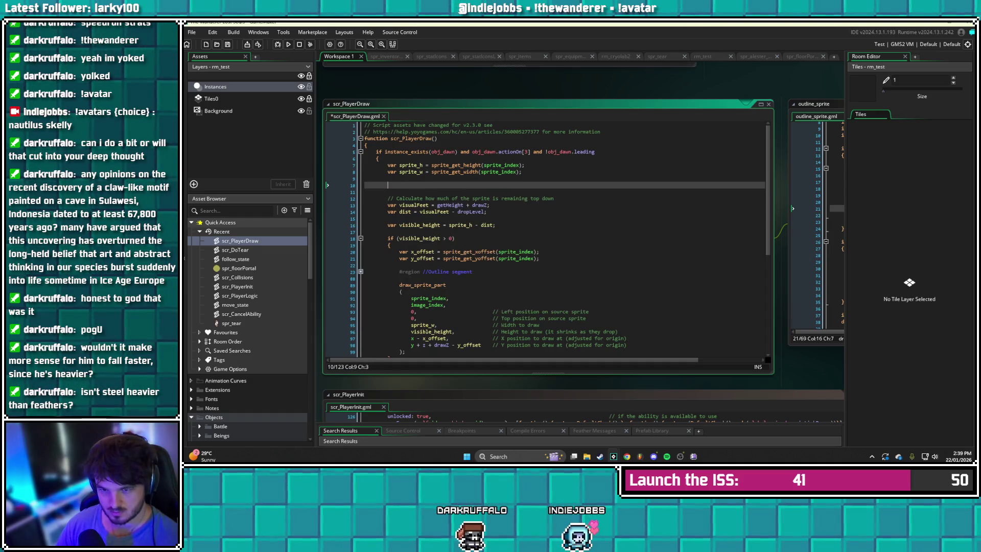
pyautogui.write('if self')
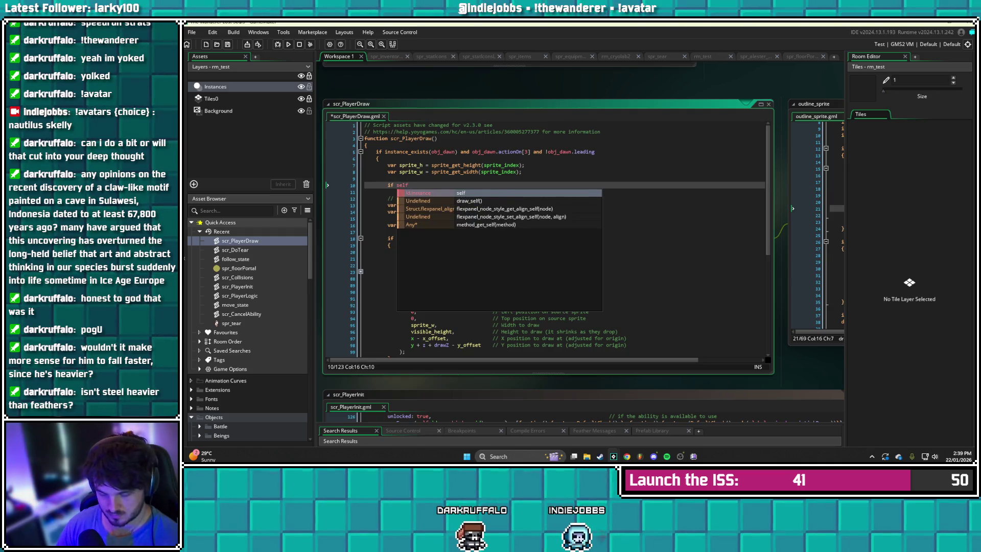
pyautogui.write('.id == obj_ike.')
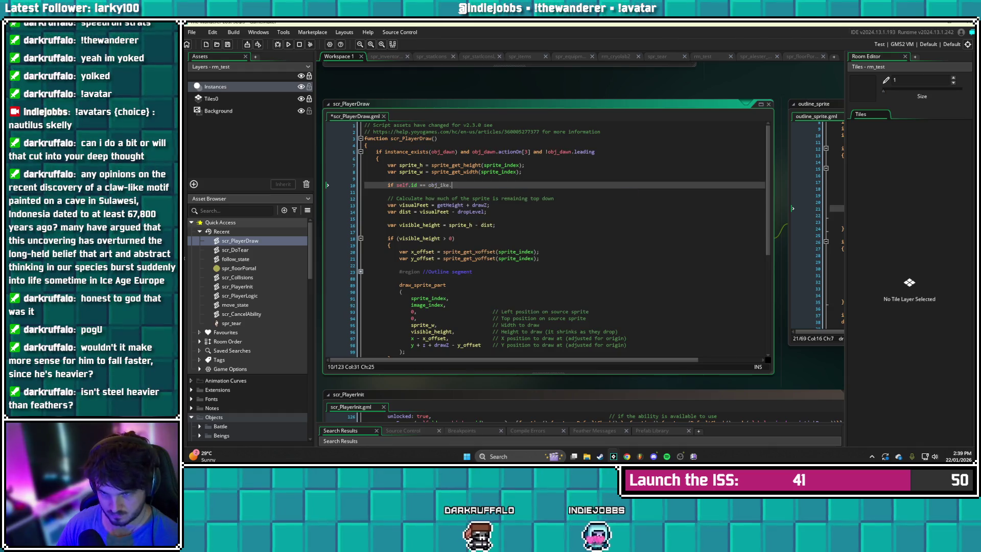
pyautogui.write('i')
pyautogui.press('BackSpace')
pyautogui.press('BackSpace')
pyautogui.press('BackSpace')
pyautogui.write('dusk.id')
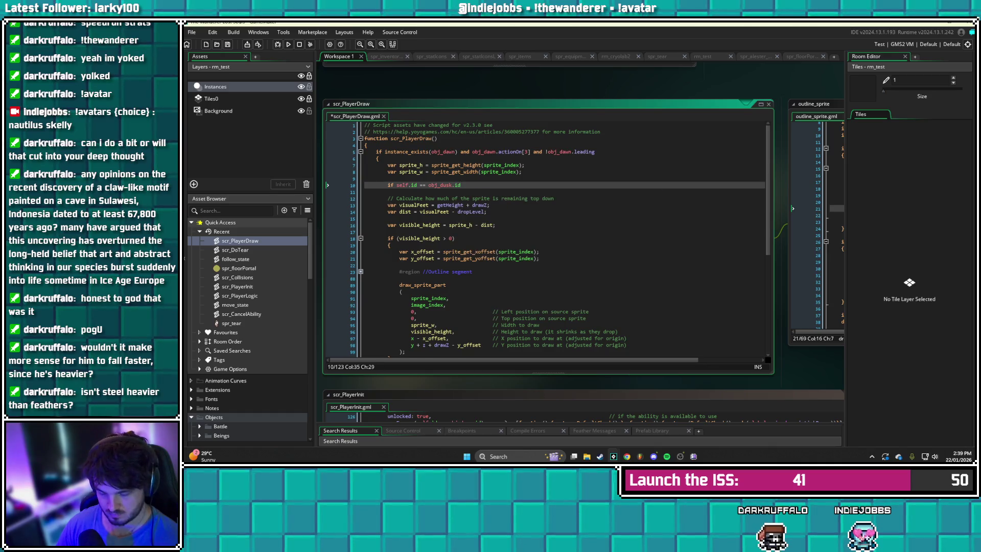
pyautogui.press('Return')
pyautogui.write('{')
pyautogui.press('Return')
pyautogui.press('Return')
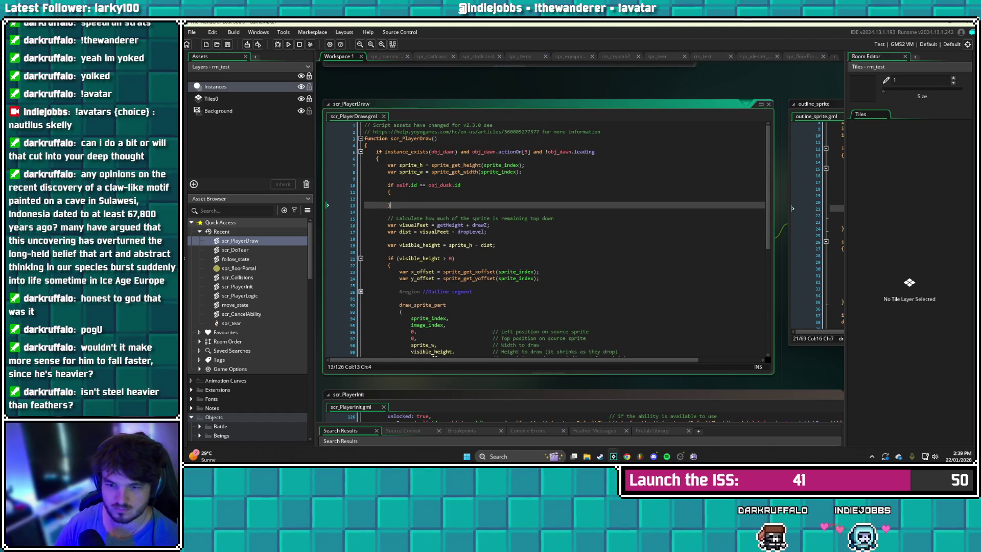
pyautogui.click(399, 198)
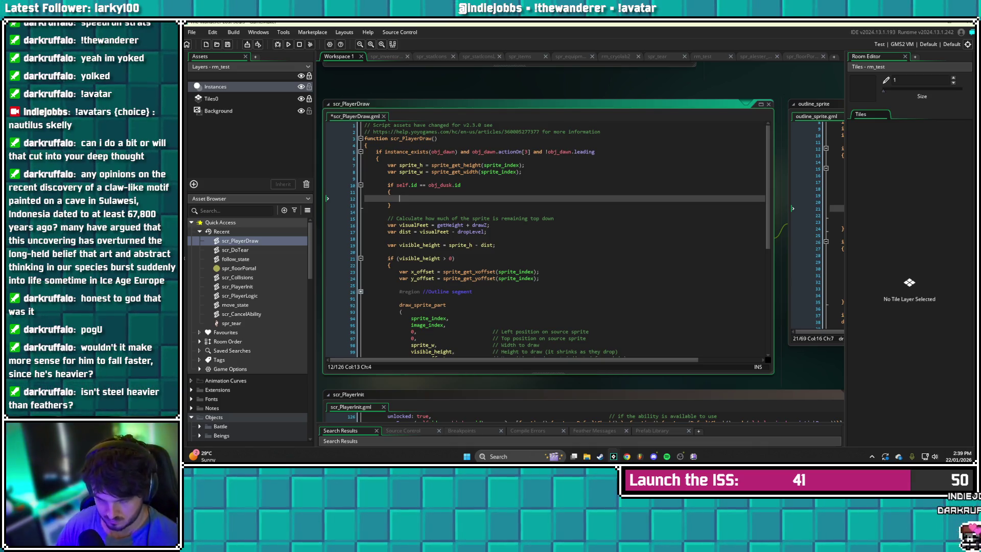
pyautogui.doubleClick(242, 268)
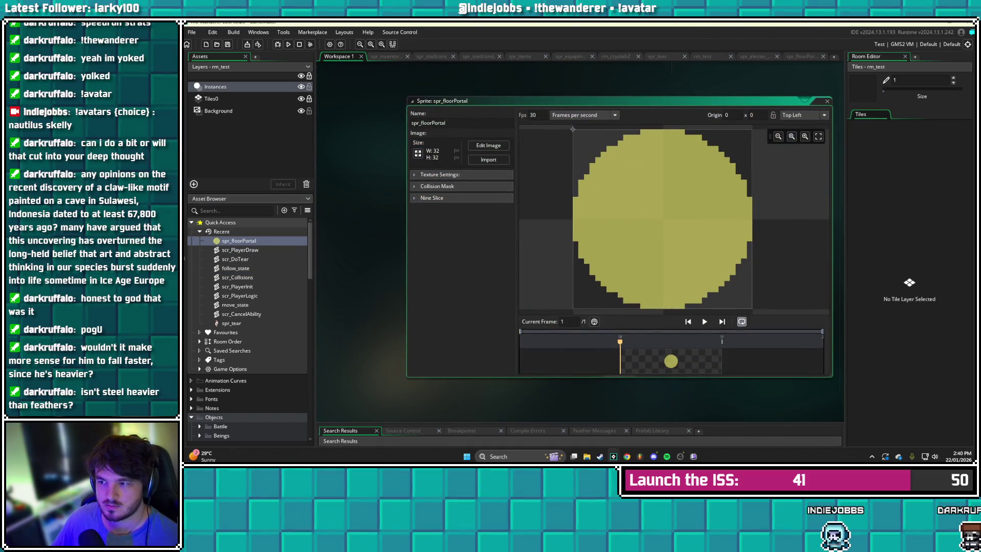
# Center spr_floorPortal's origin at 16,16 and return to scr_PlayerDraw
pyautogui.click(799, 115)
pyautogui.click(798, 158)
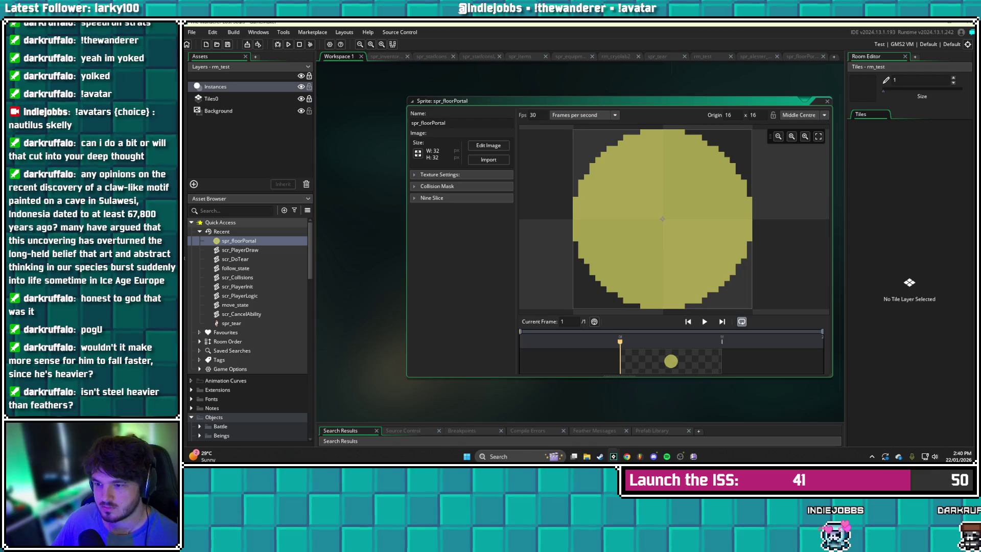
pyautogui.doubleClick(240, 249)
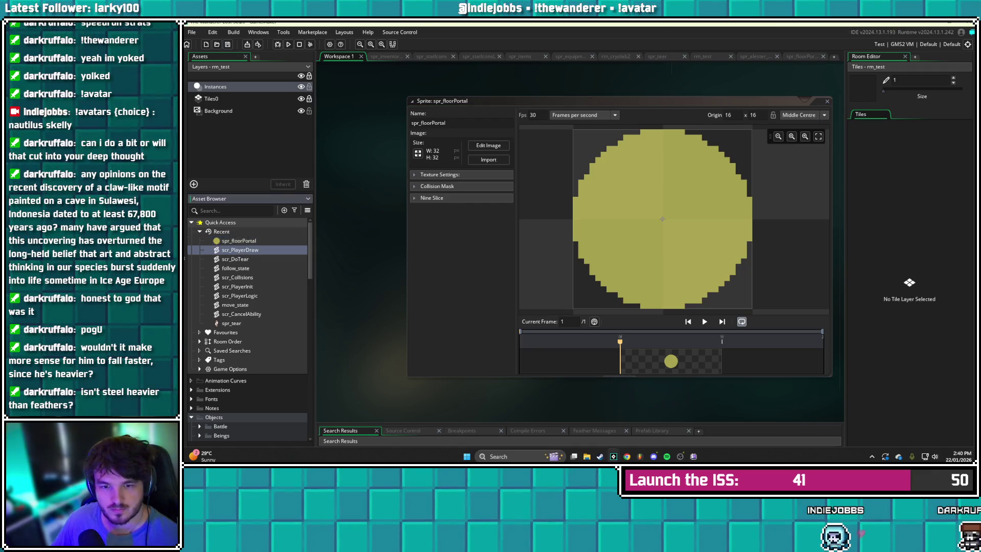
# Start a draw_sprite_ext call drawing spr_floorPortal, frame 0, at x and getHeight
pyautogui.write('draw_sprite')
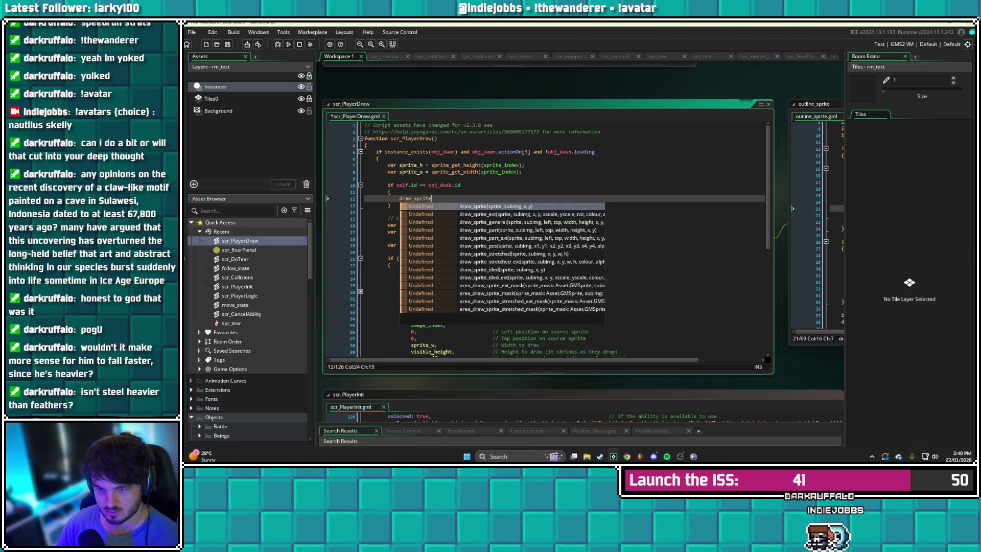
pyautogui.write('_ext()')
pyautogui.press('Left')
pyautogui.write('spr_floor')
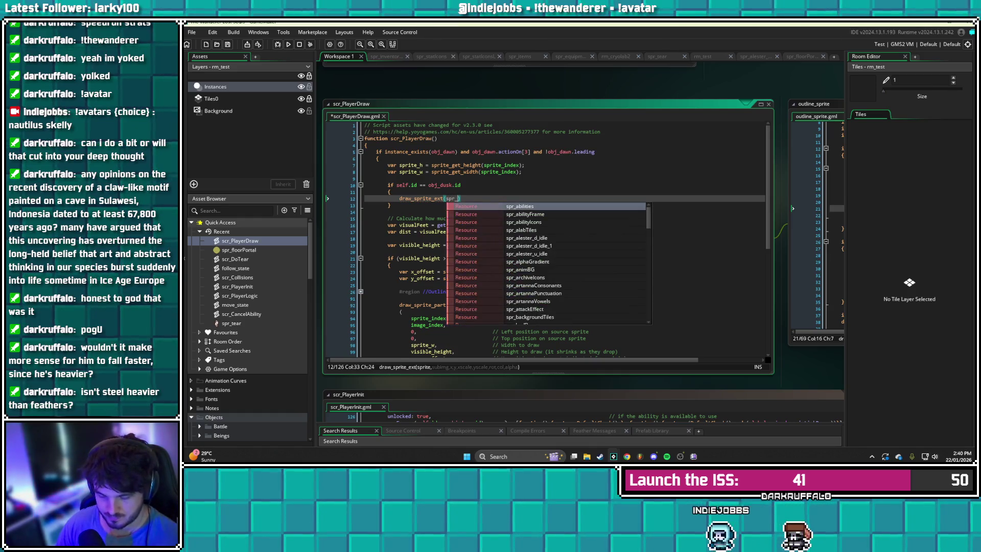
pyautogui.press('Return')
pyautogui.write(', ')
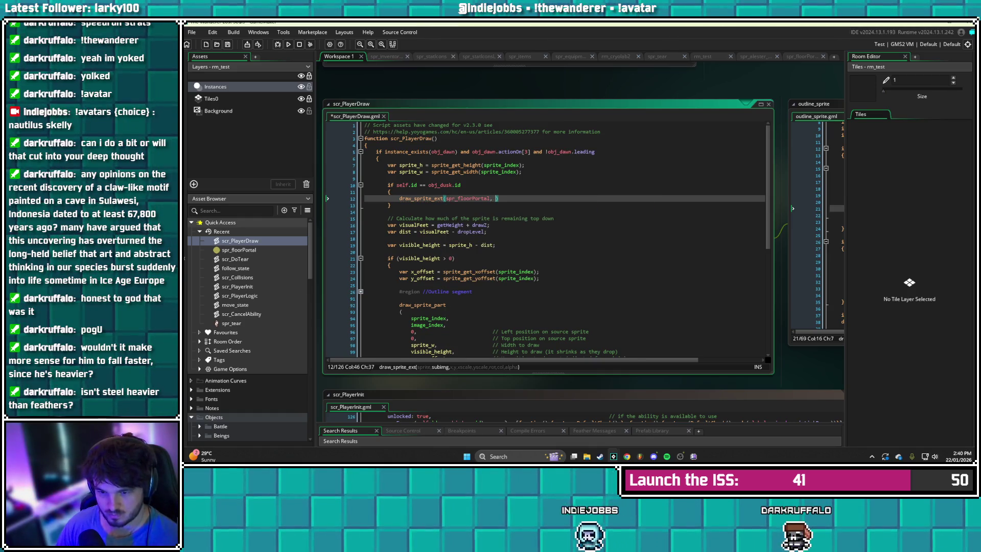
pyautogui.write('0, ')
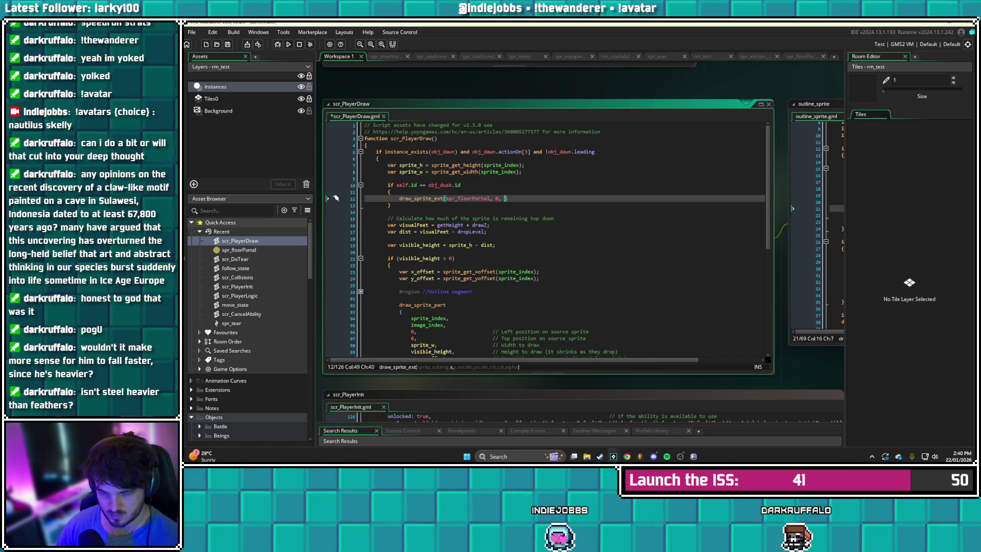
pyautogui.write('x, getHe')
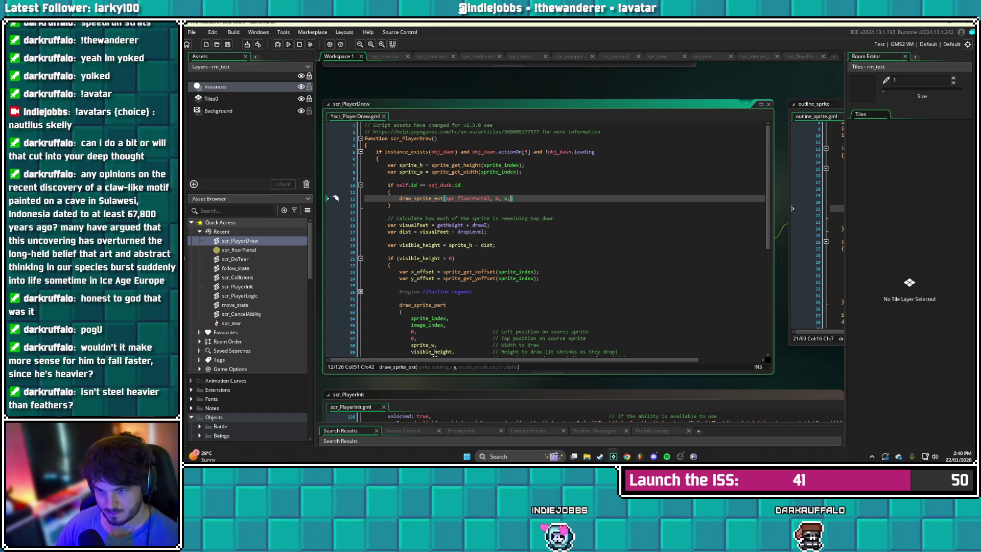
pyautogui.press('Return')
# Finish the call with 1.25 and .8 scale, 0 rotation, c_white, 0.75 alpha; save and run
pyautogui.write(',')
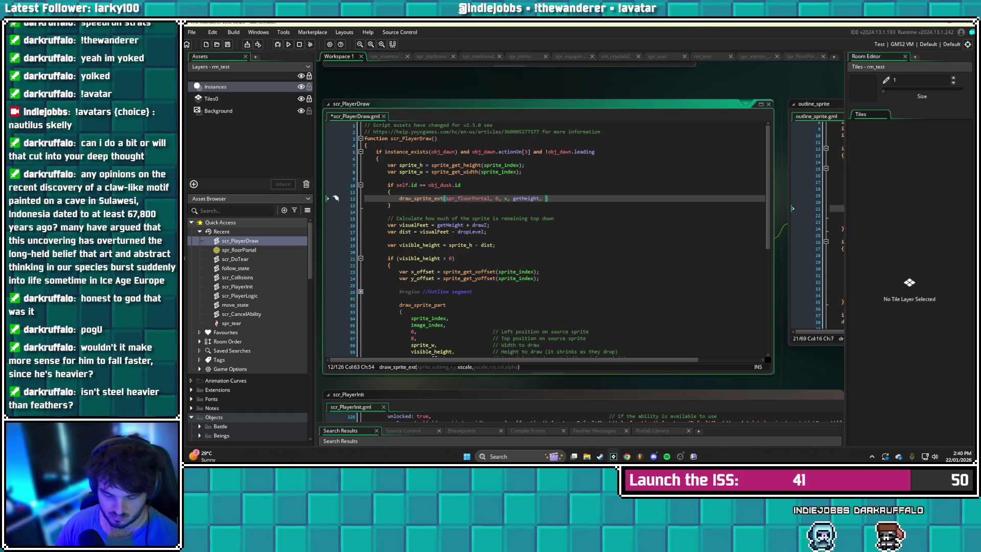
pyautogui.write('1.25,')
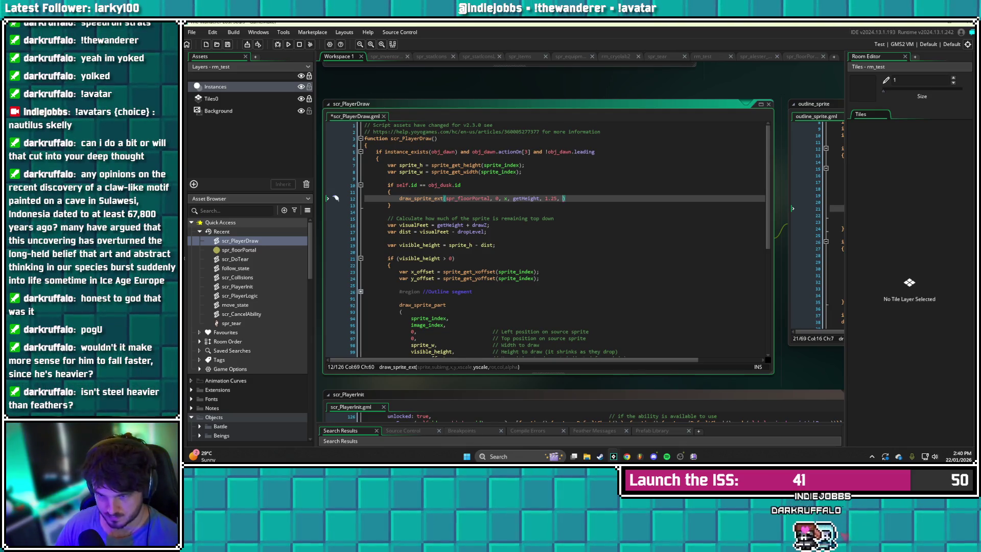
pyautogui.write('.8, 0, c_')
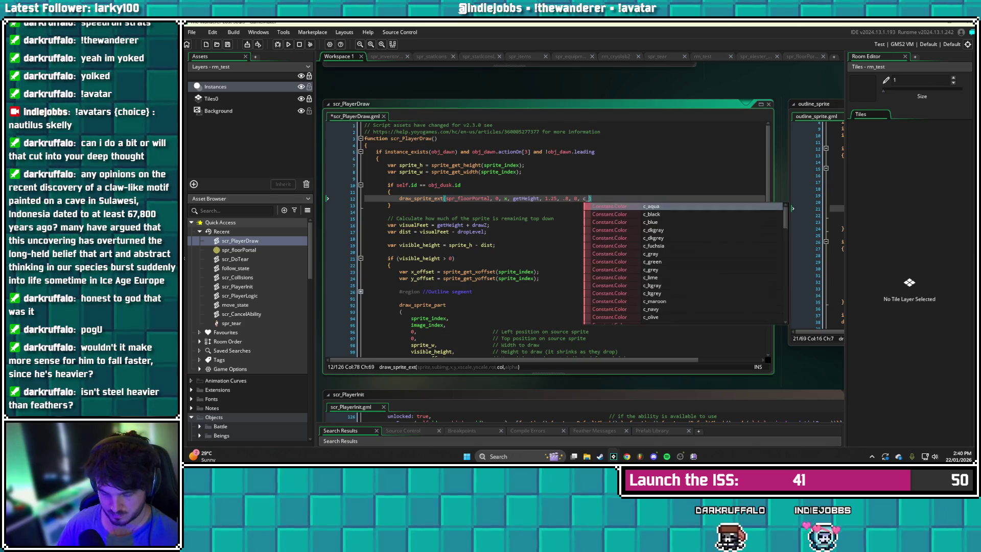
pyautogui.write('white, 0.75);')
pyautogui.hotkey('ctrl', 's')
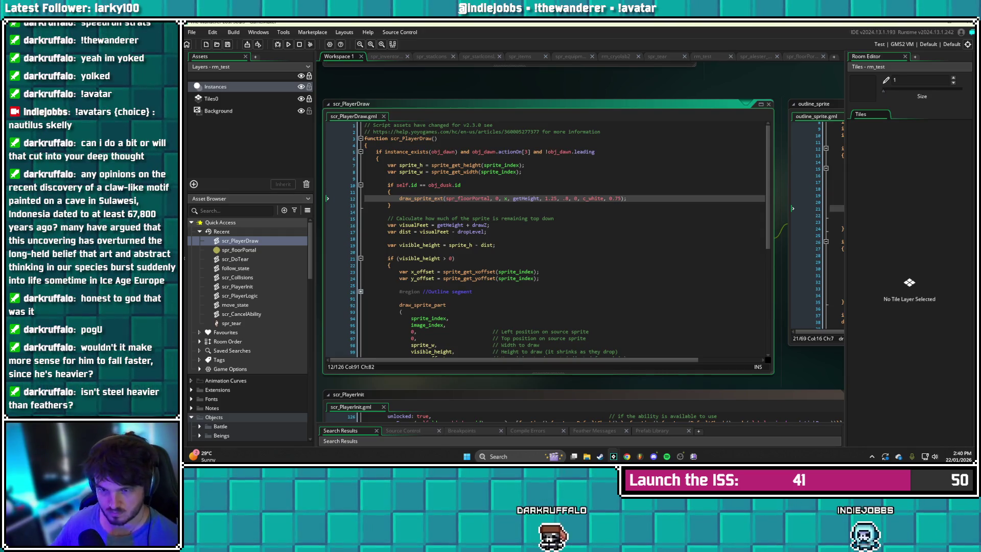
pyautogui.press('F5')
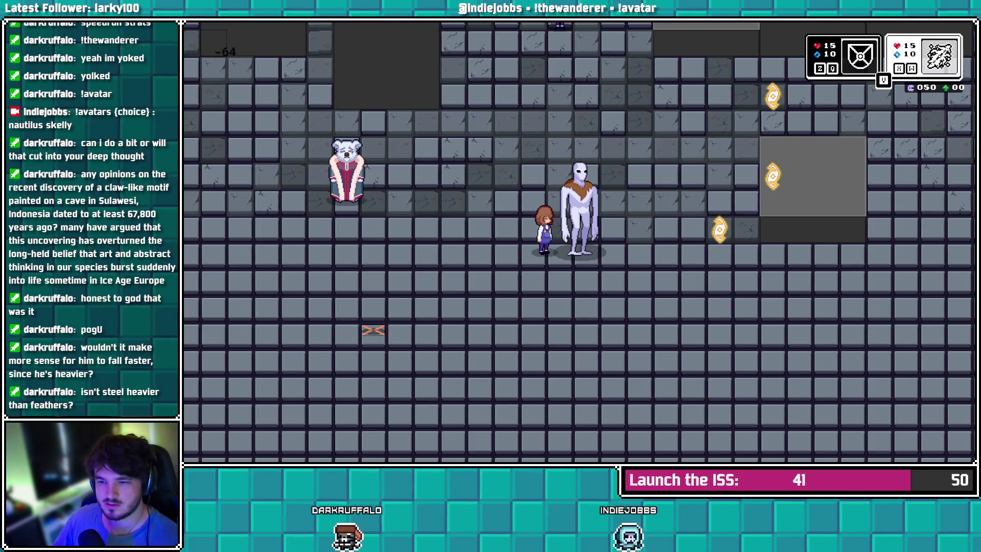
pyautogui.hotkey('alt', 'Tab')
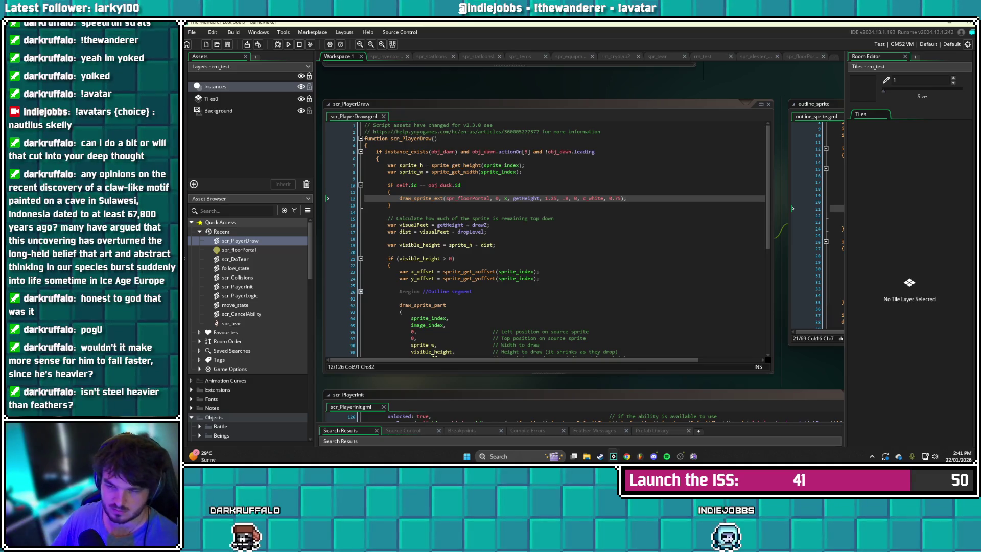
# Replace the getHeight argument with y + zFloor and save the script
pyautogui.click(541, 198)
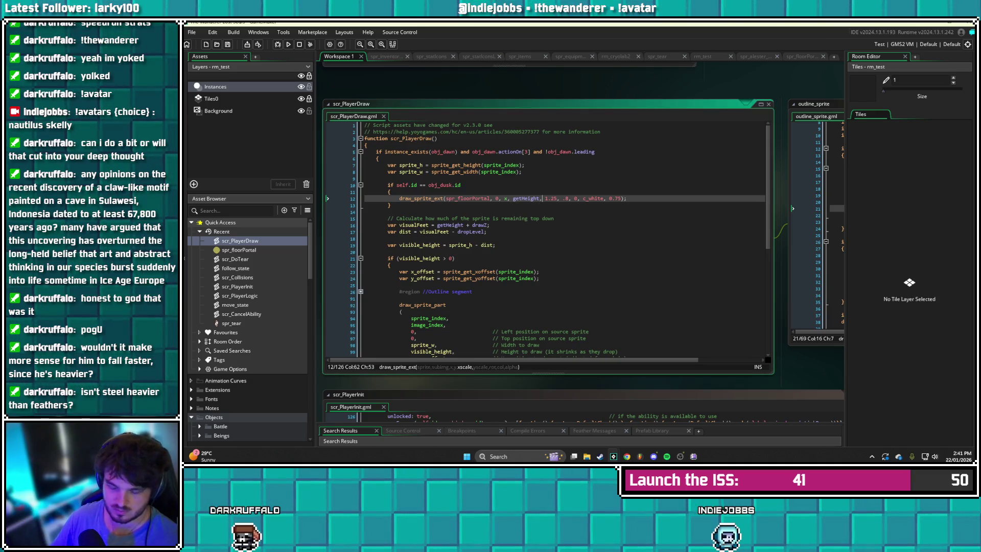
pyautogui.press('Left')
pyautogui.press('BackSpace')
pyautogui.press('BackSpace')
pyautogui.press('BackSpace')
pyautogui.write('y + zFloor')
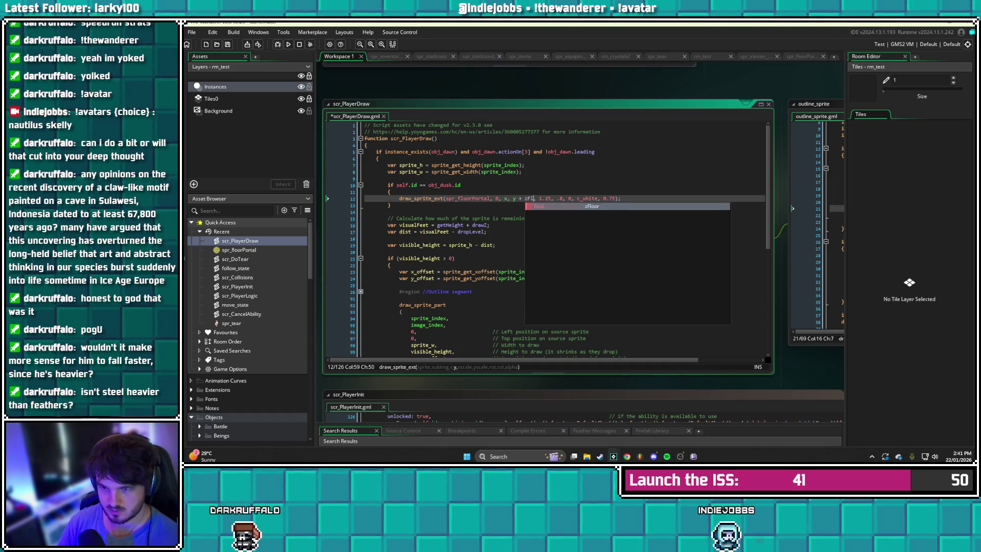
pyautogui.press('BackSpace')
pyautogui.hotkey('ctrl', 's')
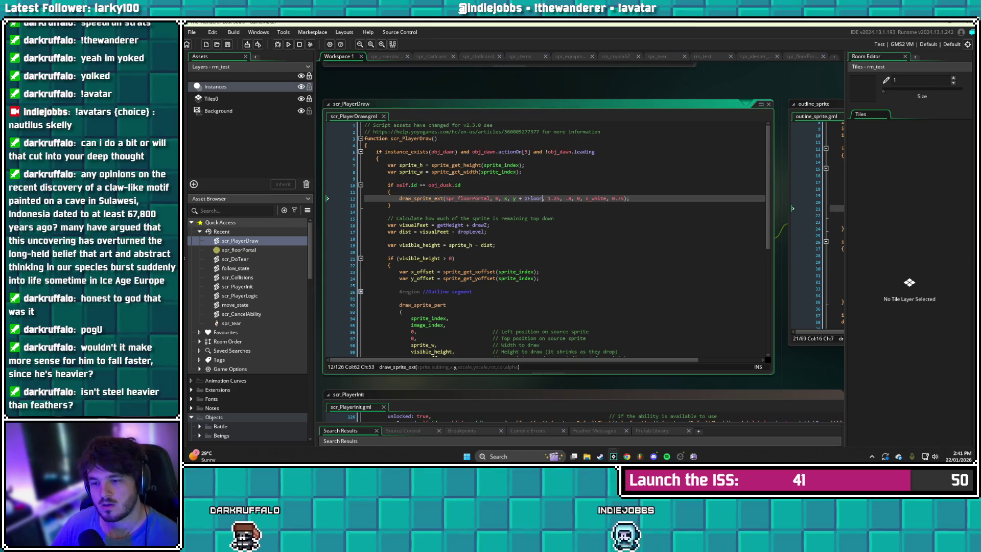
# Change the portal's x scale from 1.25 to 3, save, and test-run the game
pyautogui.press('Right')
pyautogui.press('BackSpace')
pyautogui.press('BackSpace')
pyautogui.press('BackSpace')
pyautogui.write('3')
pyautogui.hotkey('ctrl', 's')
pyautogui.press('F5')
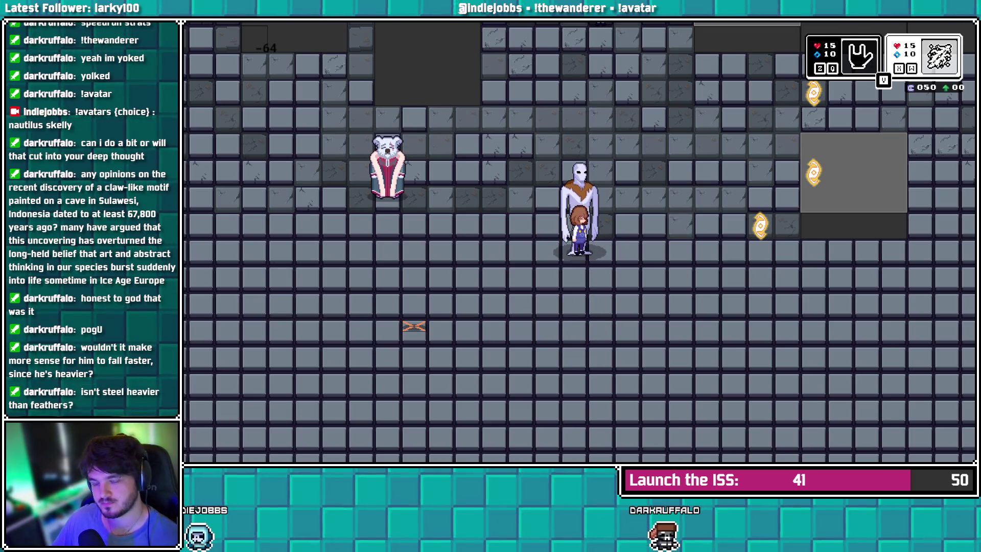
pyautogui.hotkey('alt', 'Tab')
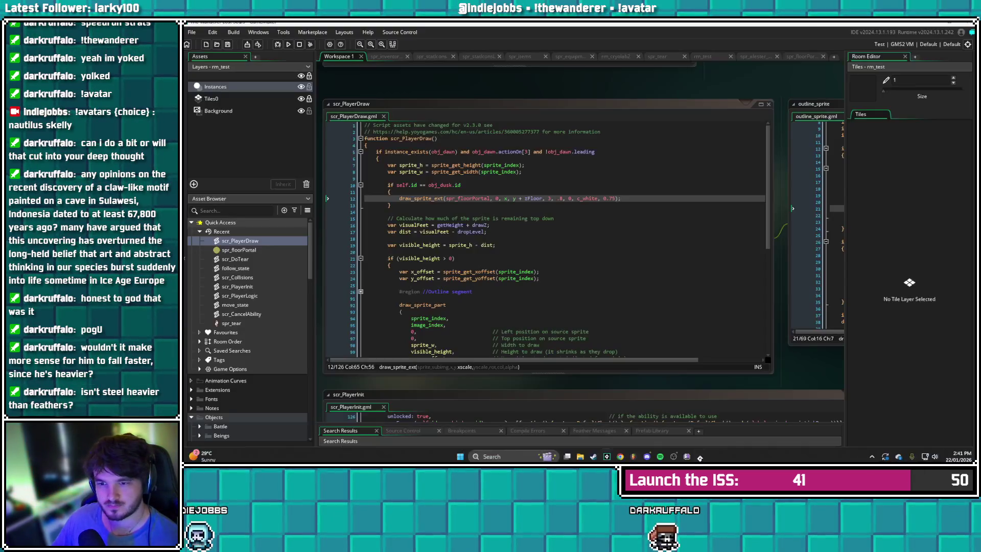
# Change the portal's y argument to bbox_bottom + zFloor, save, and run the game
pyautogui.click(514, 198)
pyautogui.press('BackSpace')
pyautogui.write('box_bot')
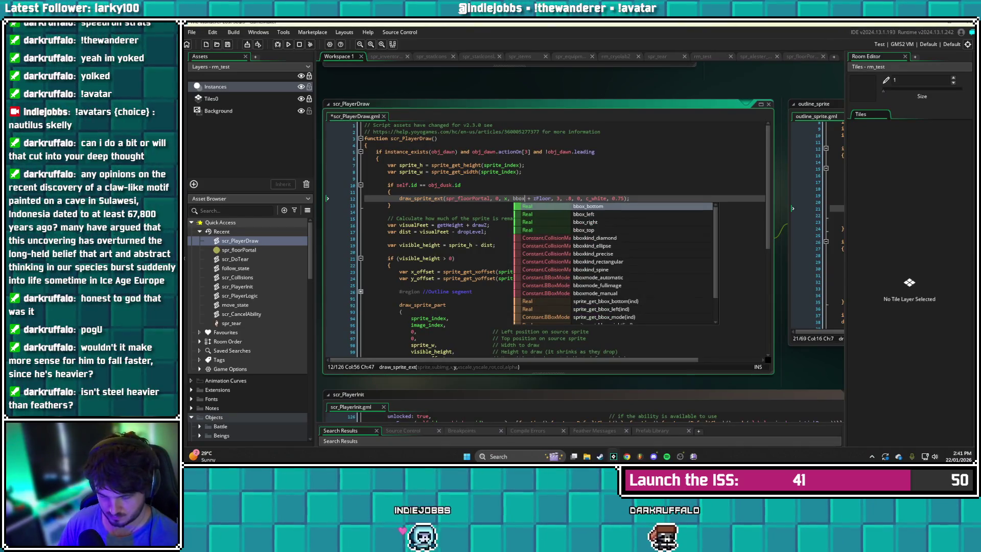
pyautogui.write('tom')
pyautogui.hotkey('ctrl', 's')
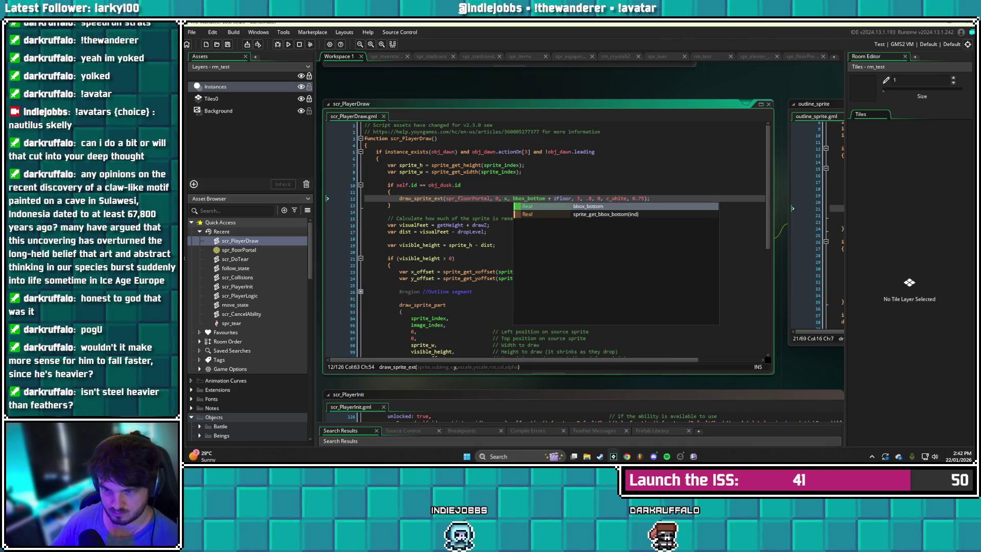
pyautogui.press('F5')
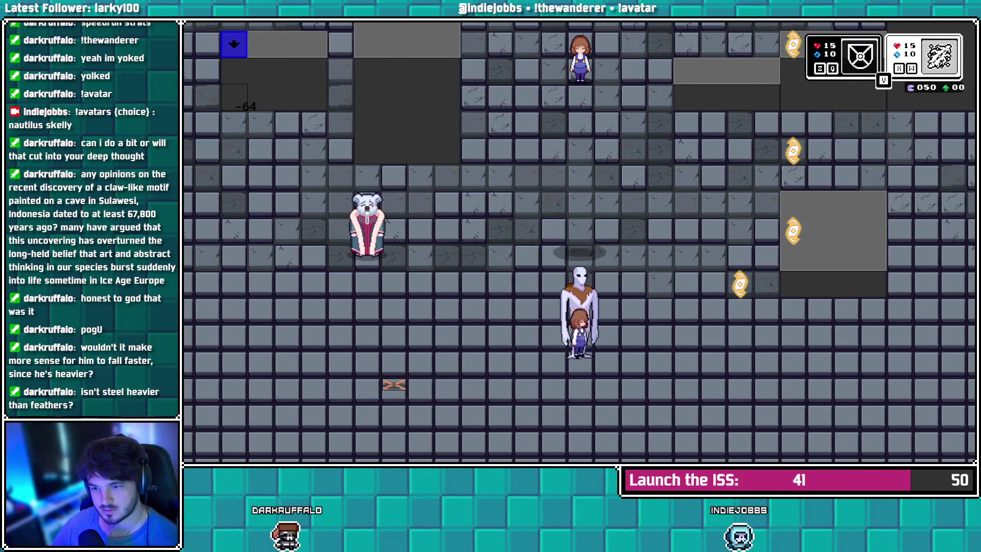
# Walk both characters right into the floor portal with x, then bring them back out
pyautogui.press('Left')
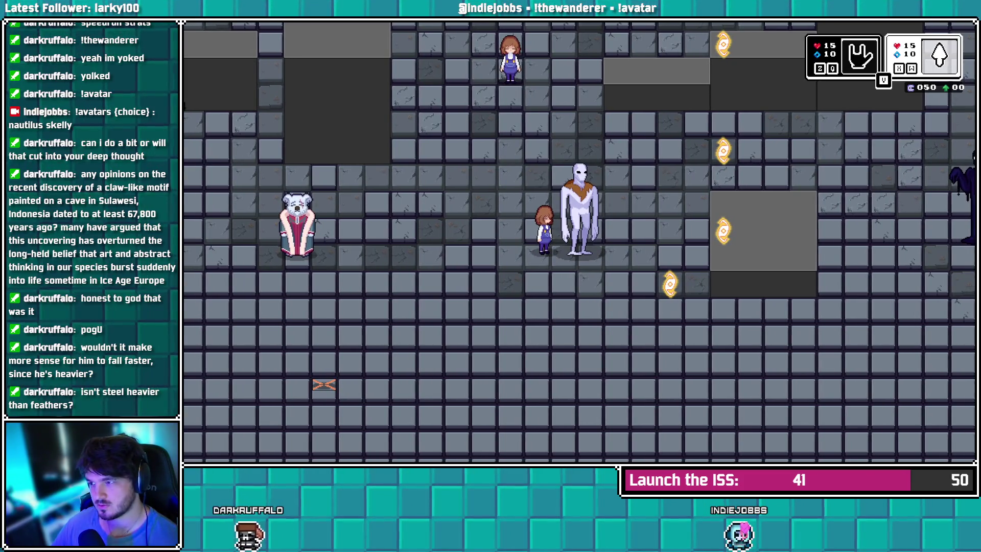
pyautogui.press('Right')
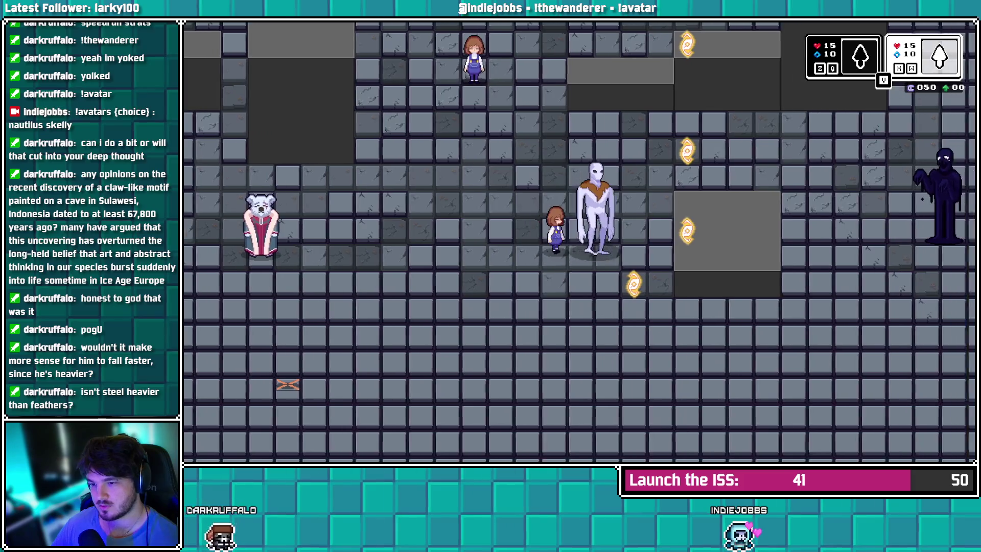
pyautogui.press('Right')
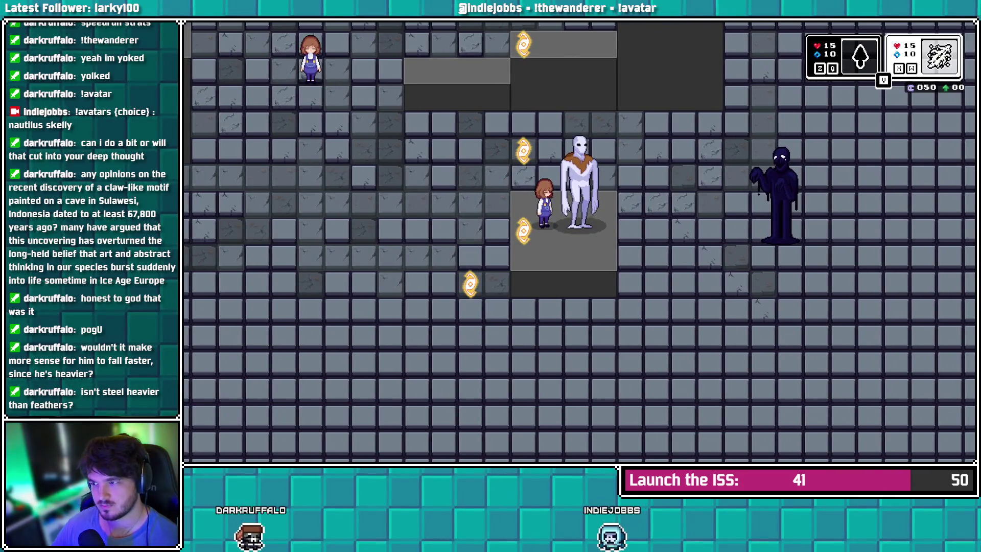
pyautogui.press('x')
pyautogui.press('Up')
pyautogui.press('Left')
pyautogui.press('Down')
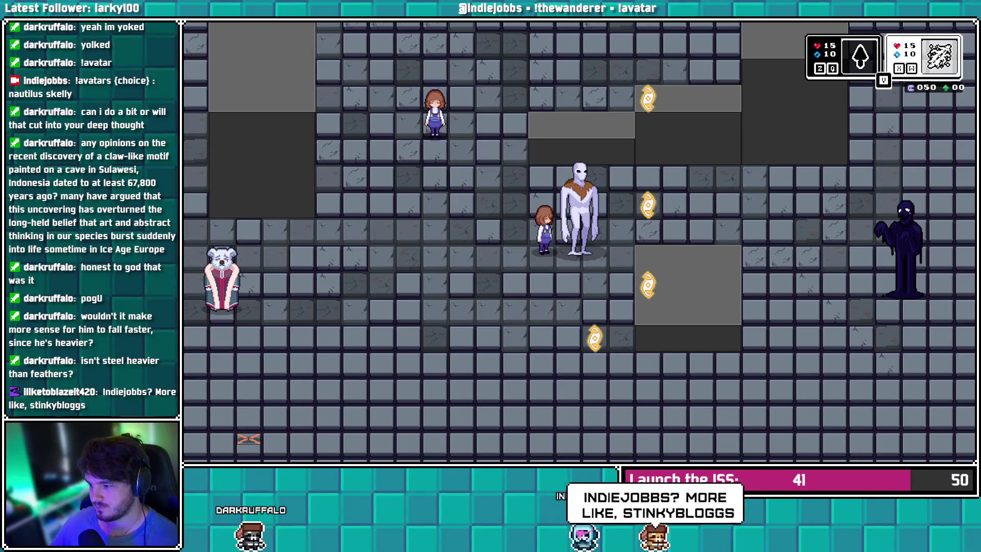
pyautogui.hotkey('alt', 'Tab')
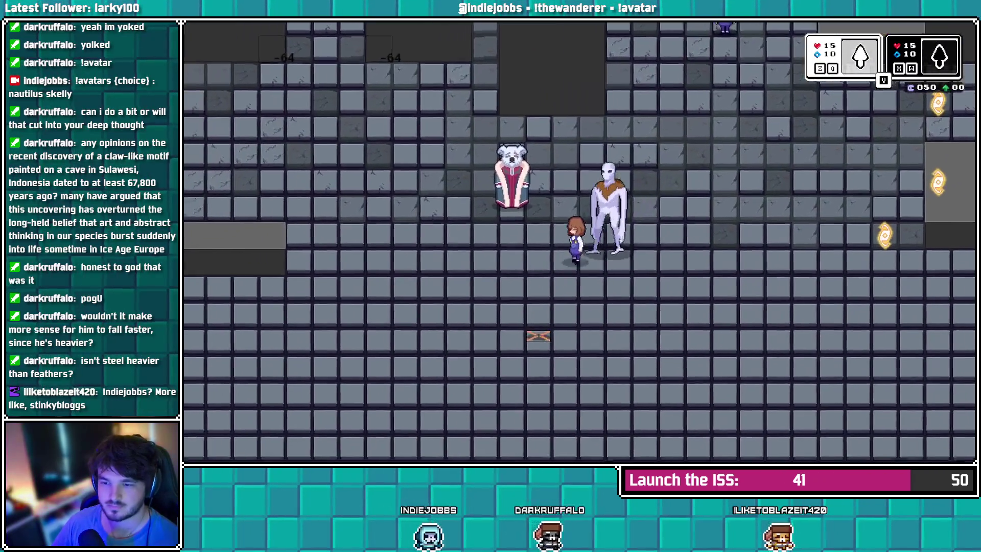
# Walk the girl back and forth around the pale figure
pyautogui.press('Left')
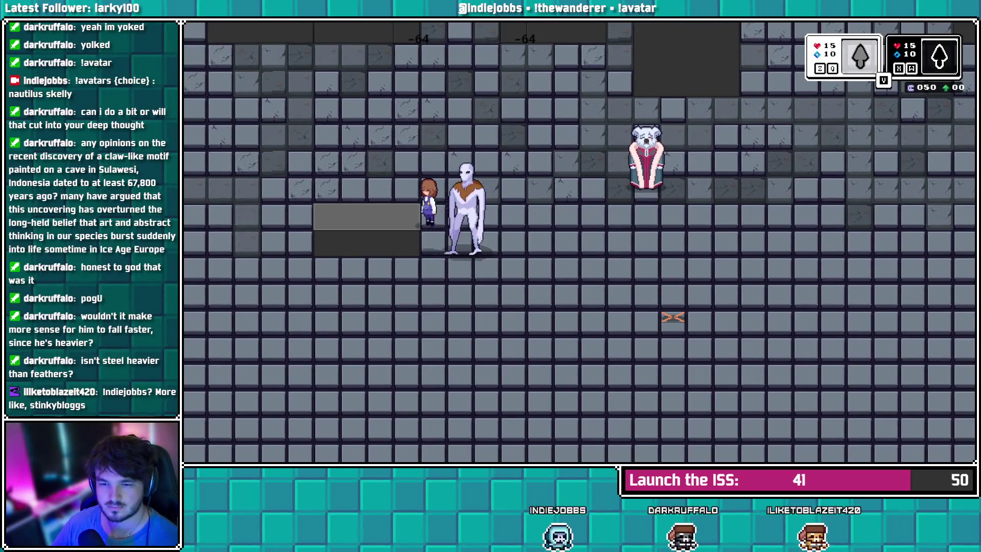
pyautogui.press('Left')
pyautogui.press('Right')
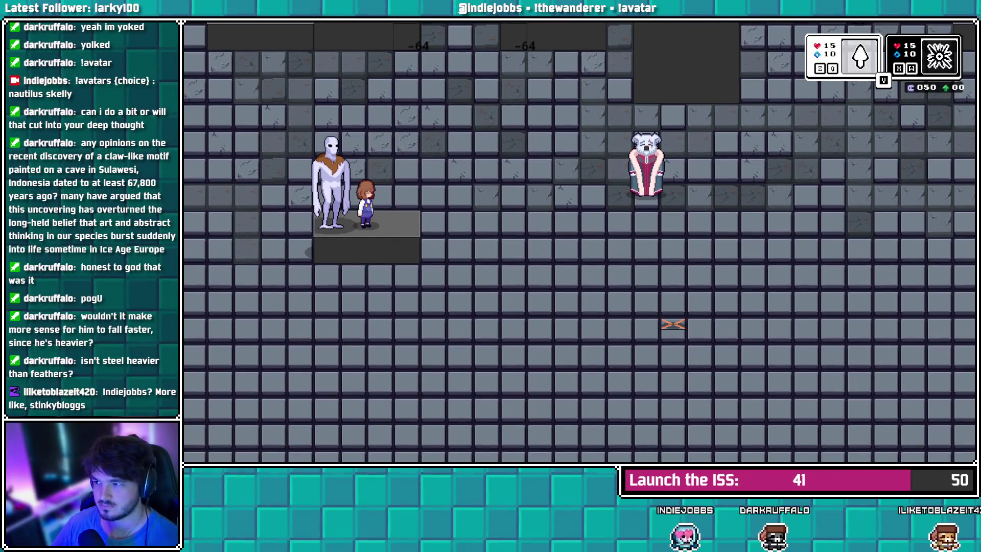
pyautogui.press('Left')
pyautogui.press('Right')
pyautogui.press('Left')
pyautogui.press('Right')
# Move the pair off the platform, place the girl beside the figure, and switch ability cards with v
pyautogui.press('Right')
pyautogui.press('Down')
pyautogui.press('Up')
pyautogui.press('Left')
pyautogui.press('Right')
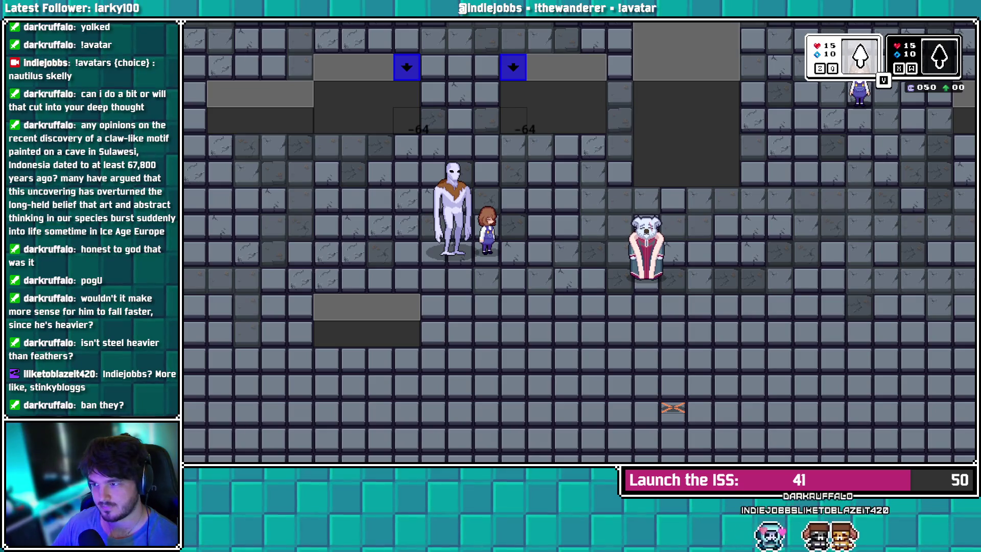
pyautogui.press('Up')
pyautogui.press('Left')
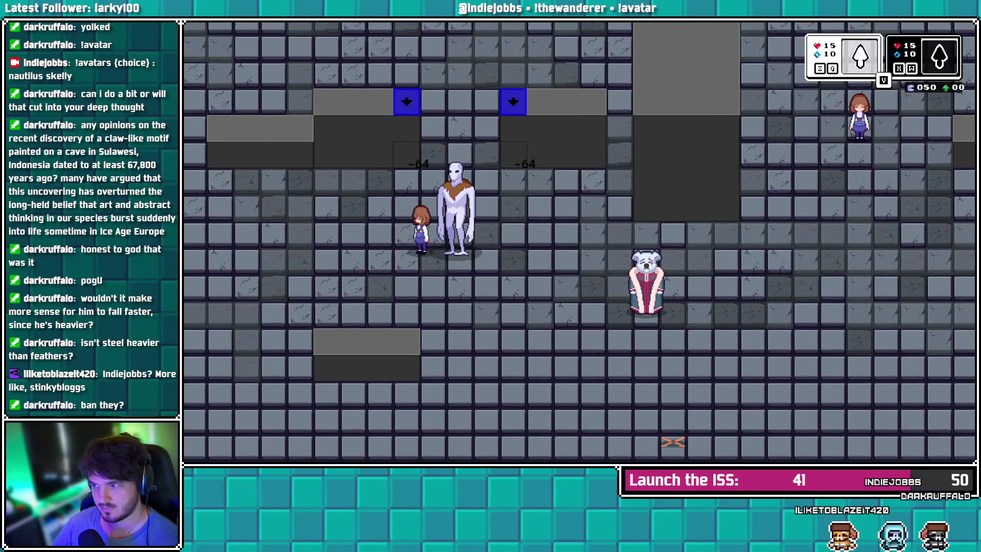
pyautogui.press('v')
pyautogui.press('Right')
pyautogui.press('Left')
# Merge the girl into the pale figure, fly it off its shadow and back, then close the game
pyautogui.press('z')
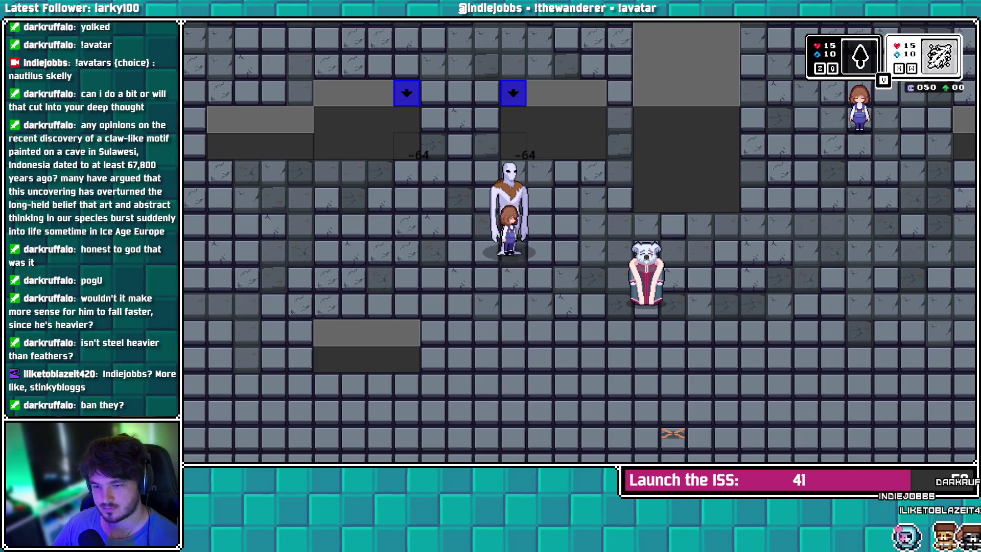
pyautogui.press('Right')
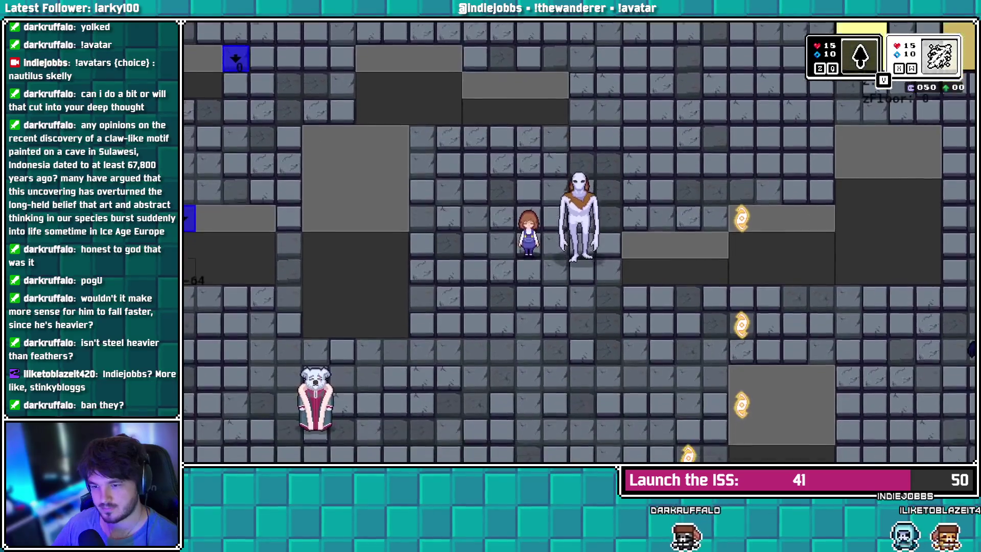
pyautogui.press('Down')
pyautogui.press('space')
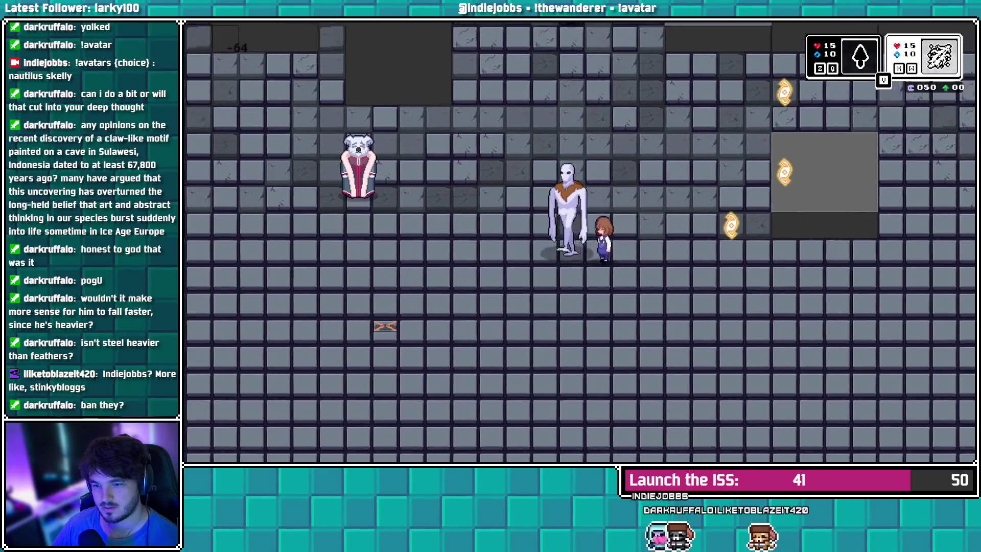
pyautogui.press('space')
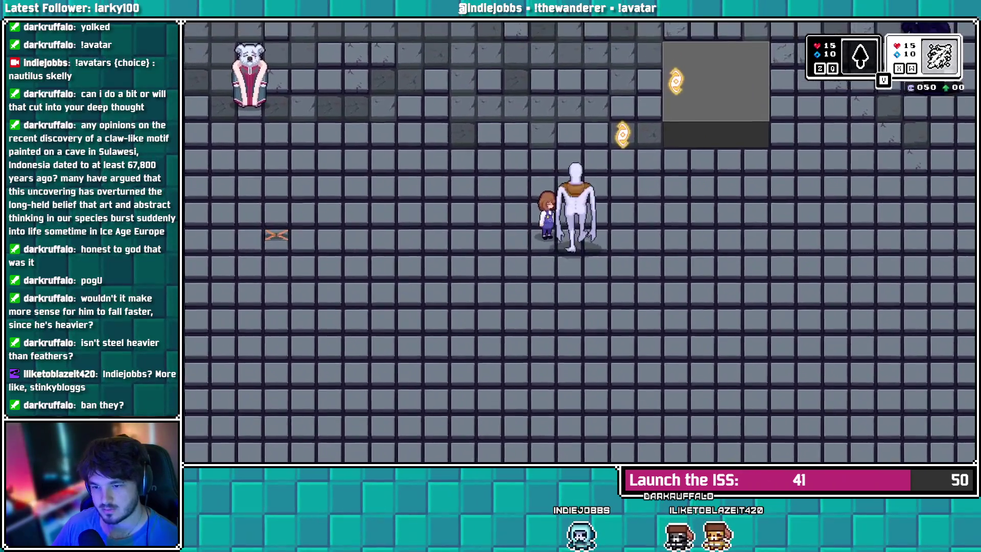
pyautogui.press('Up')
pyautogui.press('Left')
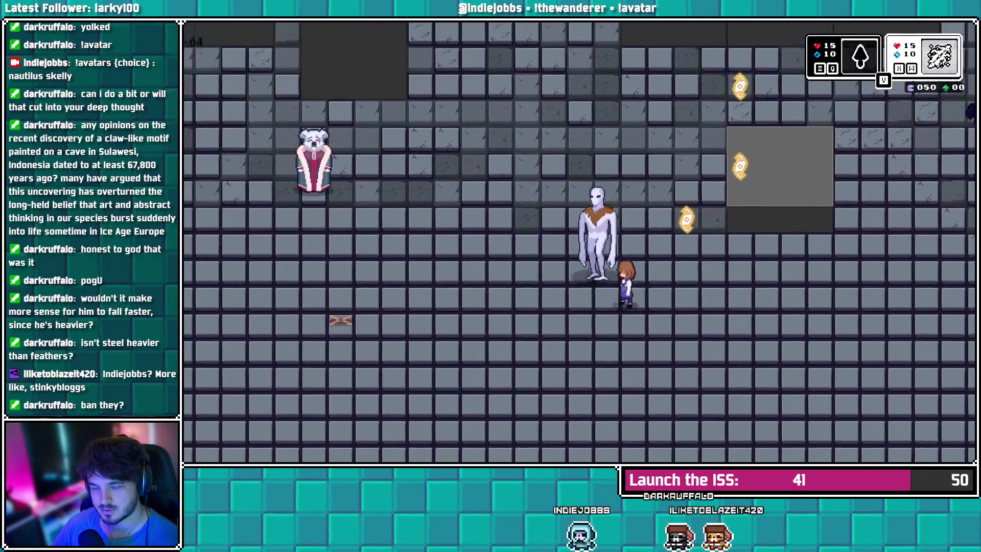
pyautogui.press('space')
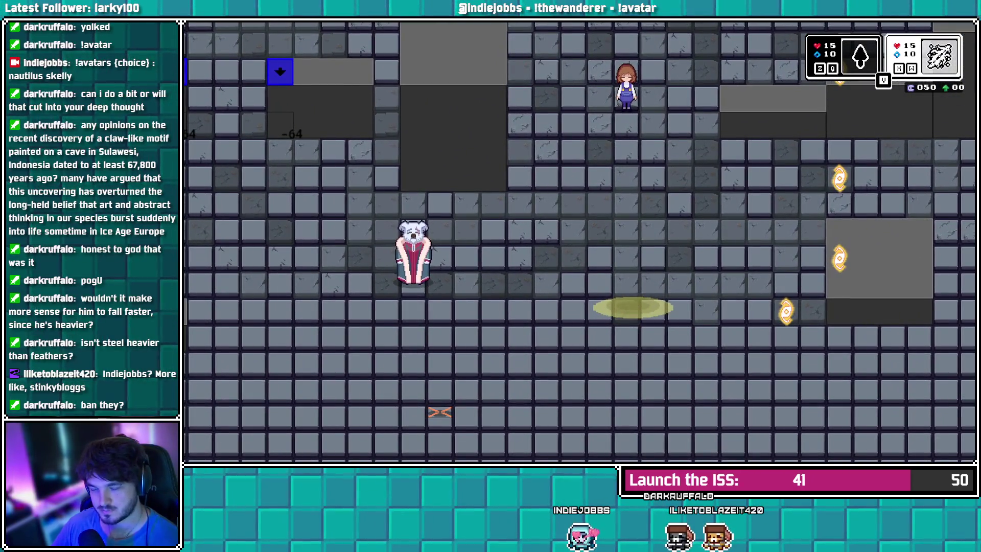
pyautogui.press('Up')
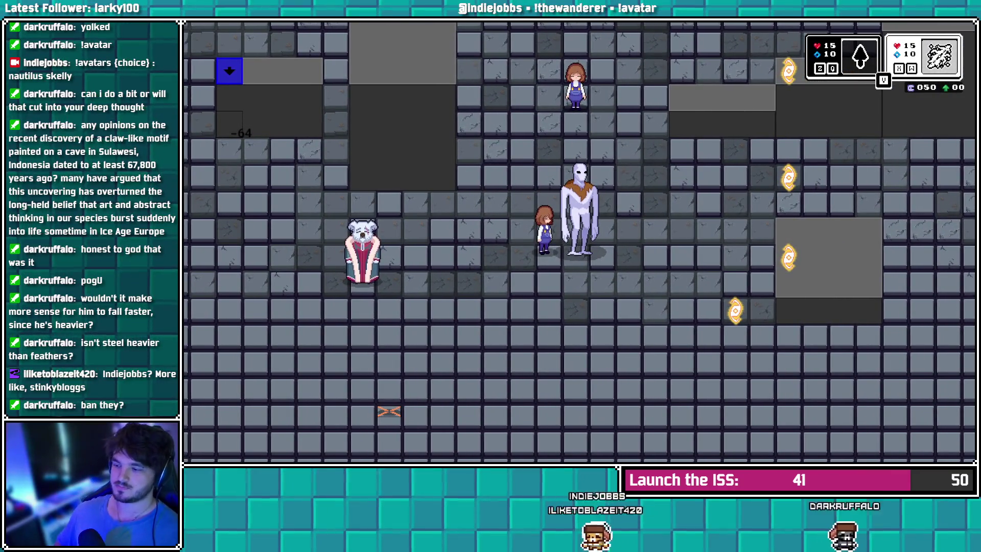
pyautogui.hotkey('alt', 'Tab')
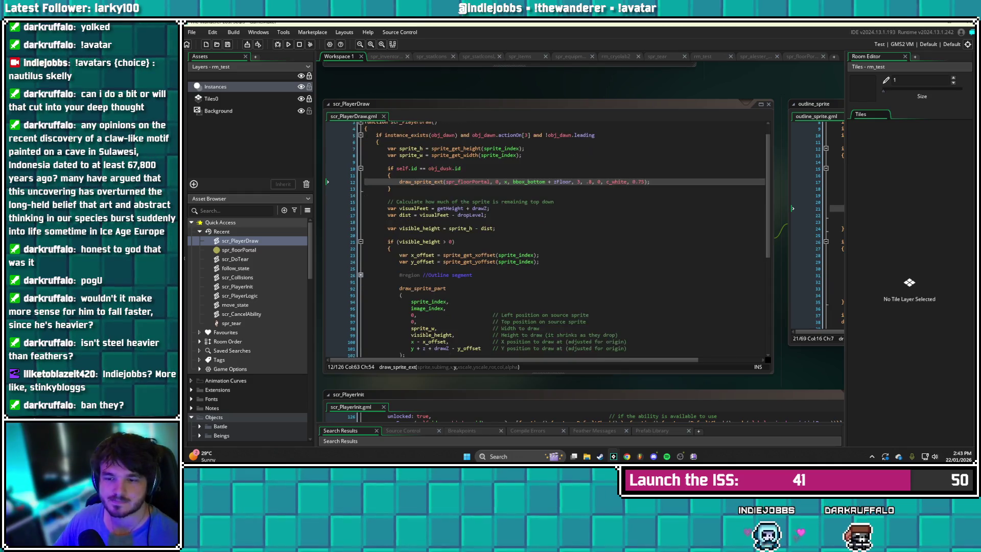
# Collapse the Sprites folder and expand the Meta objects folder in the Asset Browser
pyautogui.scroll(-3, 546, 240)
pyautogui.scroll(3, 546, 240)
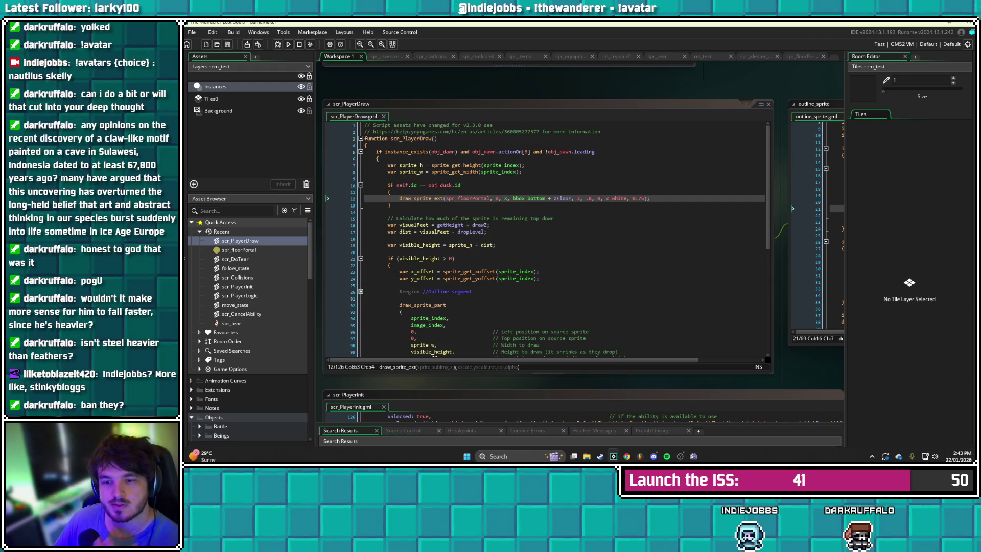
pyautogui.scroll(-6, 546, 240)
pyautogui.scroll(-3, 544, 266)
pyautogui.scroll(1, 544, 265)
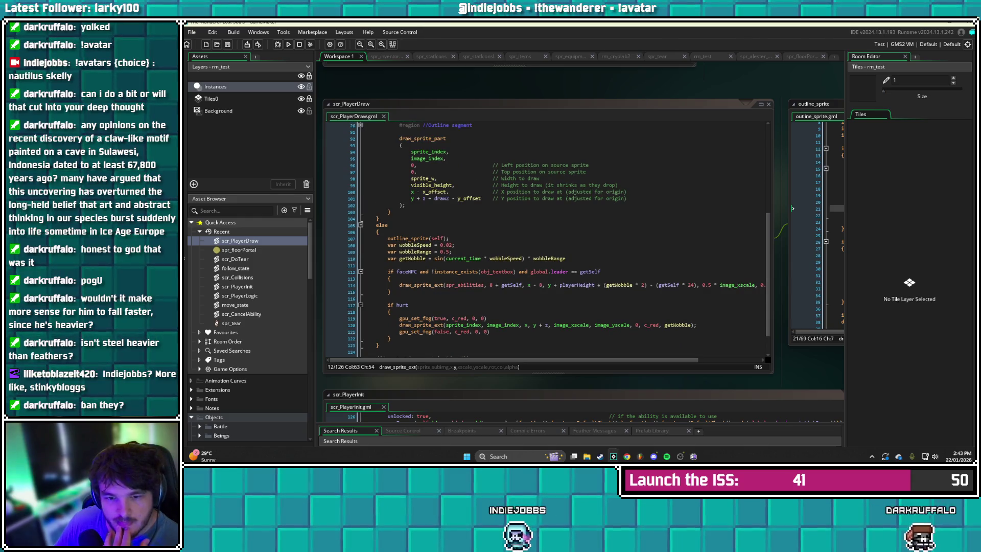
pyautogui.scroll(-10, 251, 330)
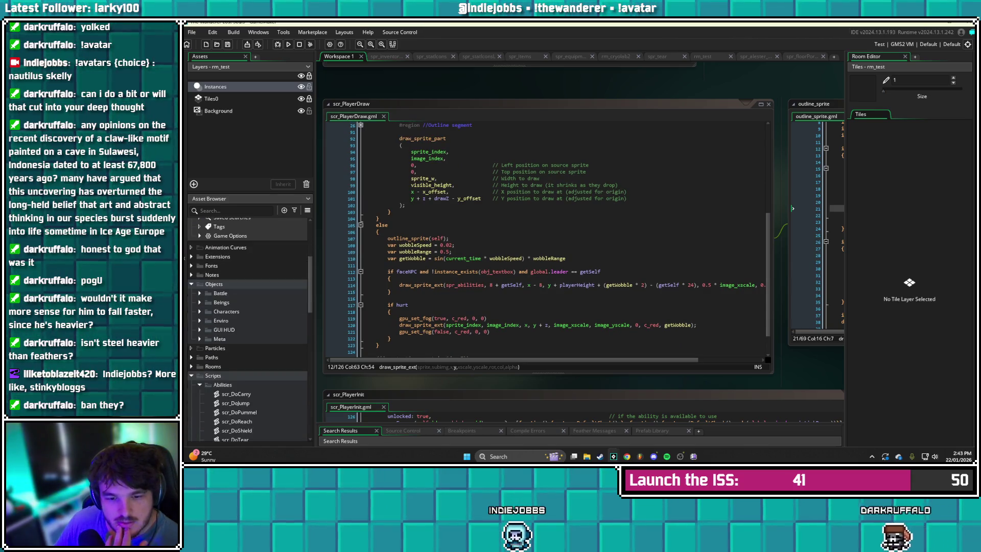
pyautogui.scroll(-8, 250, 330)
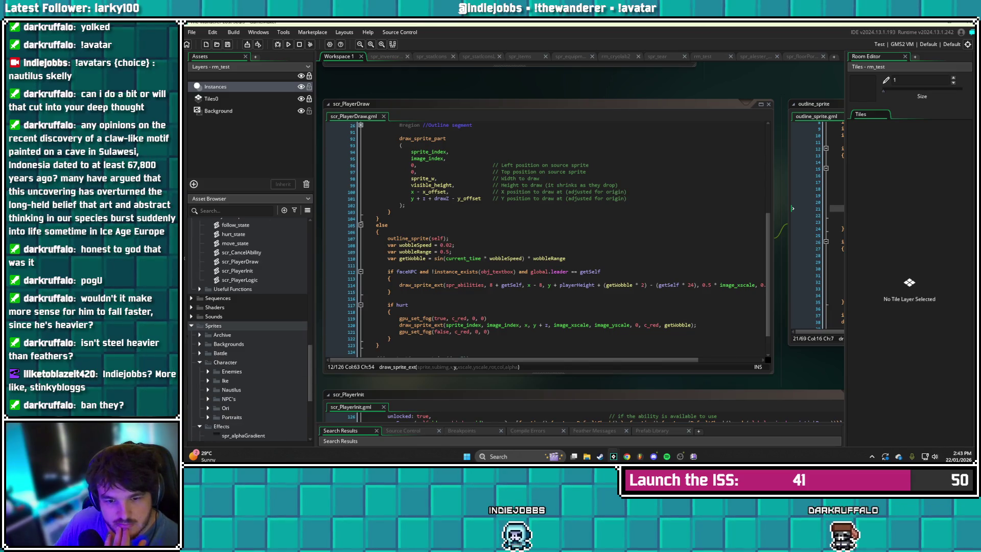
pyautogui.scroll(-2, 250, 330)
pyautogui.click(191, 275)
pyautogui.scroll(15, 250, 329)
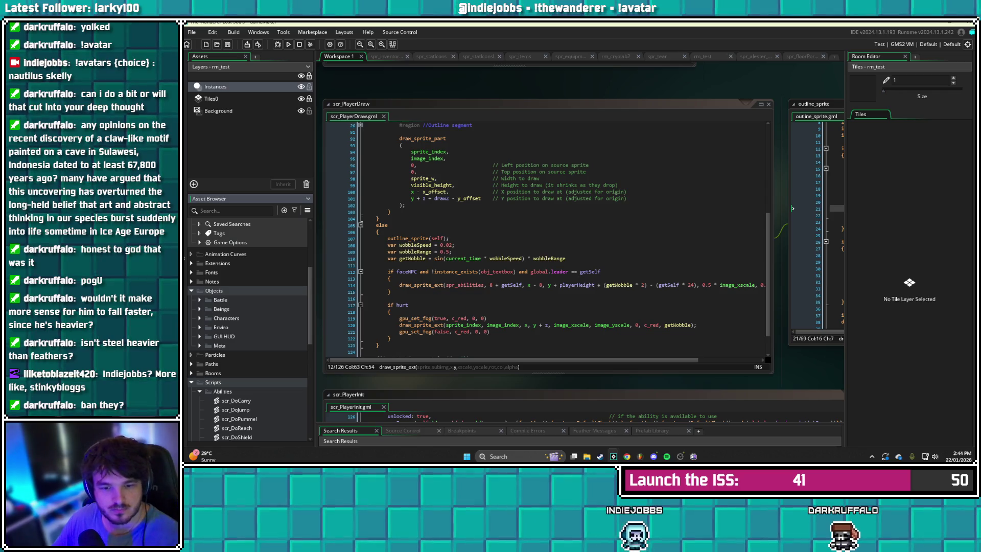
pyautogui.click(199, 346)
pyautogui.scroll(-5, 250, 330)
pyautogui.scroll(6, 250, 330)
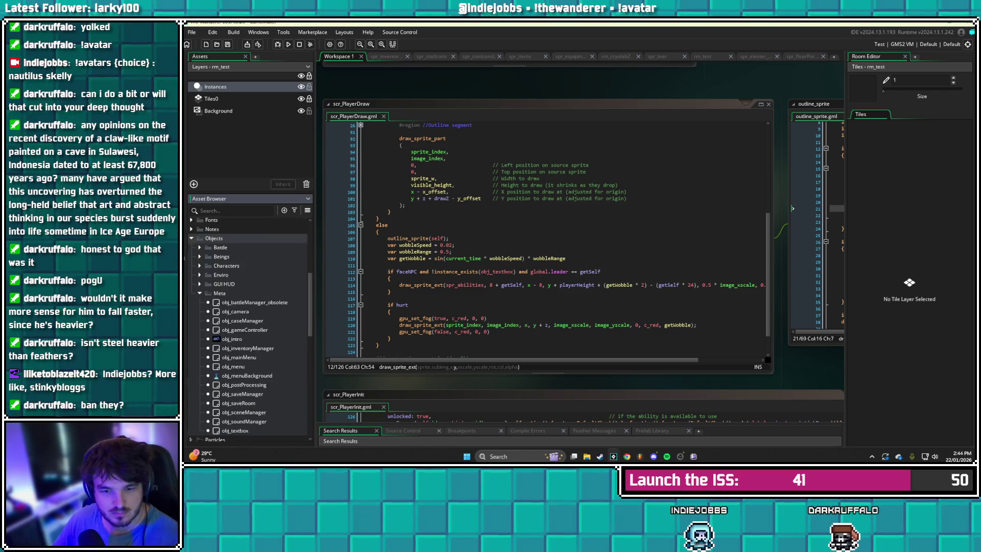
pyautogui.scroll(2, 250, 330)
pyautogui.scroll(3, 250, 330)
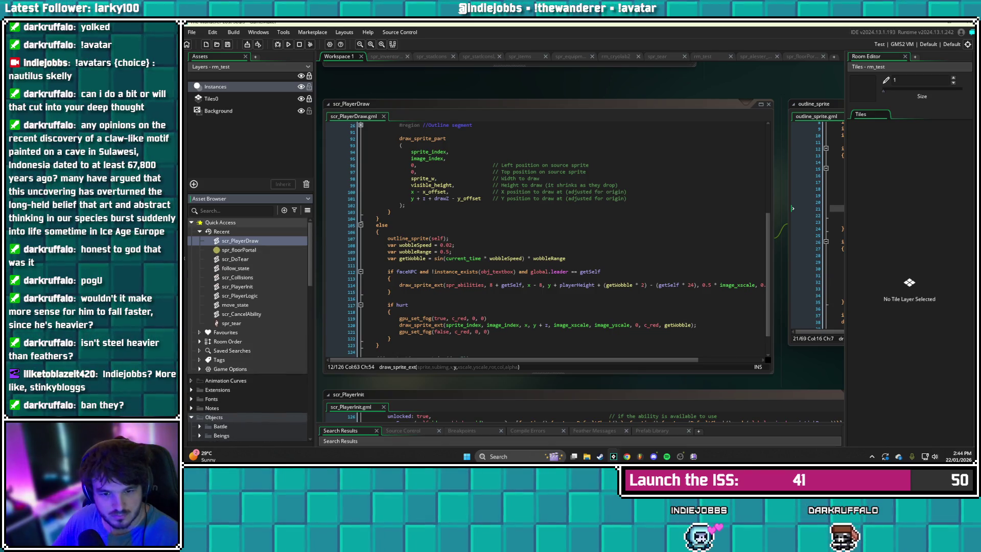
pyautogui.scroll(-4, 250, 330)
pyautogui.scroll(-1, 251, 327)
# Check the Characters and Enviro folders, then expand Beings to reveal obj_shadow
pyautogui.click(199, 361)
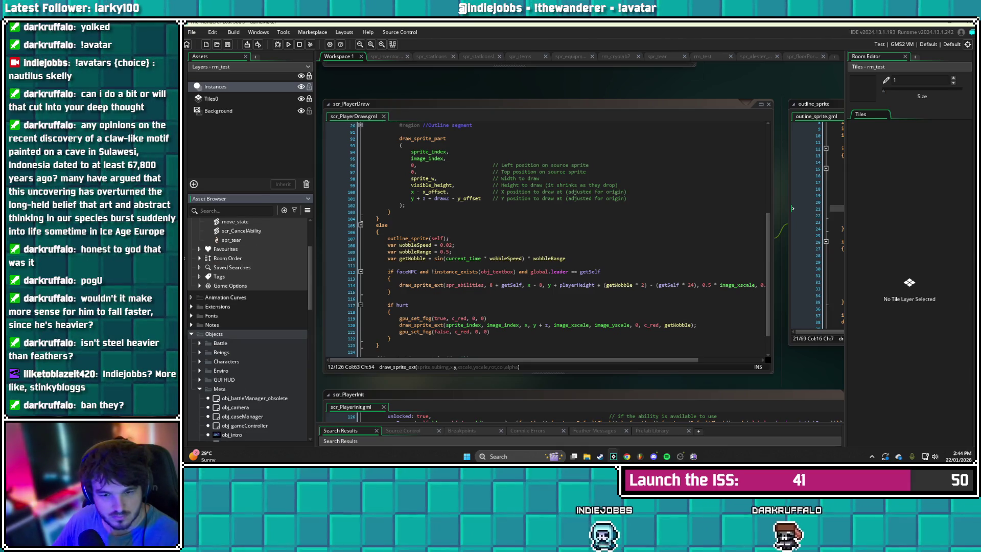
pyautogui.click(199, 361)
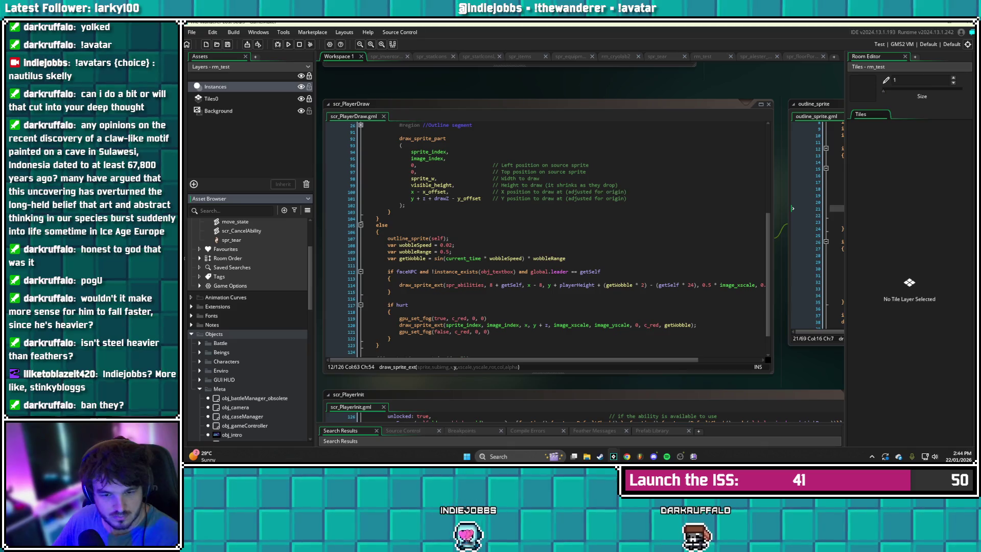
pyautogui.scroll(-8, 251, 329)
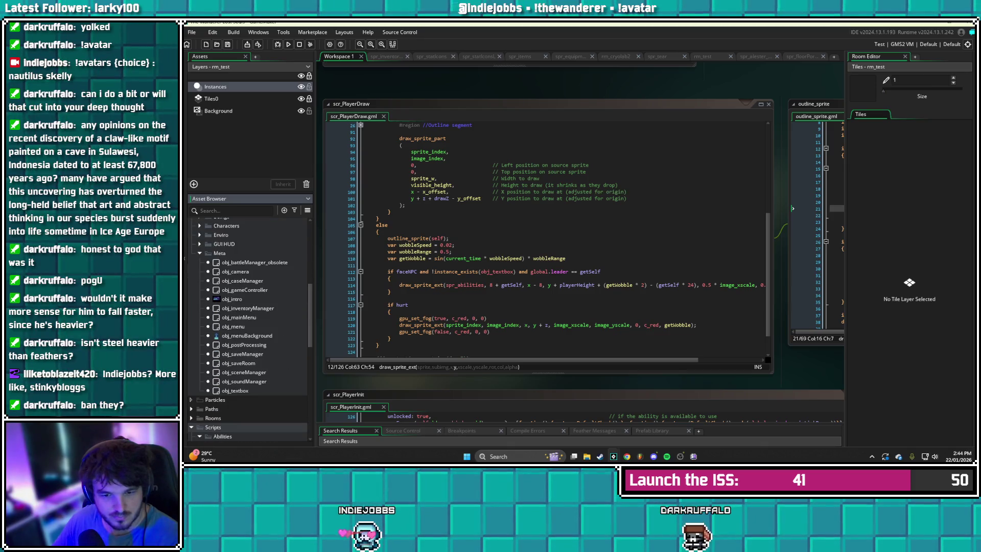
pyautogui.scroll(7, 251, 329)
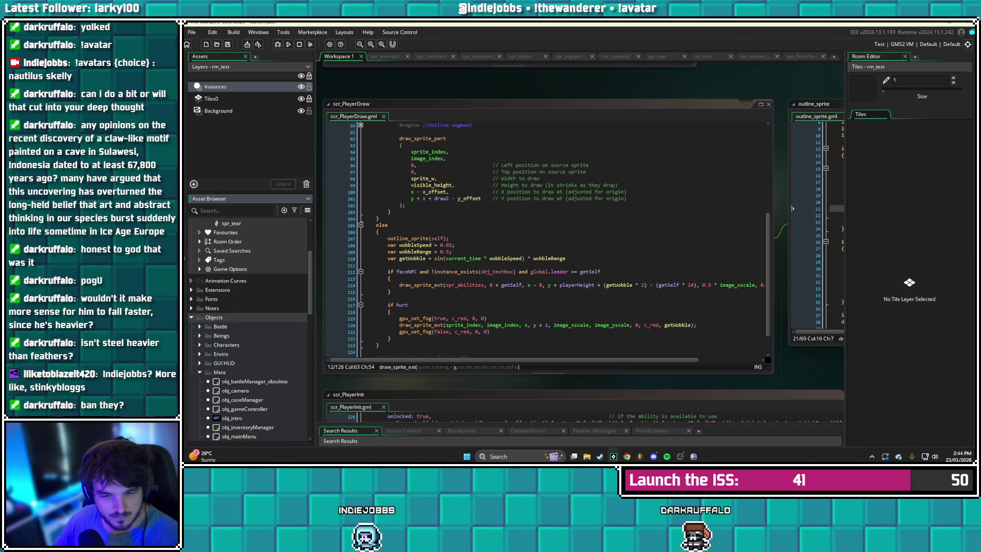
pyautogui.click(200, 353)
pyautogui.click(208, 363)
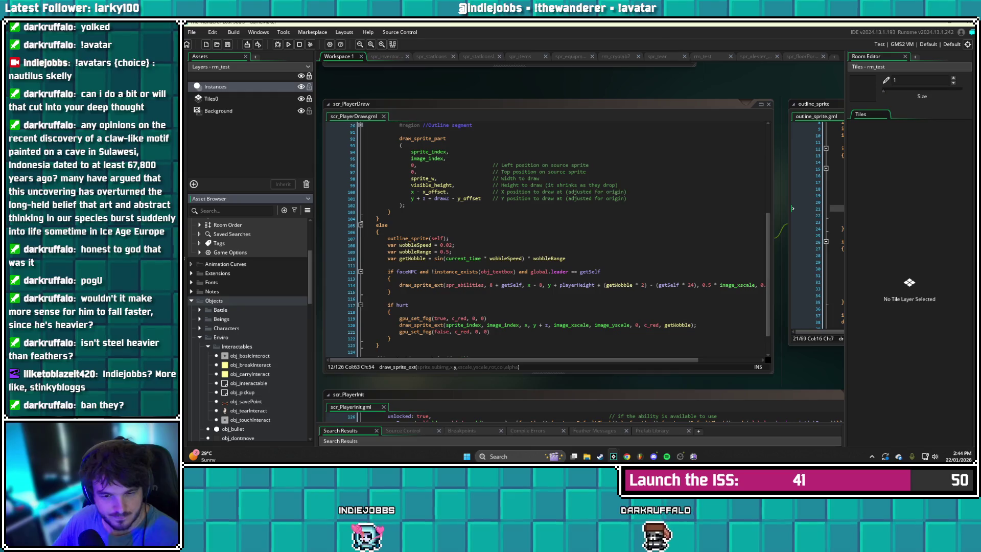
pyautogui.scroll(-3, 230, 358)
pyautogui.scroll(-2, 250, 329)
pyautogui.click(200, 268)
pyautogui.click(199, 250)
# Open obj_shadow and inspect its Create event, then the Draw event's surface drawing near line 186
pyautogui.doubleClick(234, 286)
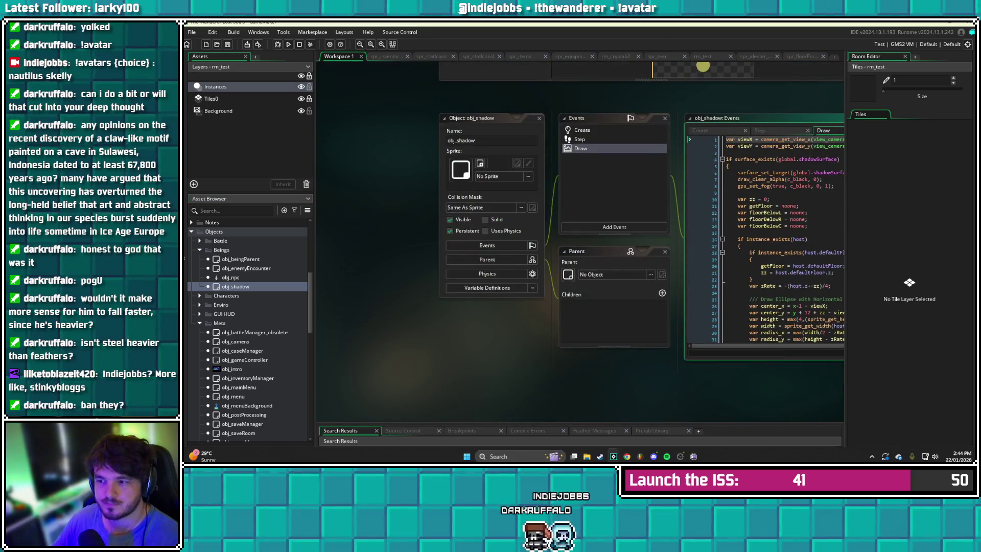
pyautogui.click(582, 130)
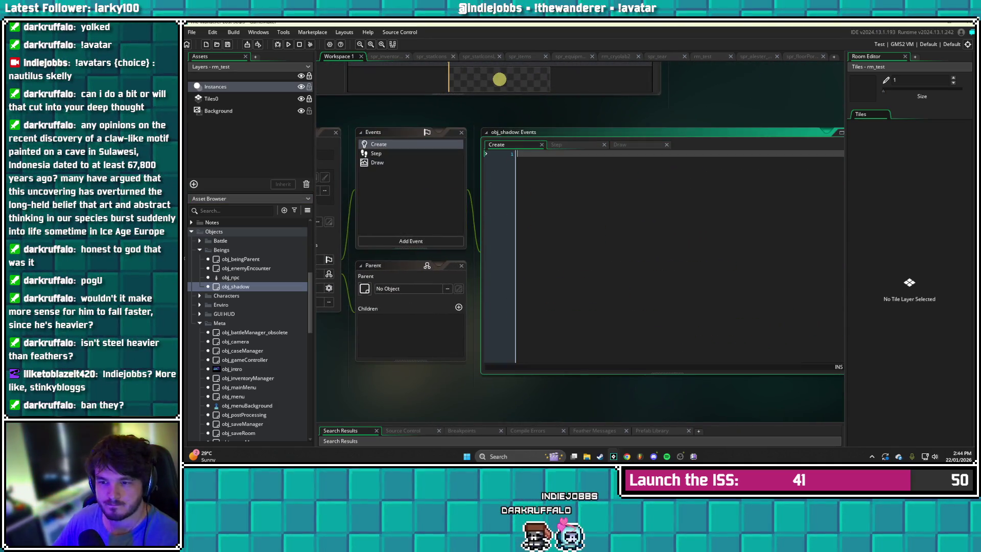
pyautogui.click(377, 162)
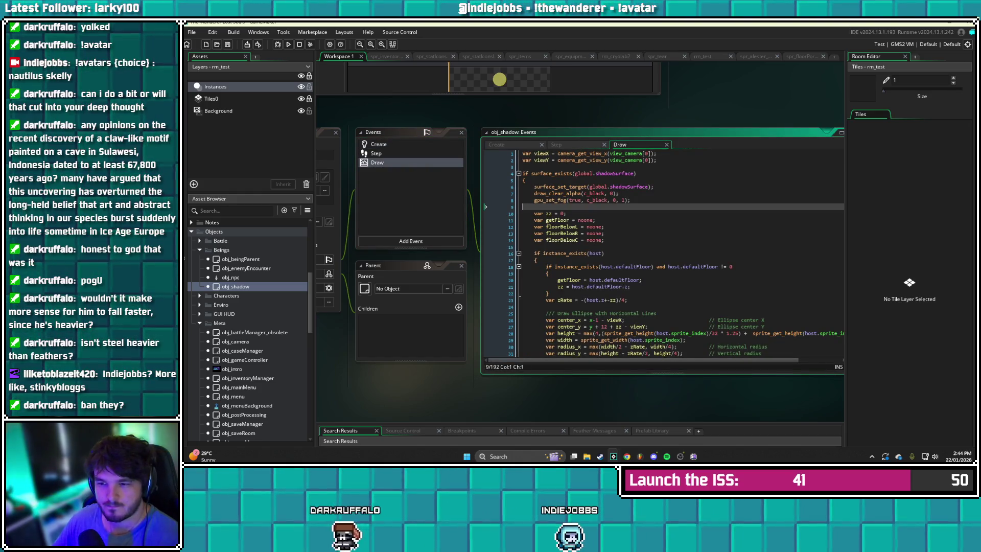
pyautogui.scroll(-20, 680, 250)
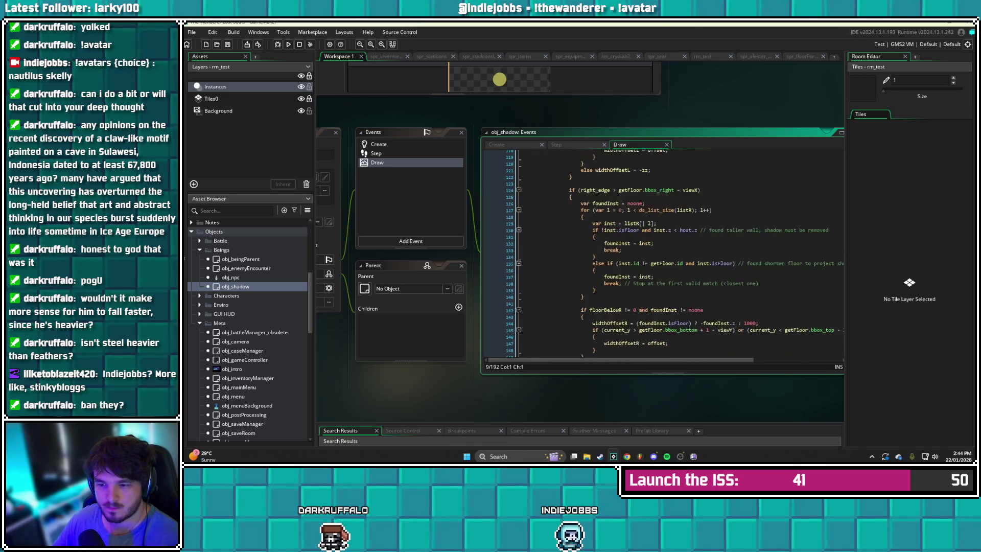
pyautogui.scroll(-2, 664, 250)
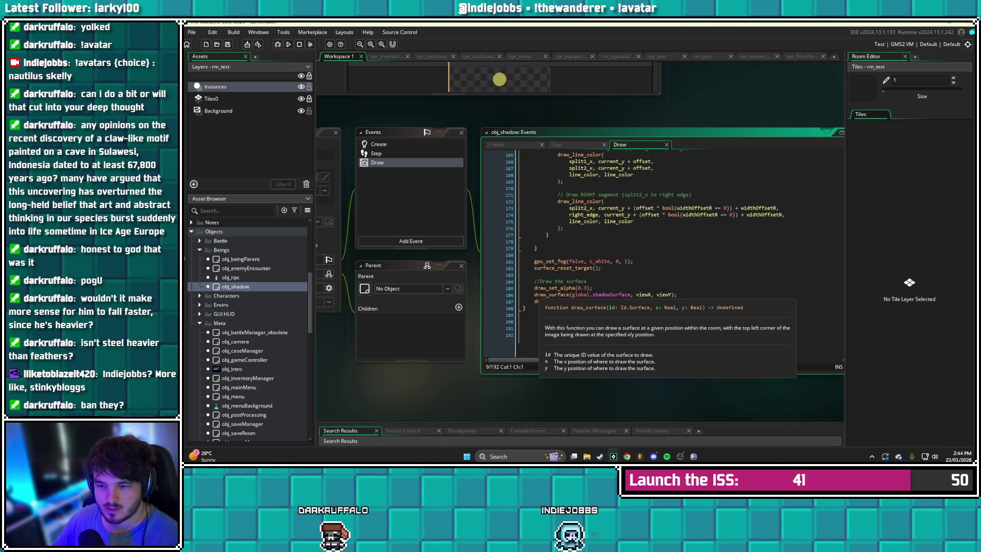
pyautogui.click(534, 295)
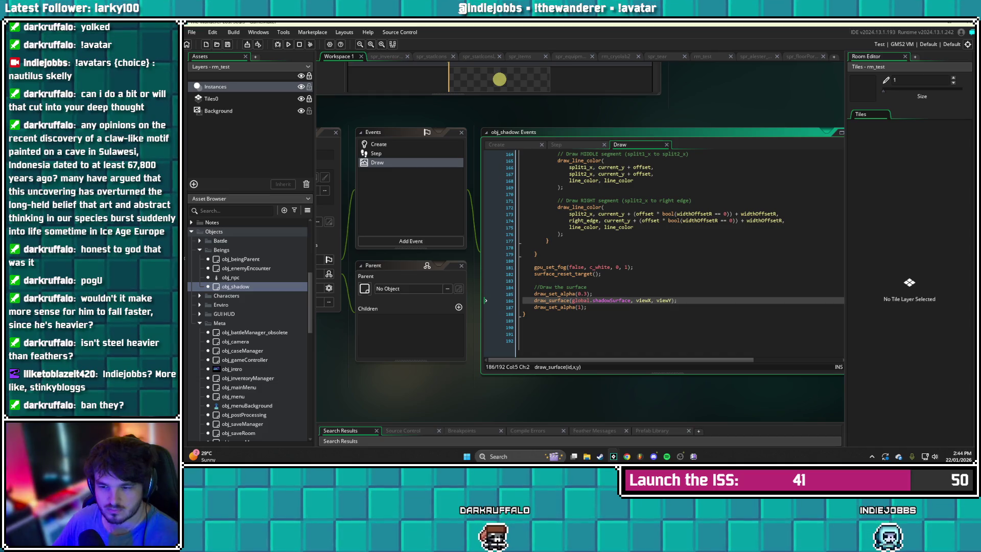
# Review the Step event code, then return to the Draw event's //Draw the surface comment
pyautogui.scroll(20, 664, 256)
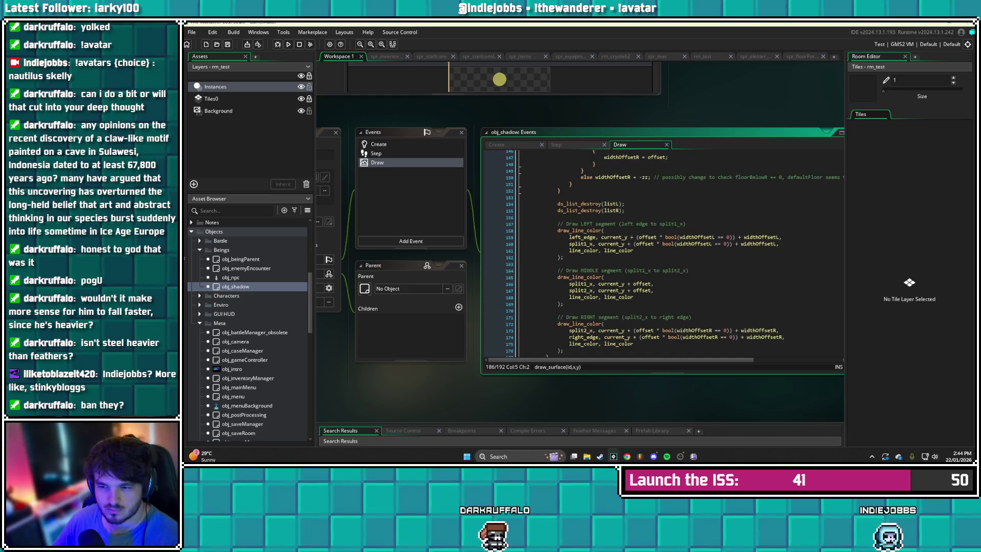
pyautogui.scroll(20, 664, 255)
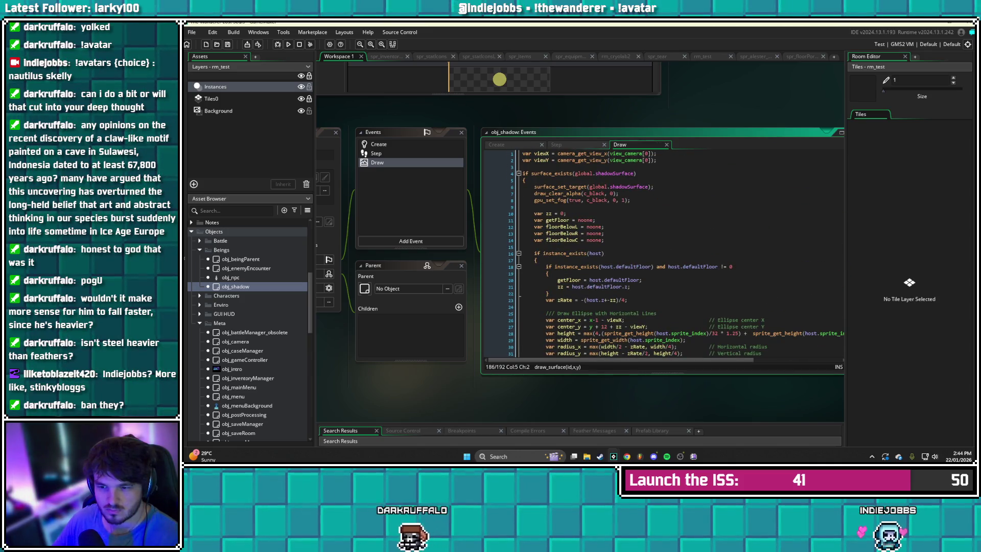
pyautogui.click(375, 153)
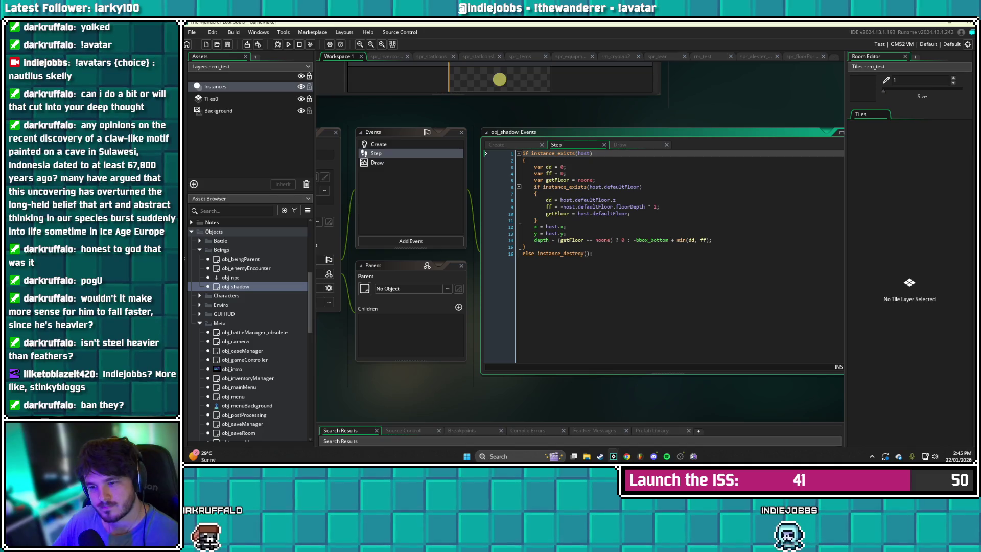
pyautogui.click(376, 162)
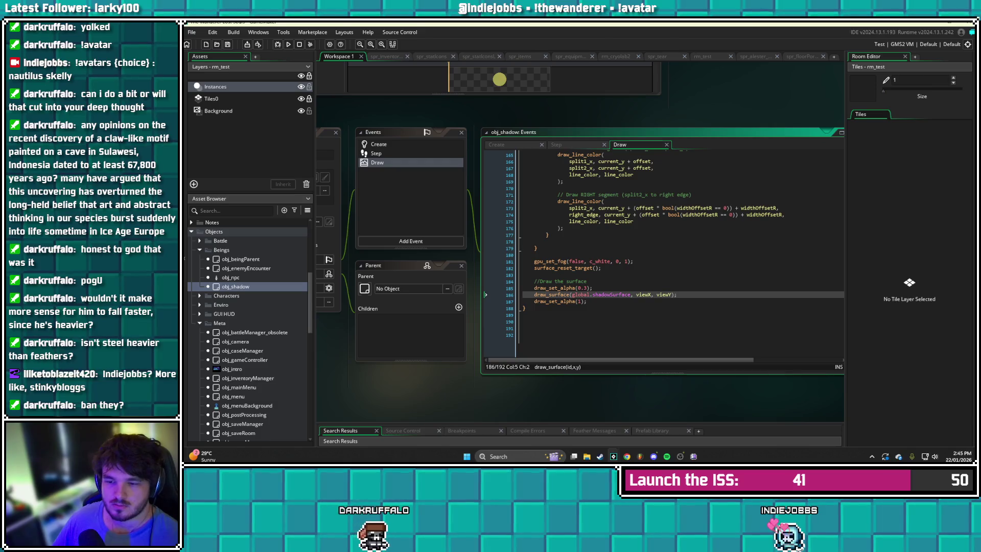
pyautogui.click(587, 281)
# Add an if variable_instance_exists(id, "actionOn") check below the //Draw the surface comment
pyautogui.press('Return')
pyautogui.press('Return')
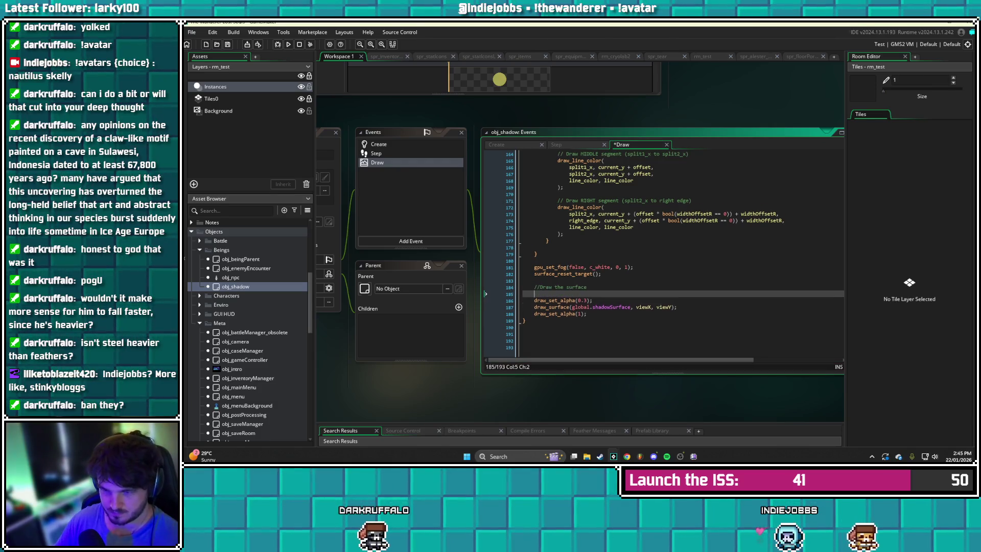
pyautogui.write('if host')
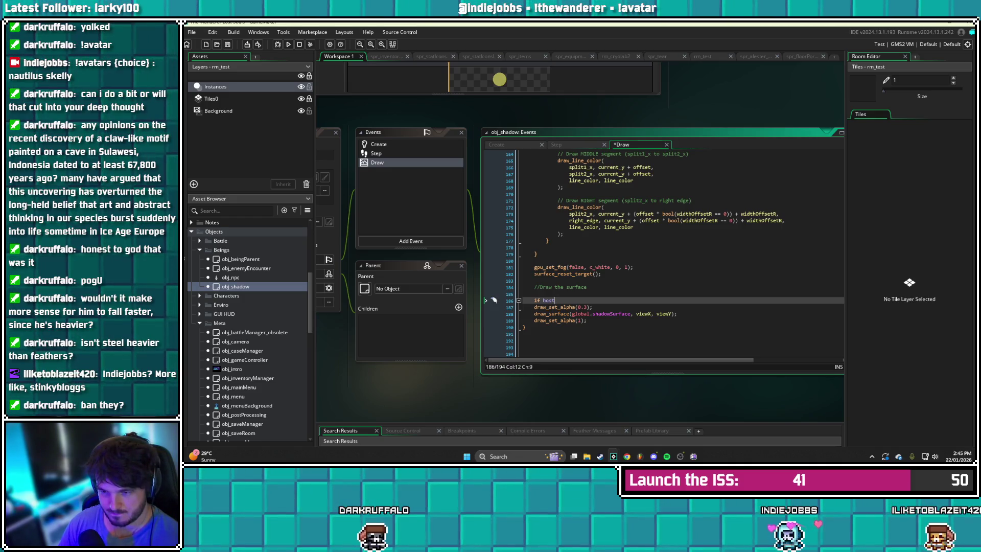
pyautogui.write('_')
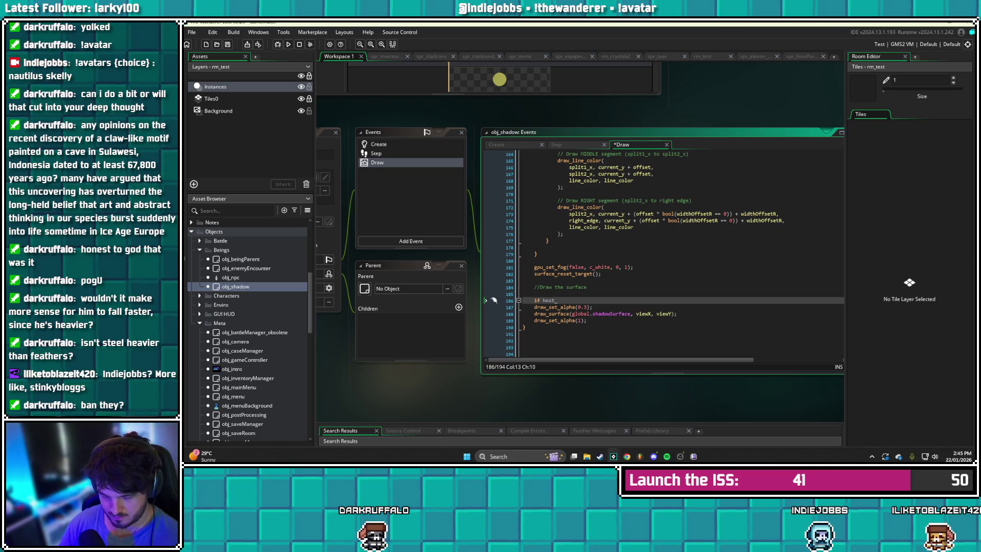
pyautogui.press('BackSpace')
pyautogui.press('BackSpace')
pyautogui.press('BackSpace')
pyautogui.write('instance')
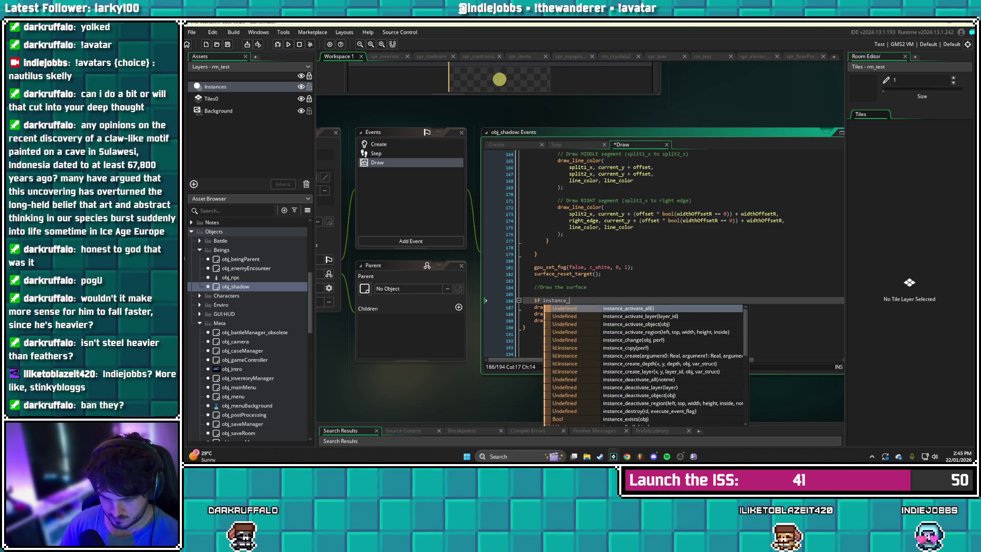
pyautogui.write('_variable_exists')
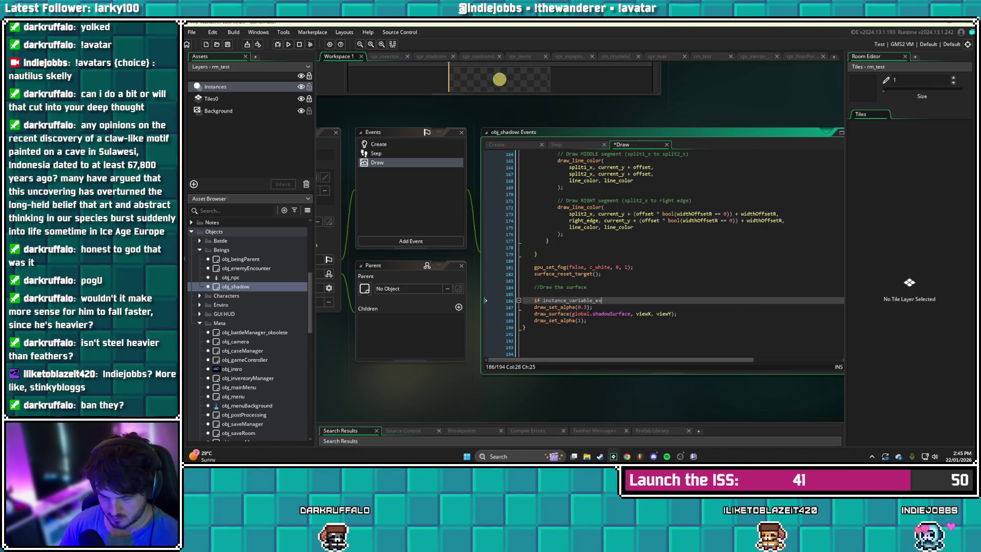
pyautogui.press('BackSpace')
pyautogui.press('BackSpace')
pyautogui.press('BackSpace')
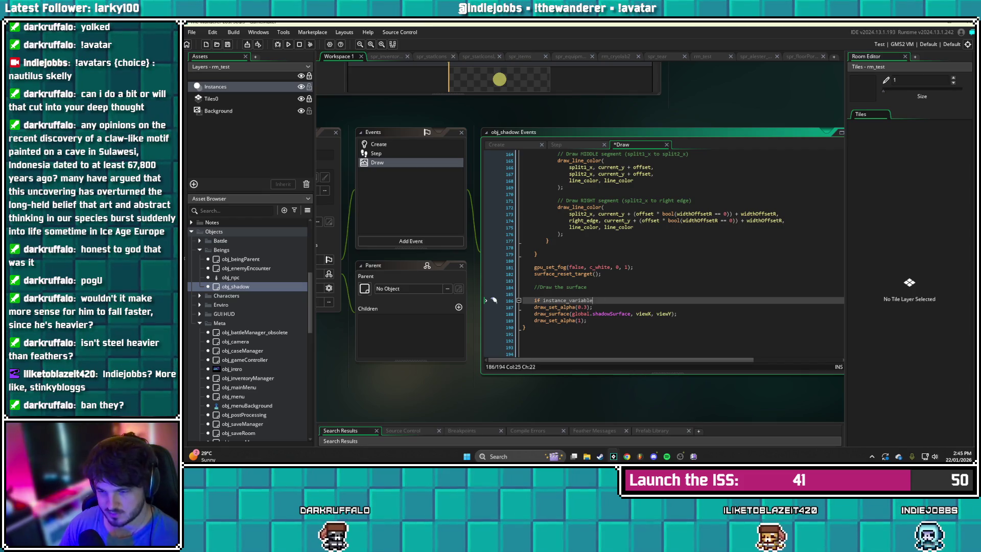
pyautogui.write('variab')
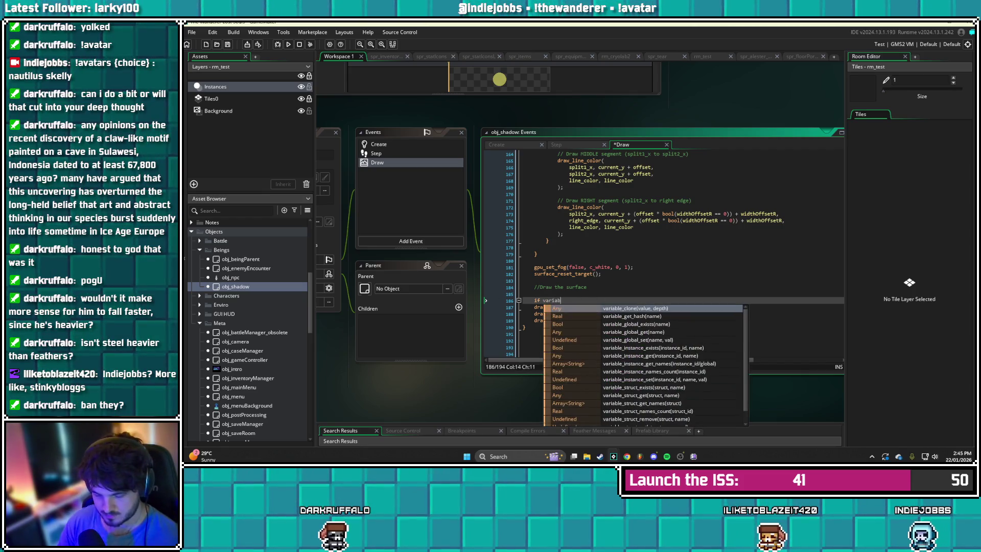
pyautogui.write('le_instance_')
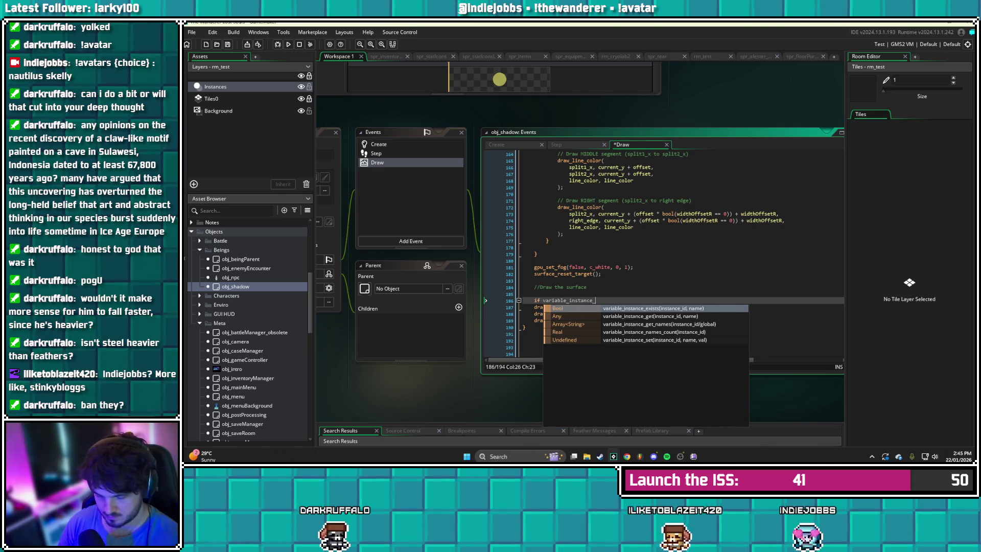
pyautogui.write('exists (')
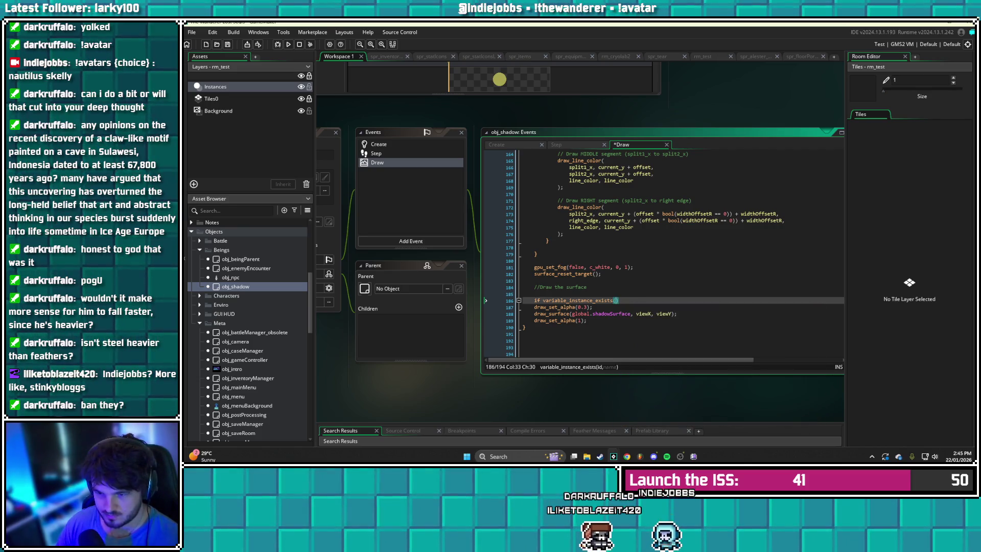
pyautogui.write('id, ""')
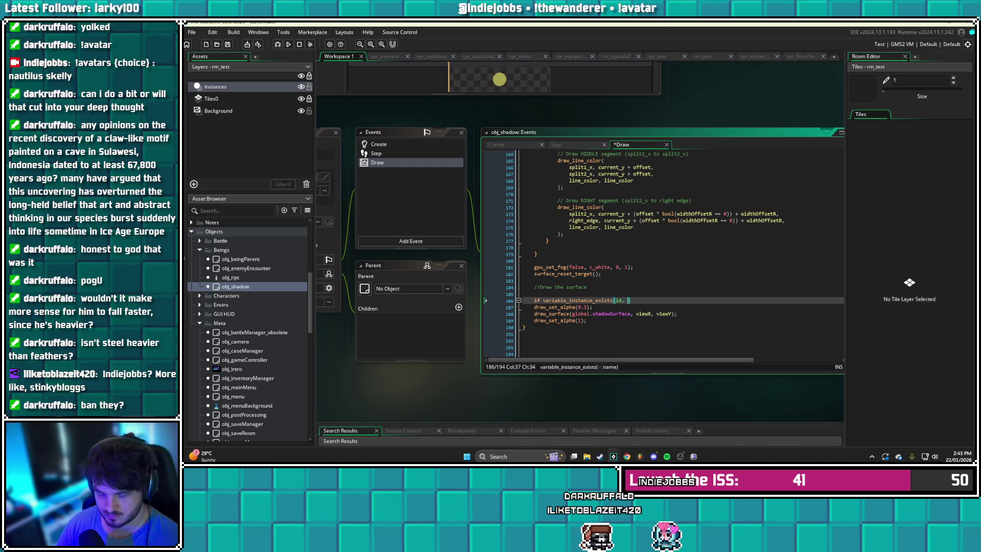
pyautogui.write('actionOn')
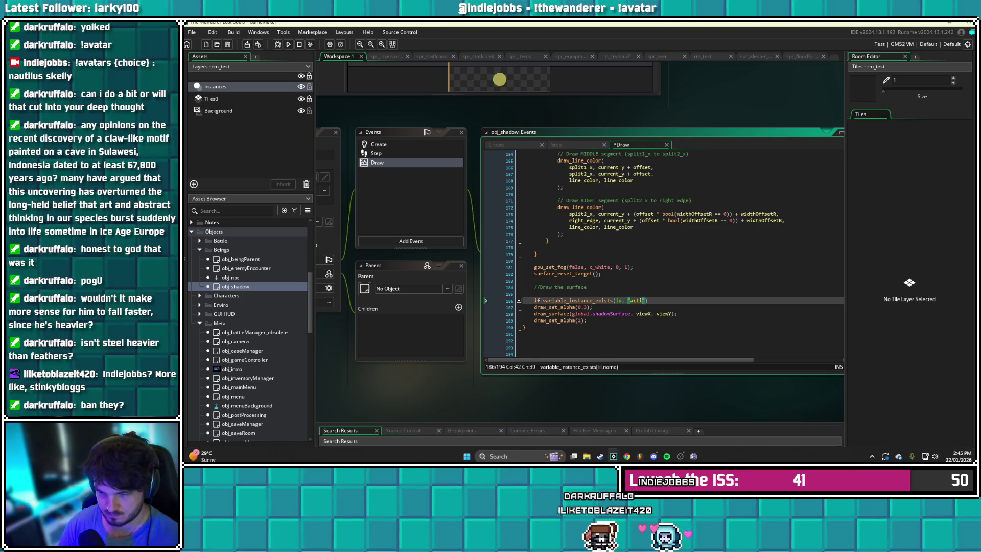
pyautogui.press('Right')
pyautogui.press('Right')
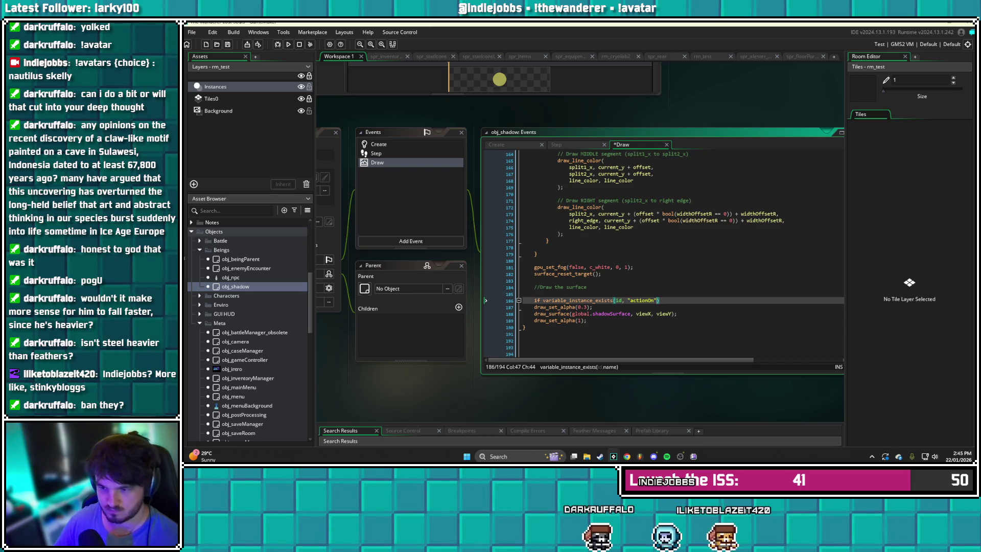
pyautogui.press('Return')
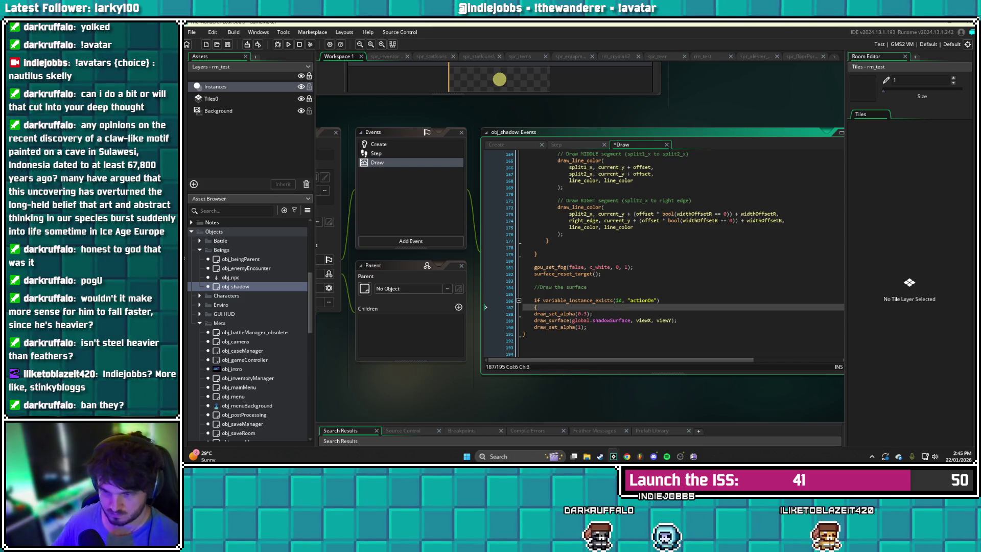
# Cut the three surface-drawing lines out, leaving the if block empty
pyautogui.scroll(-1, 664, 249)
pyautogui.click(587, 306)
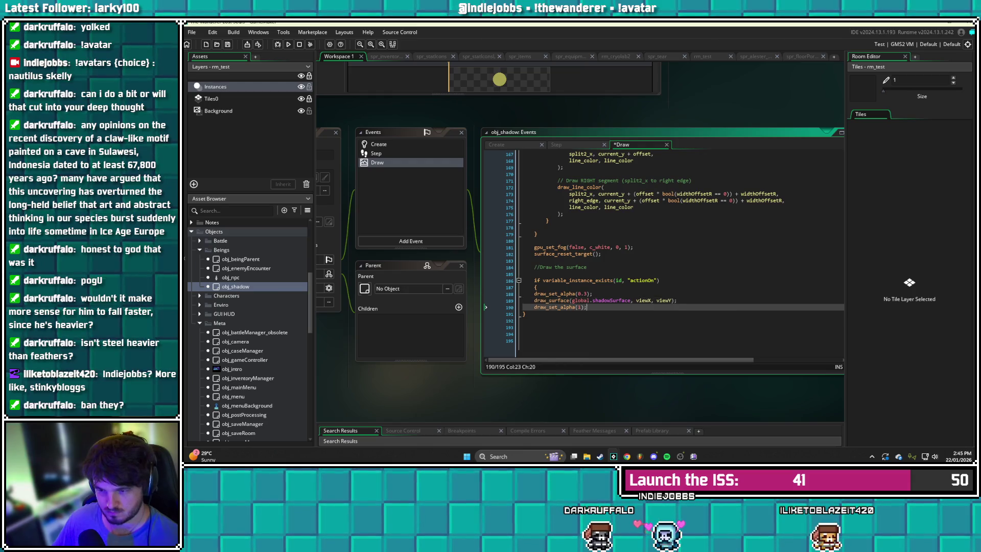
pyautogui.hotkey('shift', 'Up')
pyautogui.hotkey('shift', 'Up')
pyautogui.hotkey('shift', 'Home')
pyautogui.press('Tab')
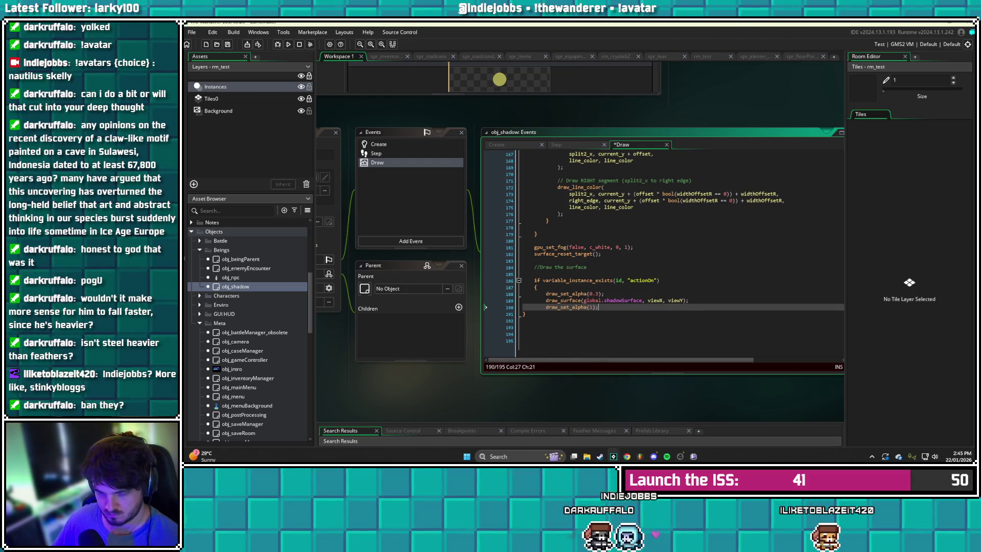
pyautogui.press('Return')
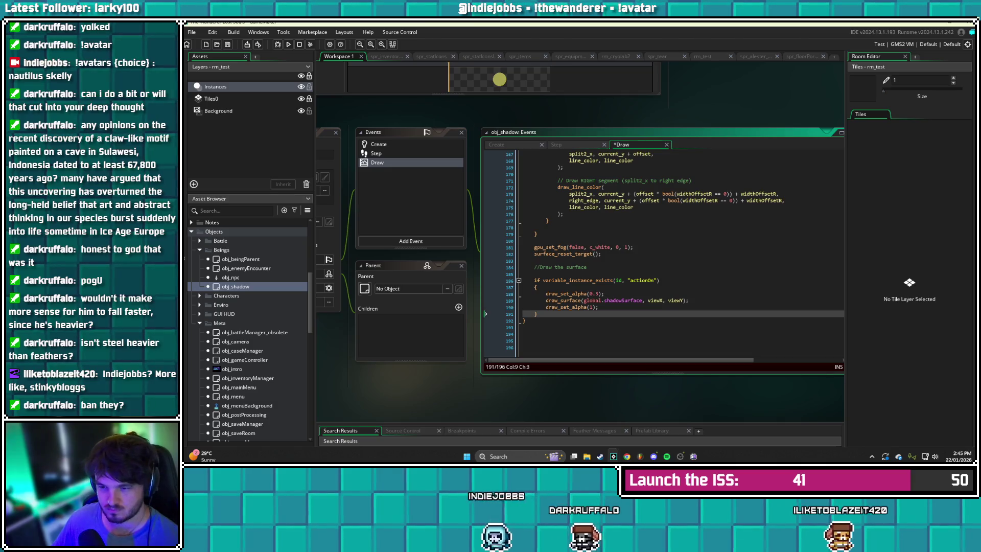
pyautogui.hotkey('shift', 'Up')
pyautogui.hotkey('shift', 'Up')
pyautogui.hotkey('shift', 'Up')
pyautogui.hotkey('shift', 'Home')
pyautogui.press('BackSpace')
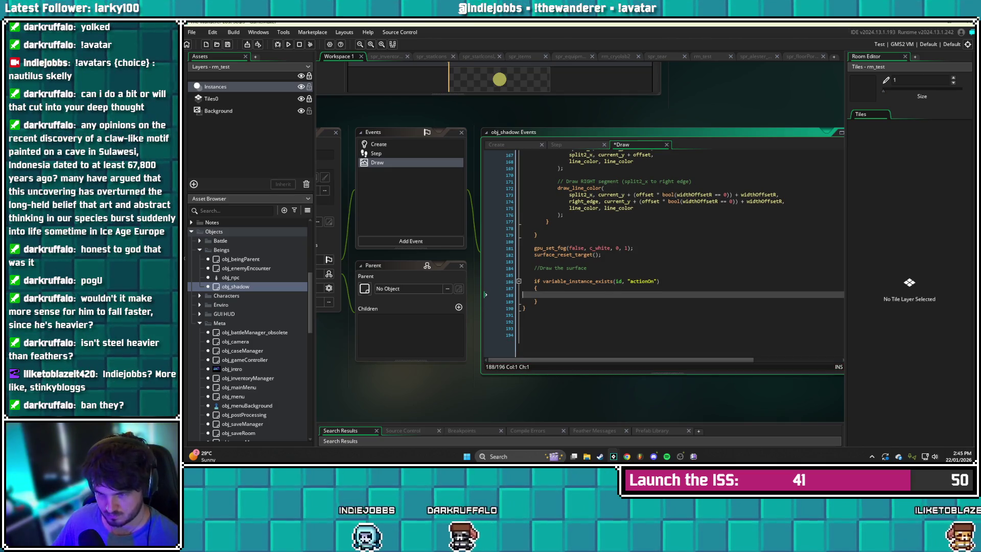
# Add an else { } block after the if and paste the surface-drawing lines inside it
pyautogui.click(537, 307)
pyautogui.press('Return')
pyautogui.write('else')
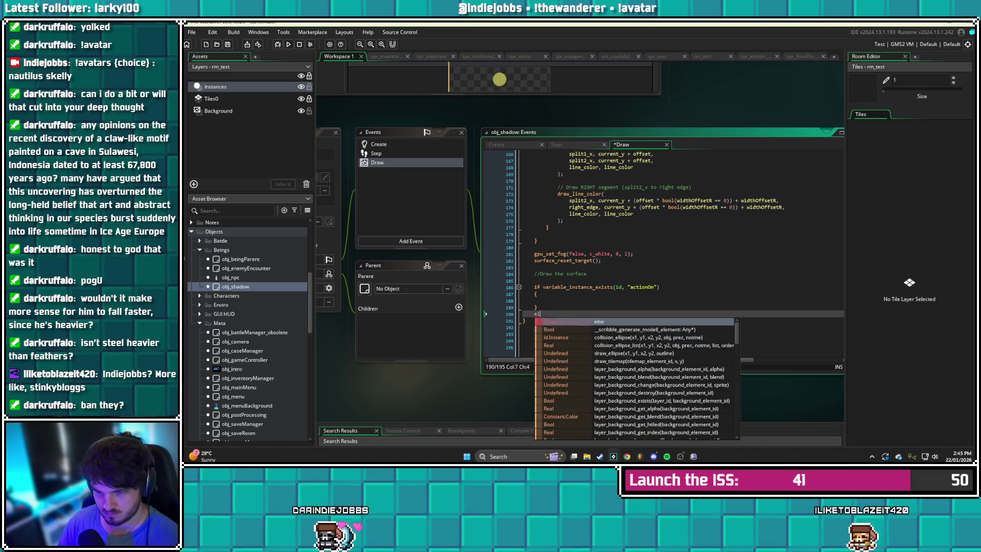
pyautogui.press('Return')
pyautogui.write('{')
pyautogui.press('Return')
pyautogui.press('Return')
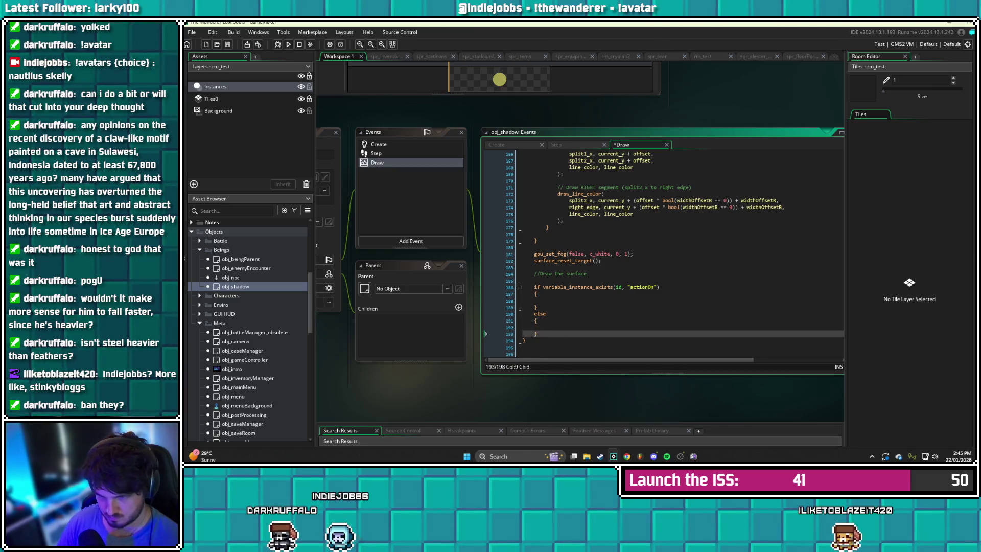
pyautogui.click(535, 327)
pyautogui.write('draw_set_alpha(0.3); \t\tdraw_surface(global.shadowSurface, viewX, viewY); \t\tdraw_set_alpha(1);')
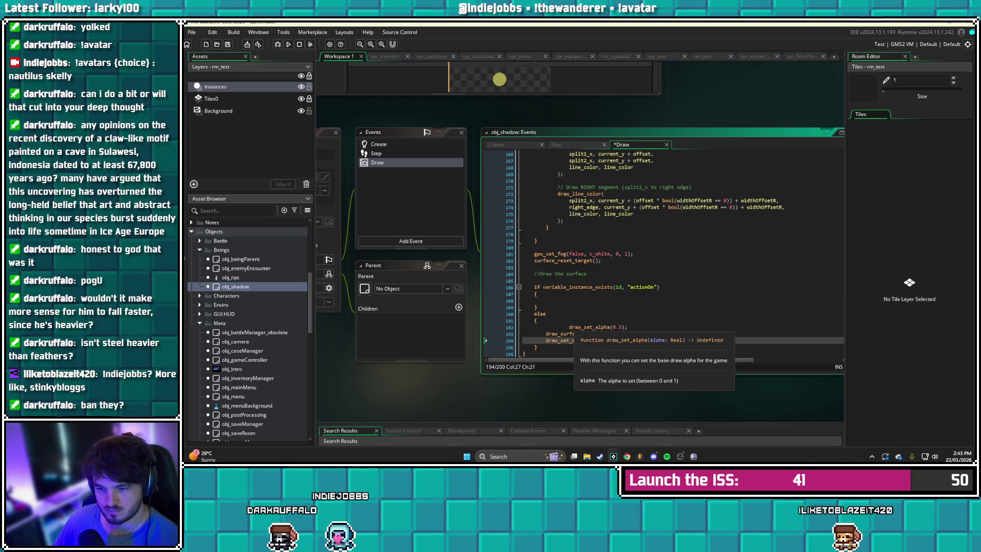
pyautogui.click(569, 327)
pyautogui.press('BackSpace')
pyautogui.press('BackSpace')
pyautogui.click(523, 300)
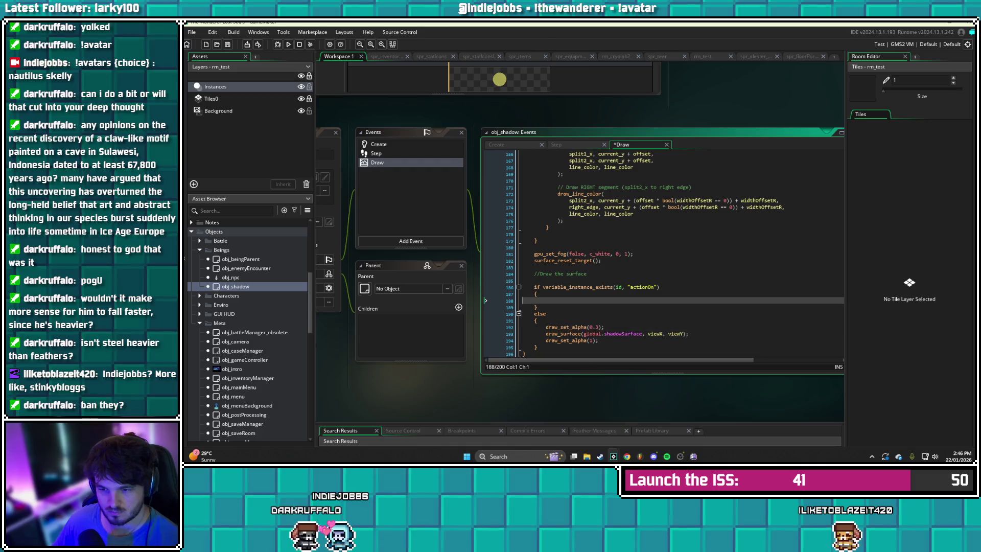
# Write an if instance_exists(obj_dawn) and obj_dawn.actionOn[3] == false { } block
pyautogui.write('if')
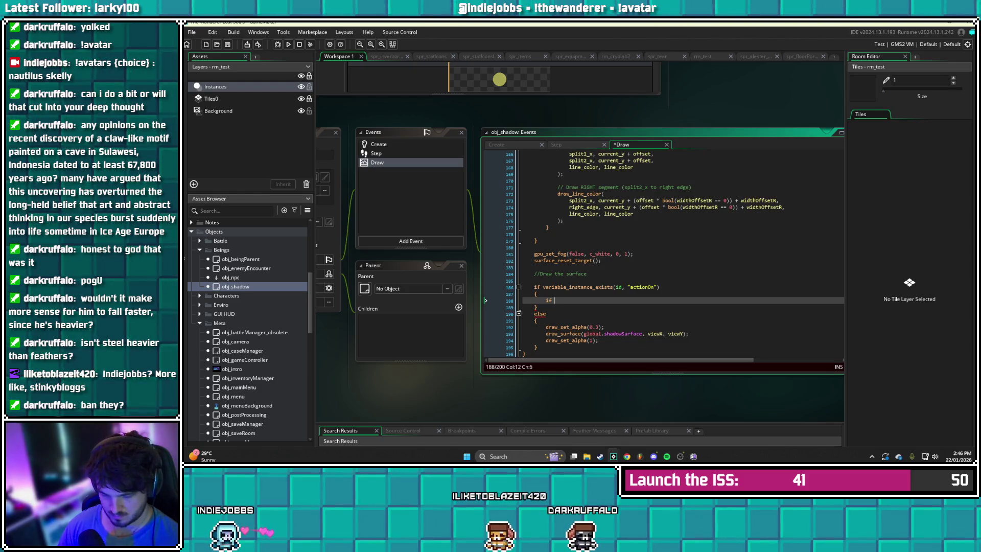
pyautogui.write('actionOn')
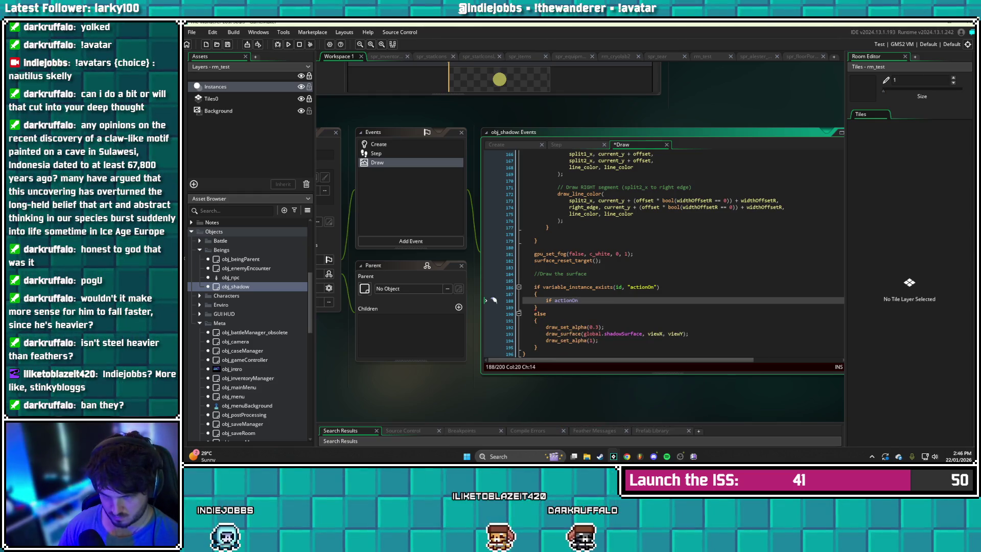
pyautogui.press('BackSpace')
pyautogui.press('BackSpace')
pyautogui.press('BackSpace')
pyautogui.write('instance_exists')
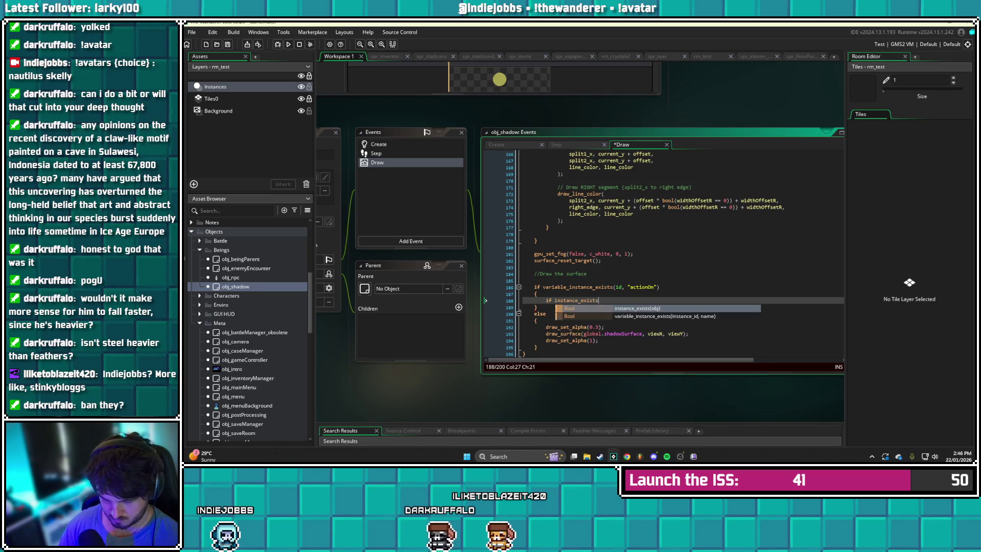
pyautogui.press('Return')
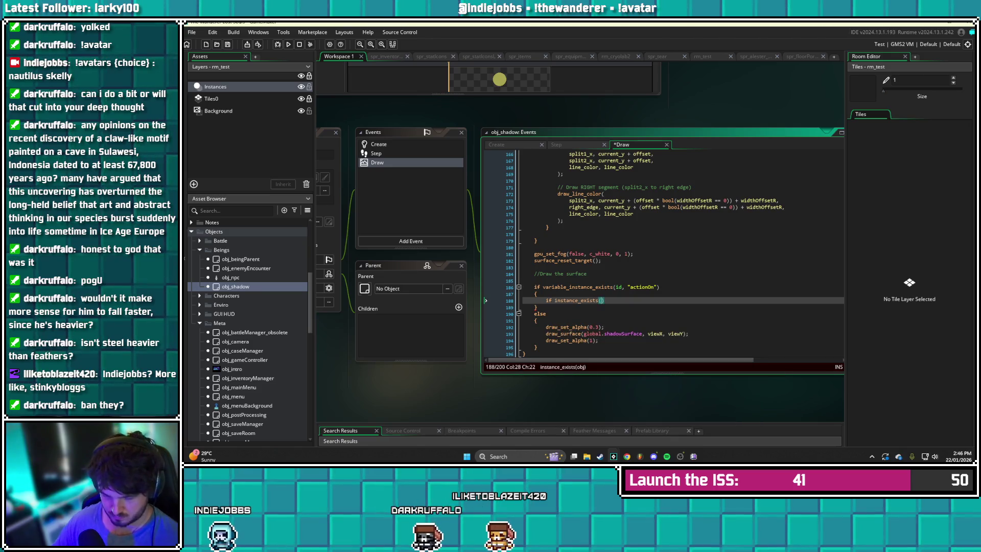
pyautogui.write('obj_daw')
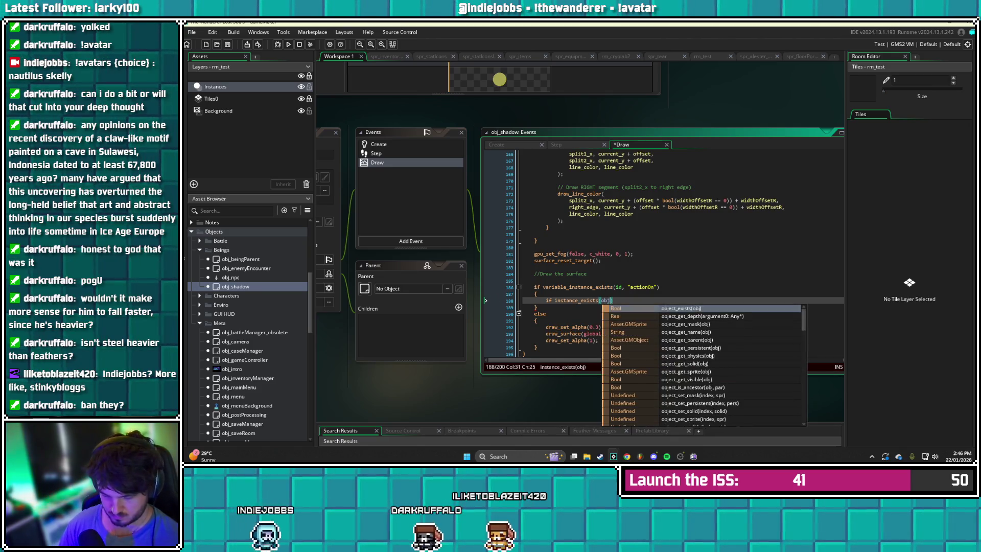
pyautogui.press('Return')
pyautogui.write(') and ')
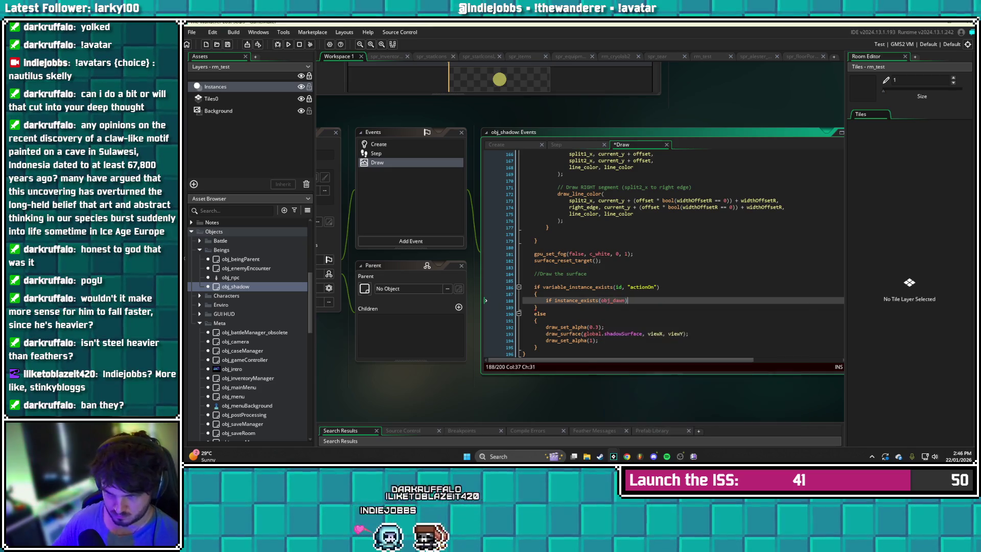
pyautogui.write('obj_')
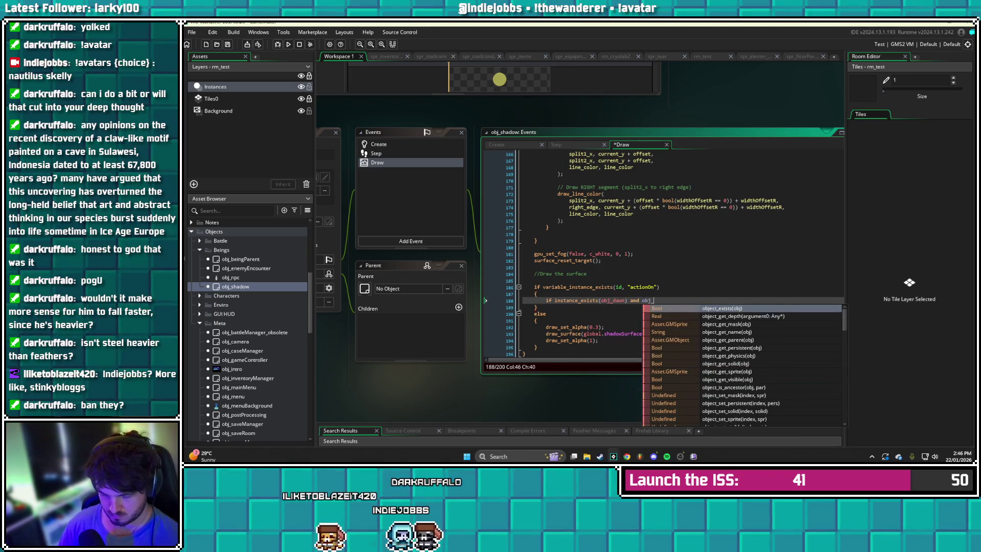
pyautogui.write('dawn.action')
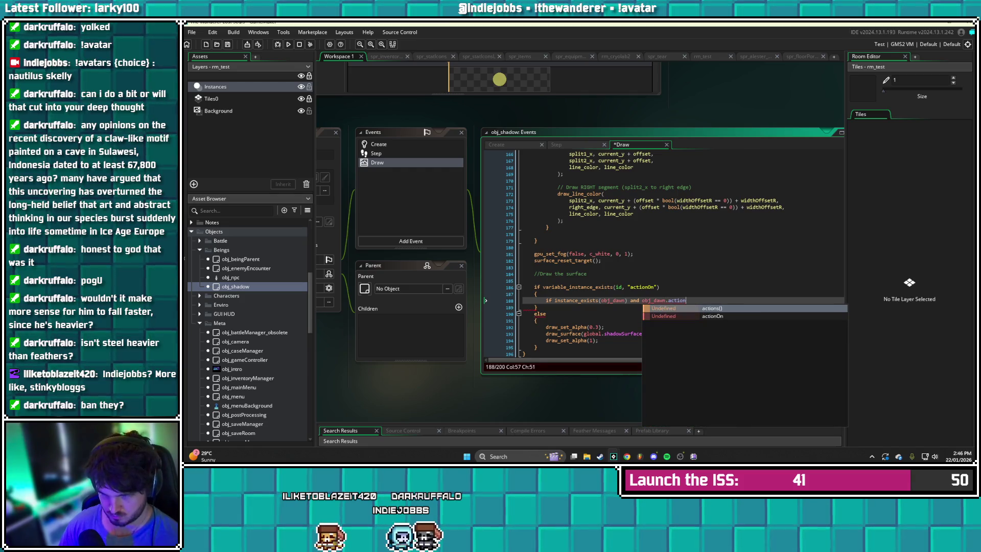
pyautogui.write('On[3] == f')
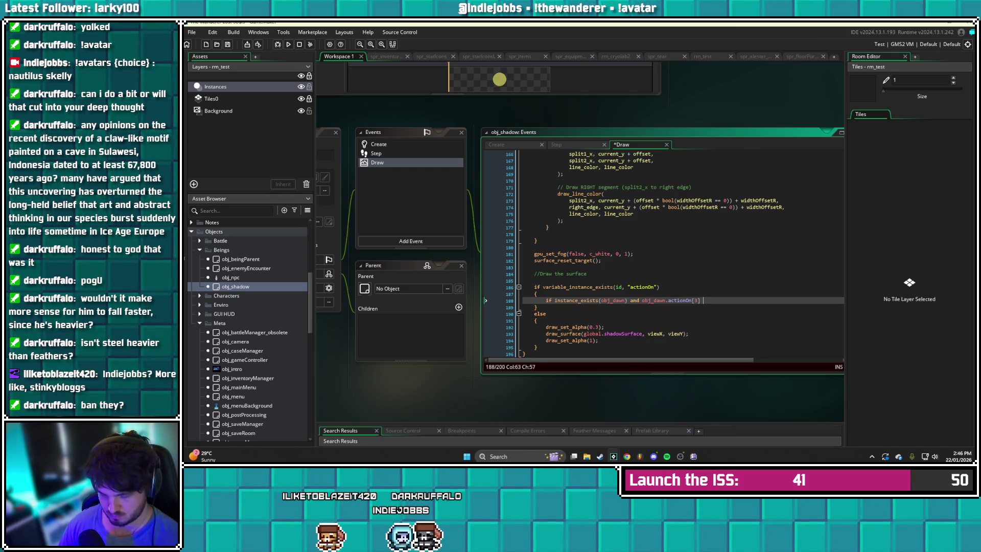
pyautogui.write('alse')
pyautogui.press('Return')
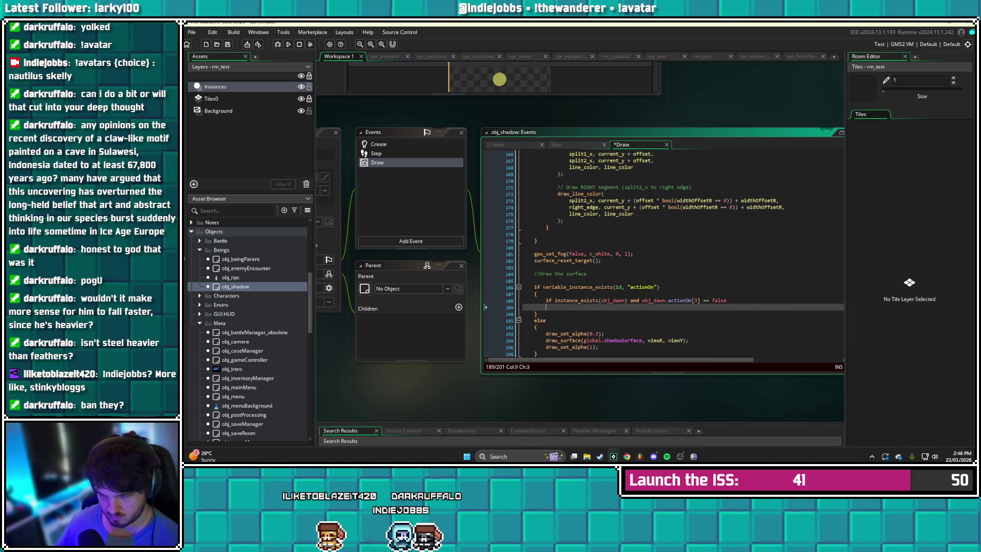
pyautogui.write('{')
pyautogui.press('Return')
pyautogui.press('Return')
pyautogui.write('}')
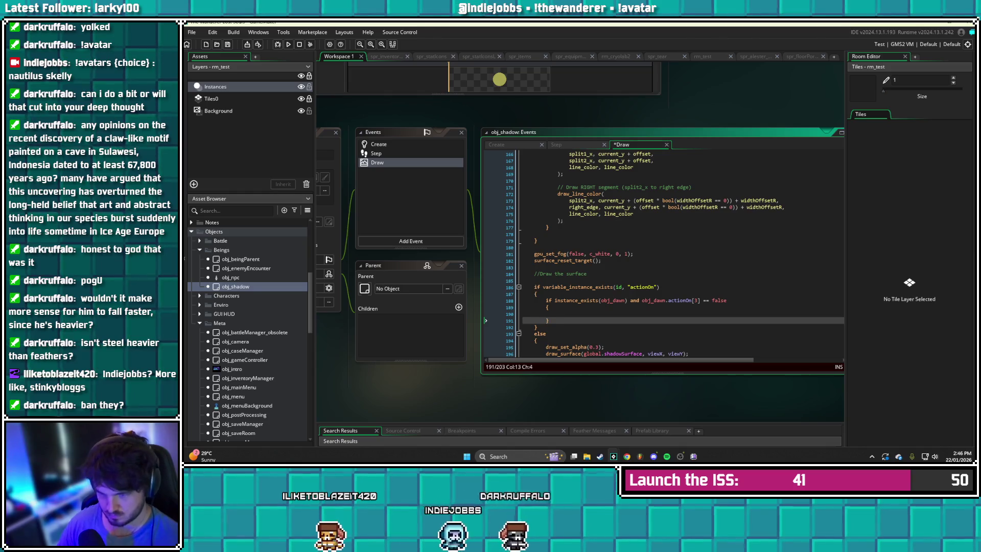
# Paste the three draw lines inside the new block, align their indentation, and save
pyautogui.scroll(-3, 485, 321)
pyautogui.moveTo(604, 301); pyautogui.dragTo(486, 286)
pyautogui.hotkey('ctrl', 'c')
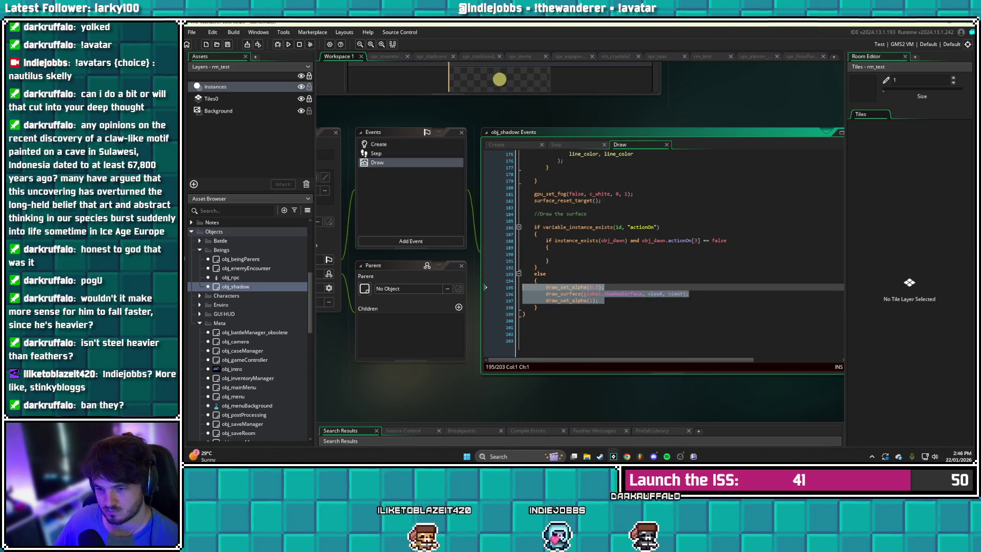
pyautogui.click(486, 254)
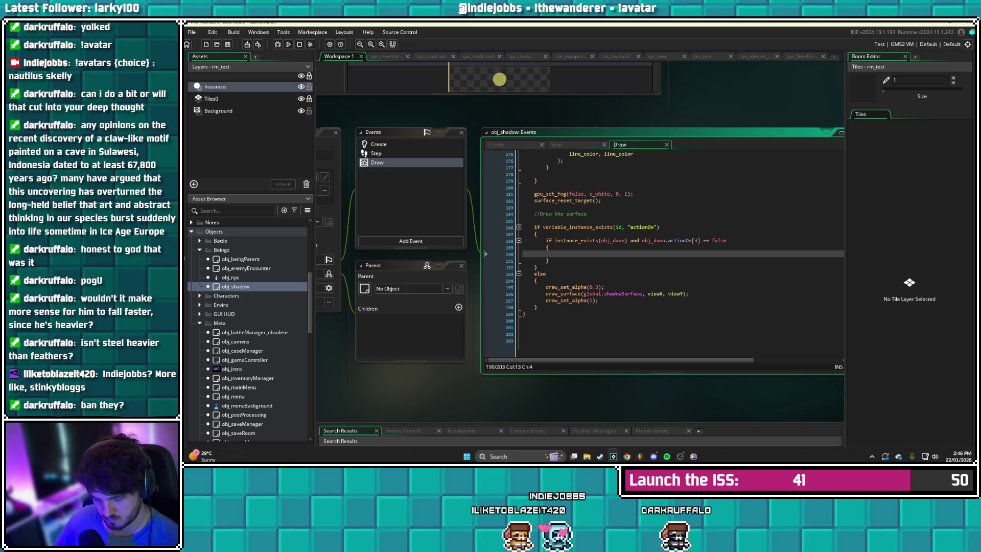
pyautogui.hotkey('ctrl', 'v')
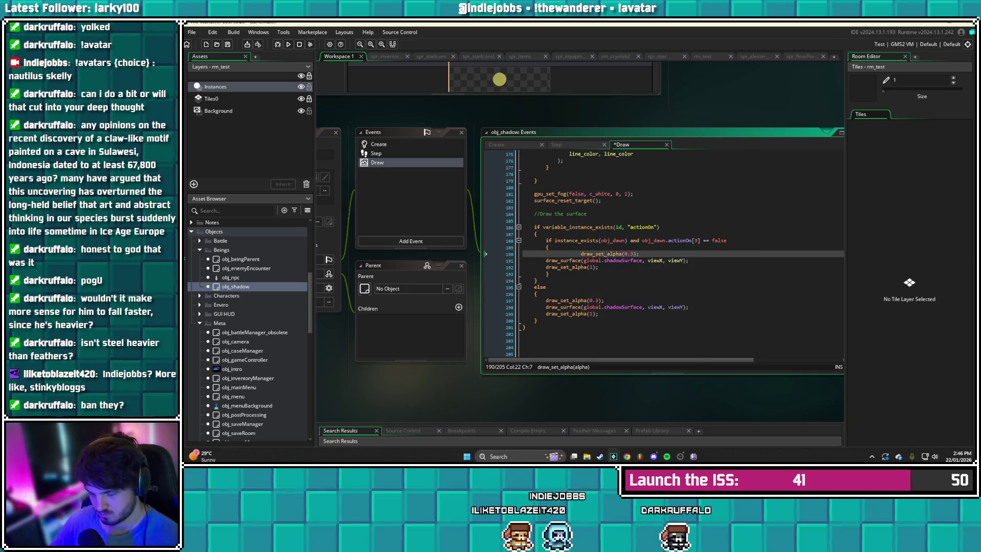
pyautogui.hotkey('shift', 'Tab')
pyautogui.hotkey('shift', 'Tab')
pyautogui.press('Down')
pyautogui.press('Home')
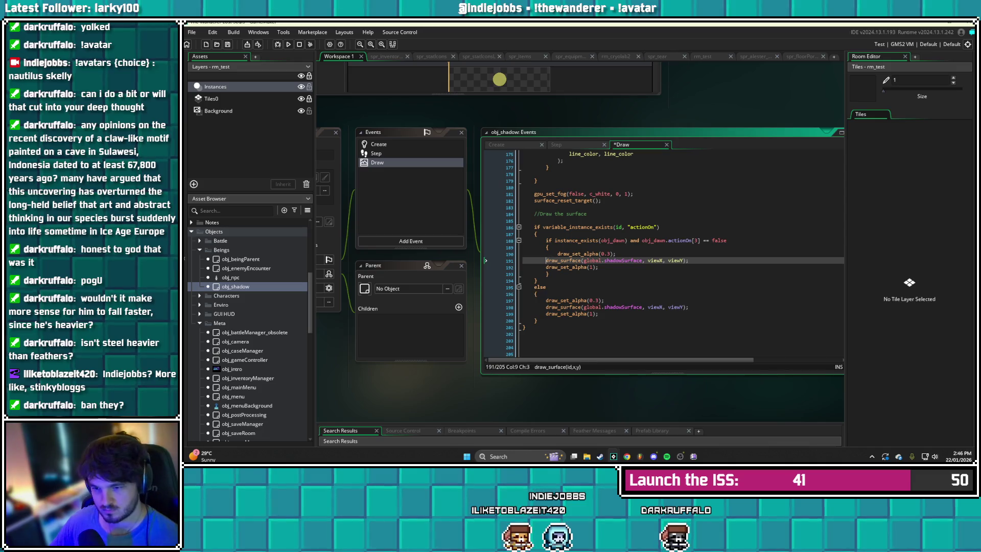
pyautogui.press('Tab')
pyautogui.press('Down')
pyautogui.press('Home')
pyautogui.press('Tab')
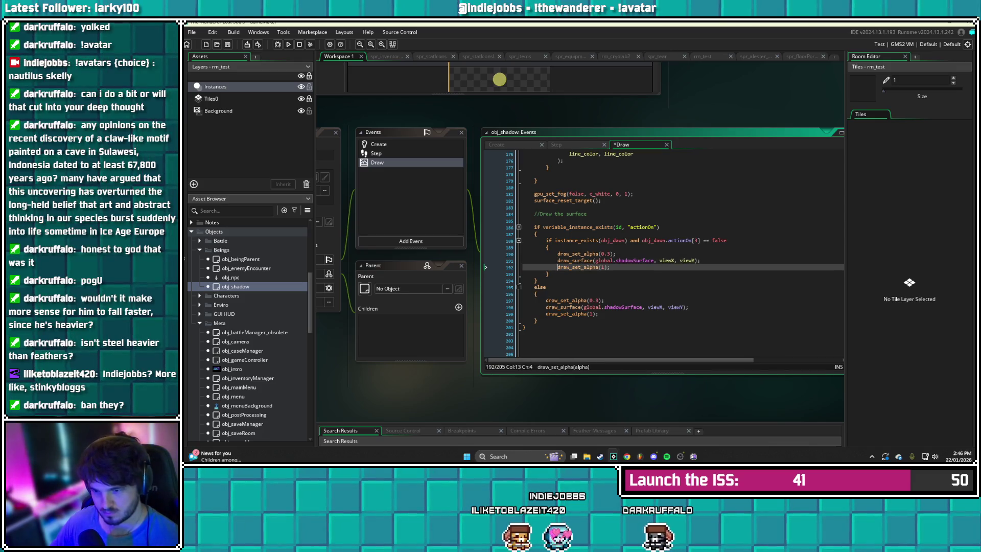
pyautogui.click(549, 247)
pyautogui.hotkey('ctrl', 's')
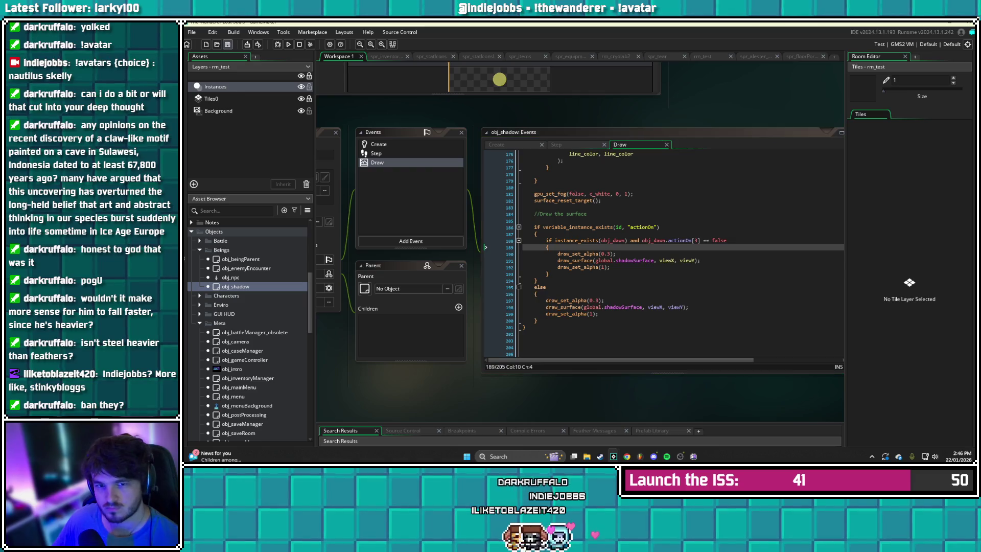
pyautogui.click(545, 287)
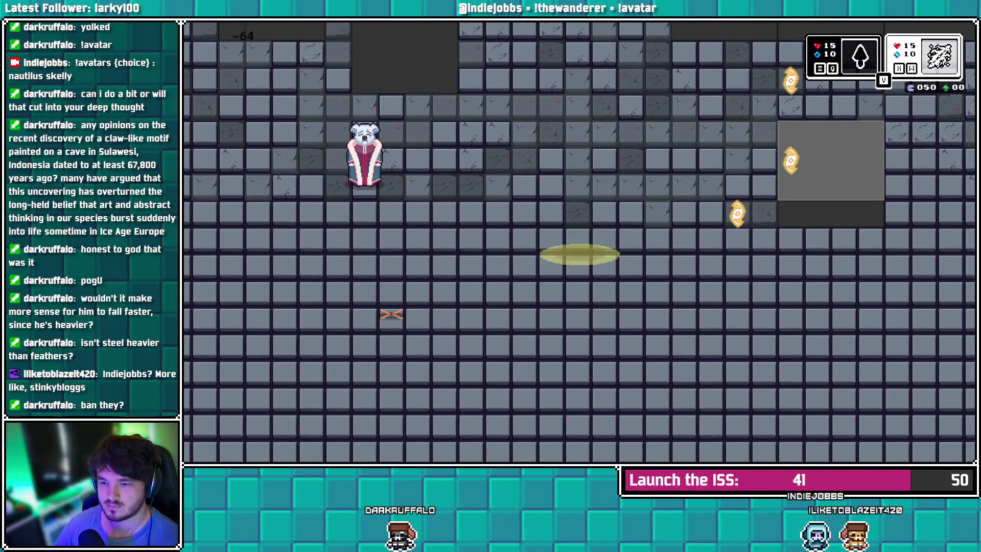
pyautogui.press('Up')
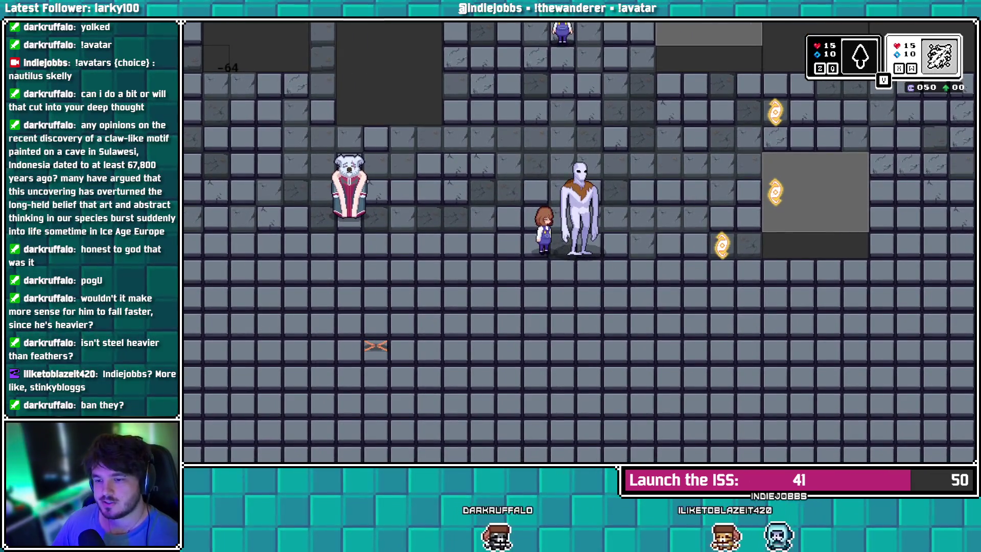
pyautogui.press('Right')
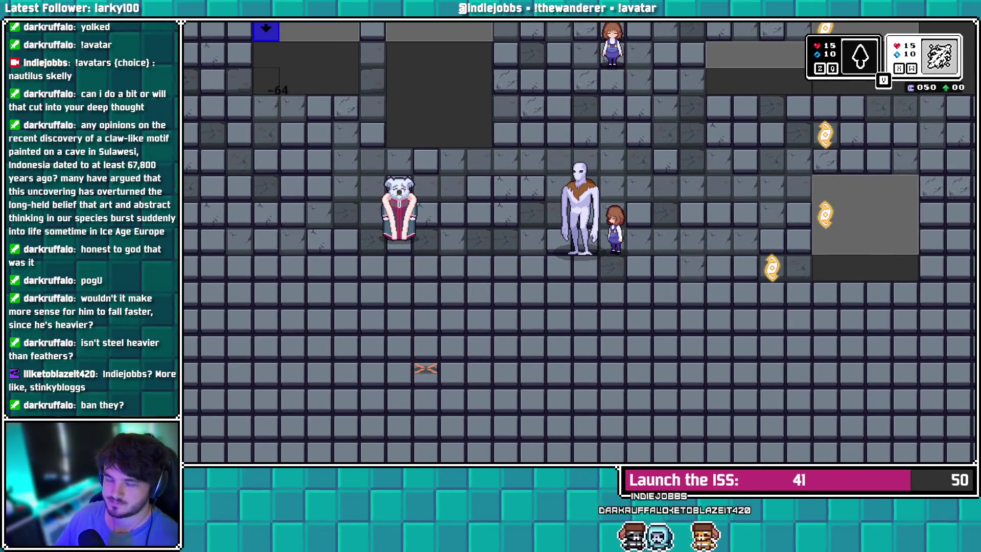
pyautogui.press('Escape')
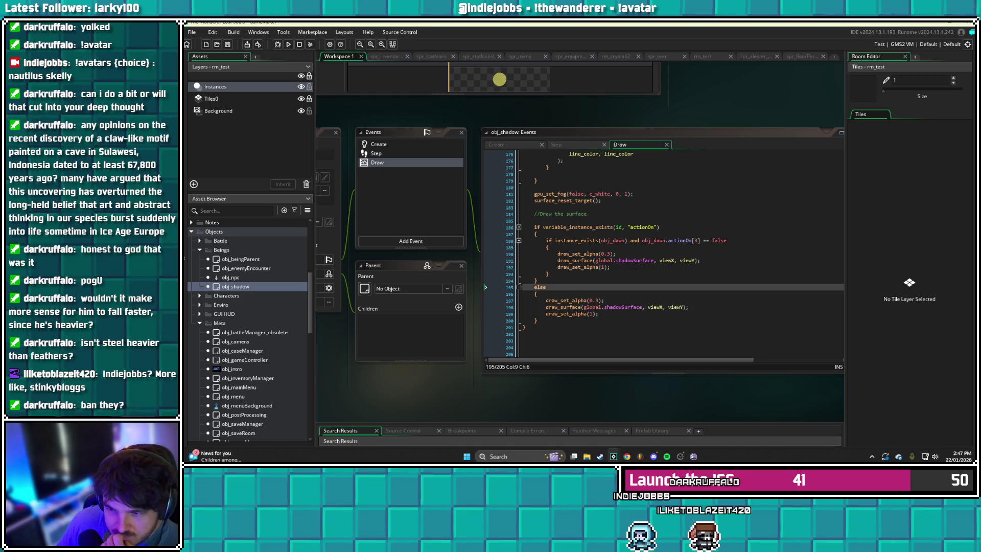
# Undo the actionOn if/else wrapping around the Draw event's surface-drawing lines
pyautogui.scroll(5, 664, 255)
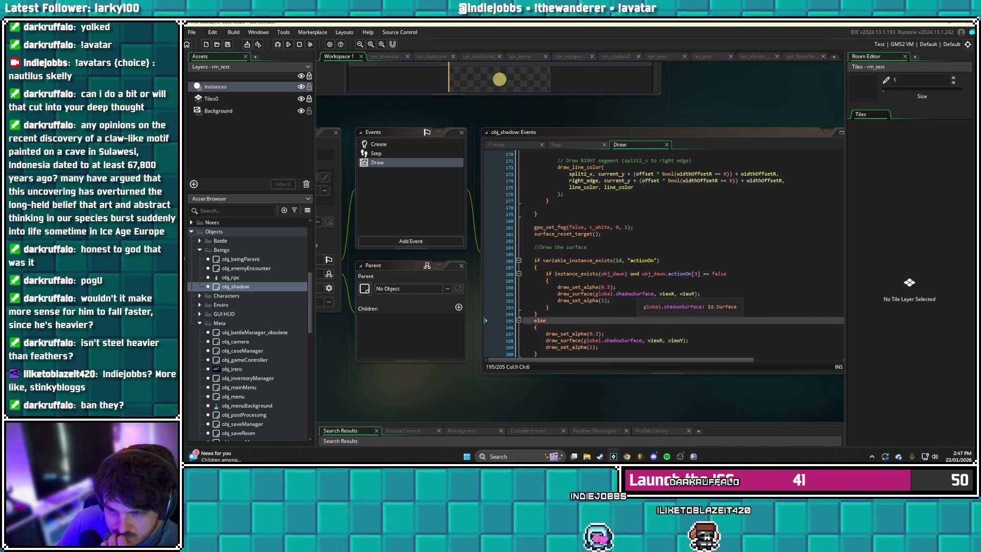
pyautogui.scroll(20, 674, 253)
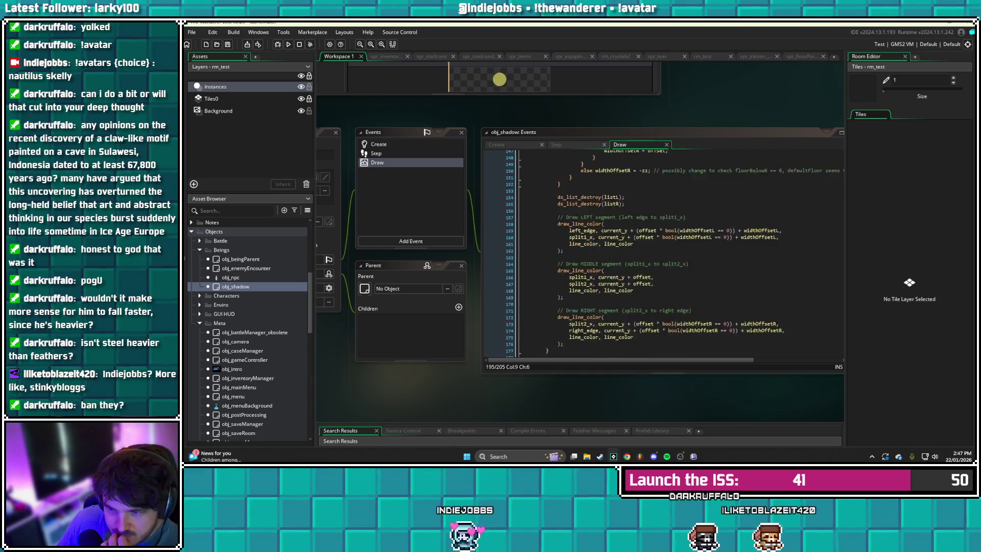
pyautogui.scroll(20, 664, 253)
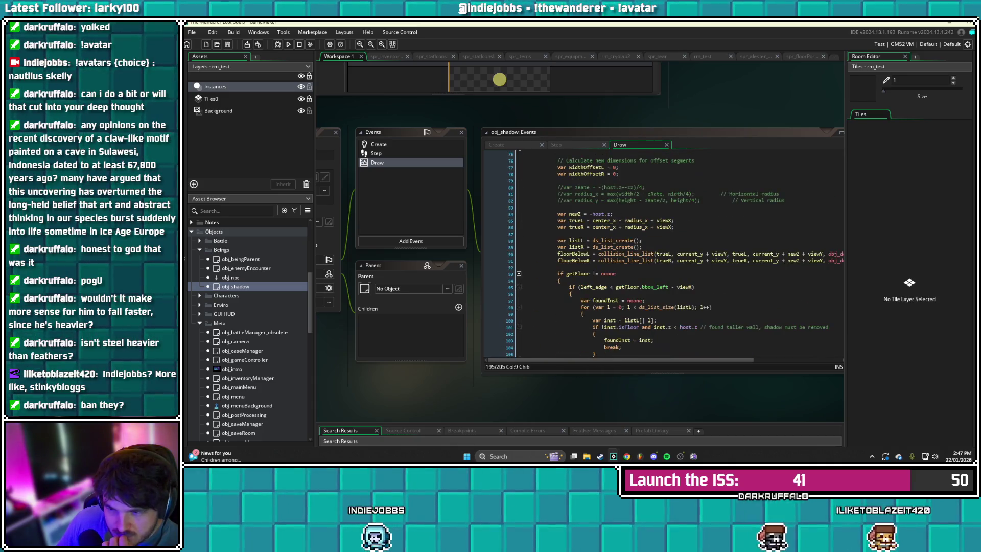
pyautogui.scroll(6, 664, 254)
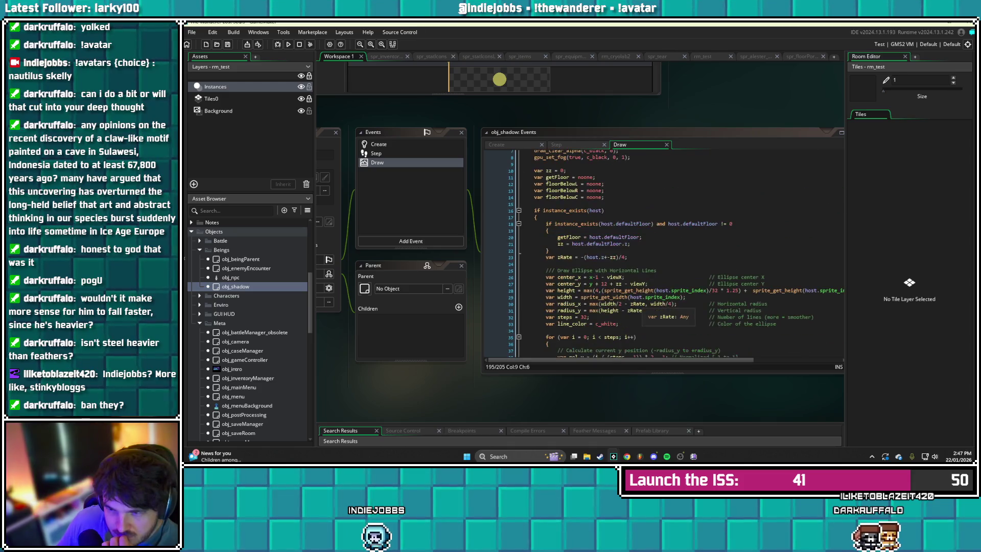
pyautogui.scroll(-20, 664, 254)
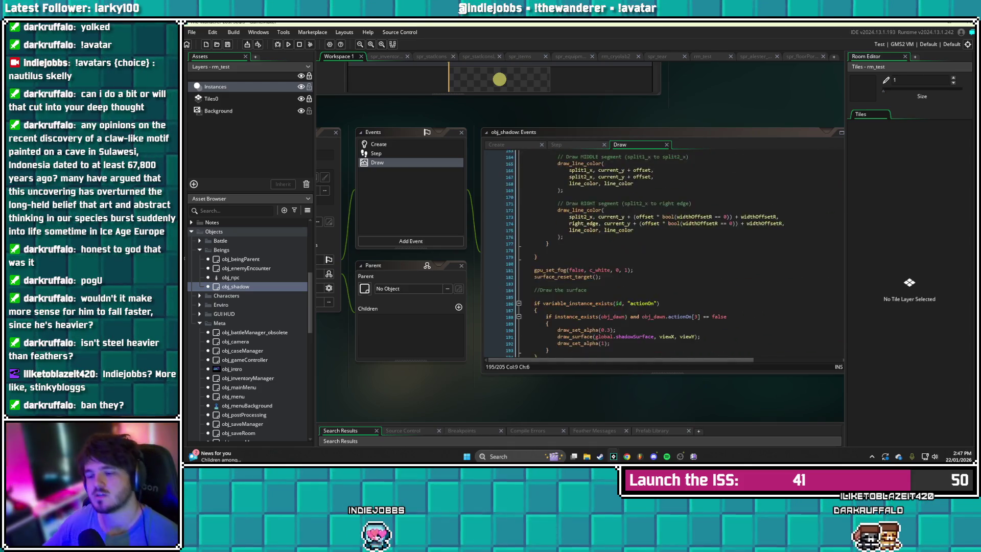
pyautogui.moveTo(537, 307)
pyautogui.mouseDown()
pyautogui.moveTo(542, 281)
pyautogui.moveTo(522, 214)
pyautogui.mouseUp()
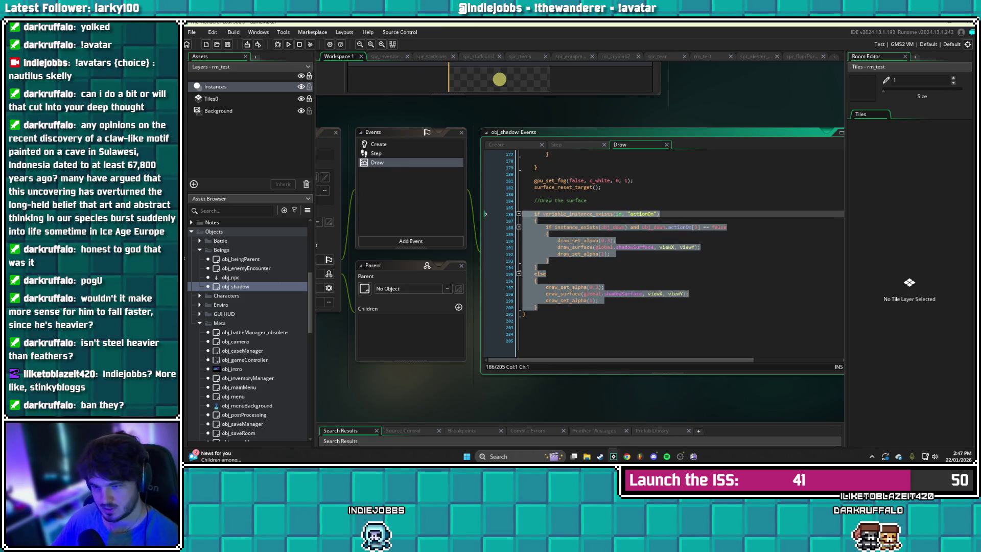
pyautogui.hotkey('ctrl', 'z')
pyautogui.hotkey('ctrl', 'z')
pyautogui.hotkey('ctrl', 'z')
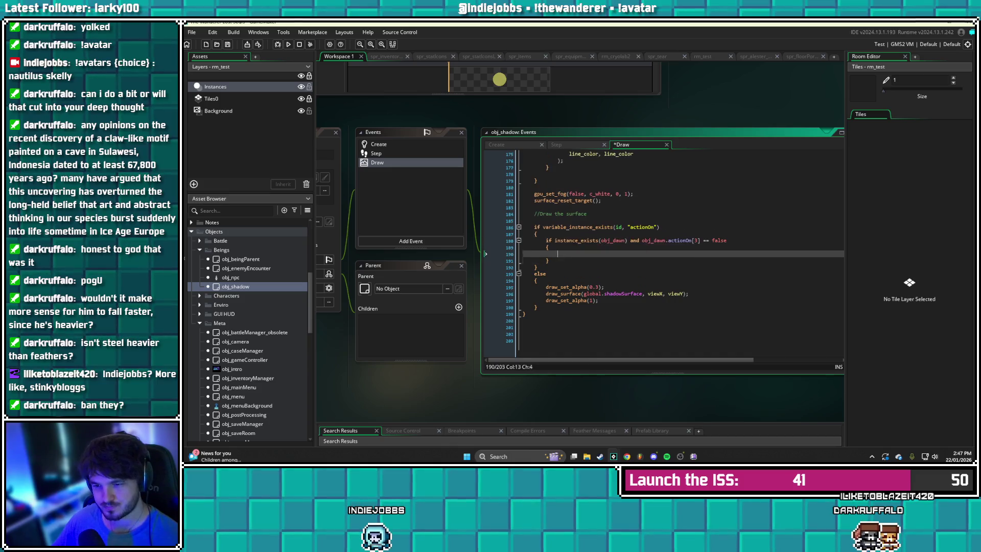
pyautogui.hotkey('ctrl', 'z')
pyautogui.hotkey('ctrl', 'z')
pyautogui.hotkey('ctrl', 'z')
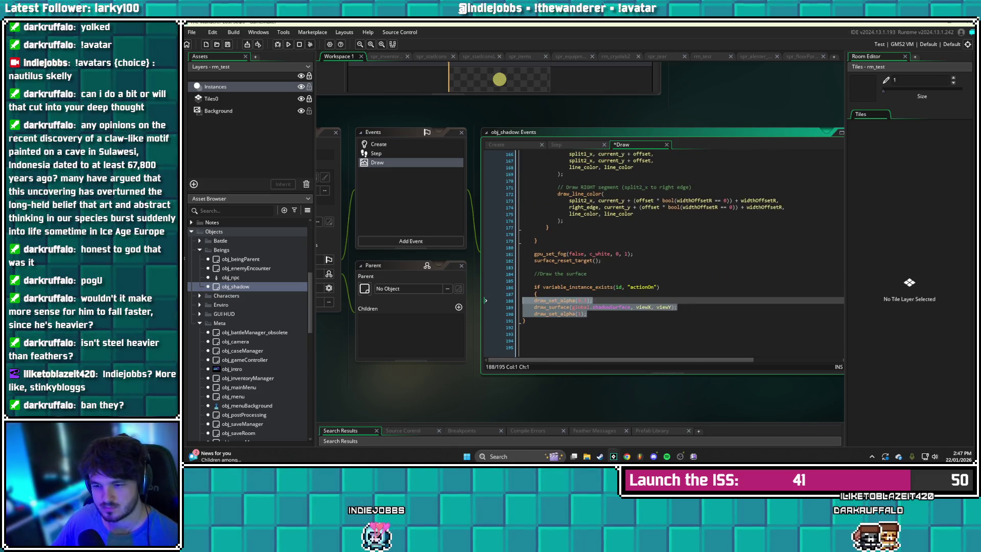
pyautogui.hotkey('ctrl', 'z')
pyautogui.hotkey('ctrl', 'z')
pyautogui.hotkey('ctrl', 'z')
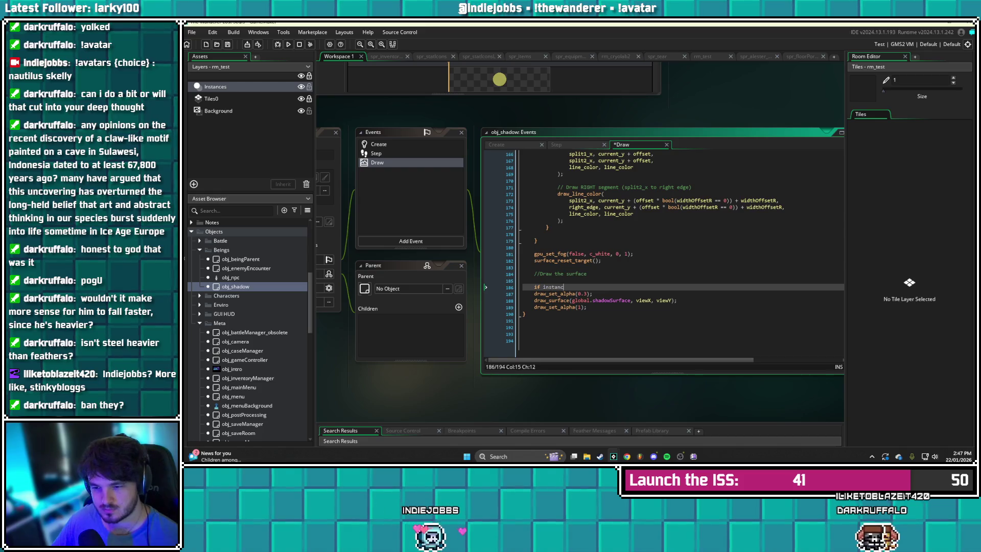
pyautogui.hotkey('ctrl', 'z')
pyautogui.hotkey('ctrl', 'z')
pyautogui.hotkey('ctrl', 'z')
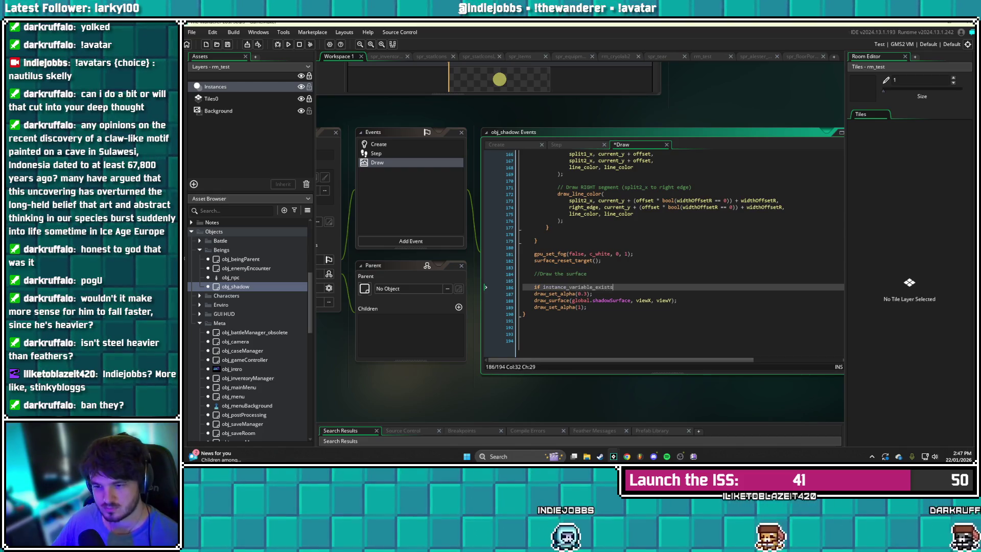
pyautogui.hotkey('ctrl', 'z')
pyautogui.hotkey('ctrl', 'z')
pyautogui.hotkey('ctrl', 'z')
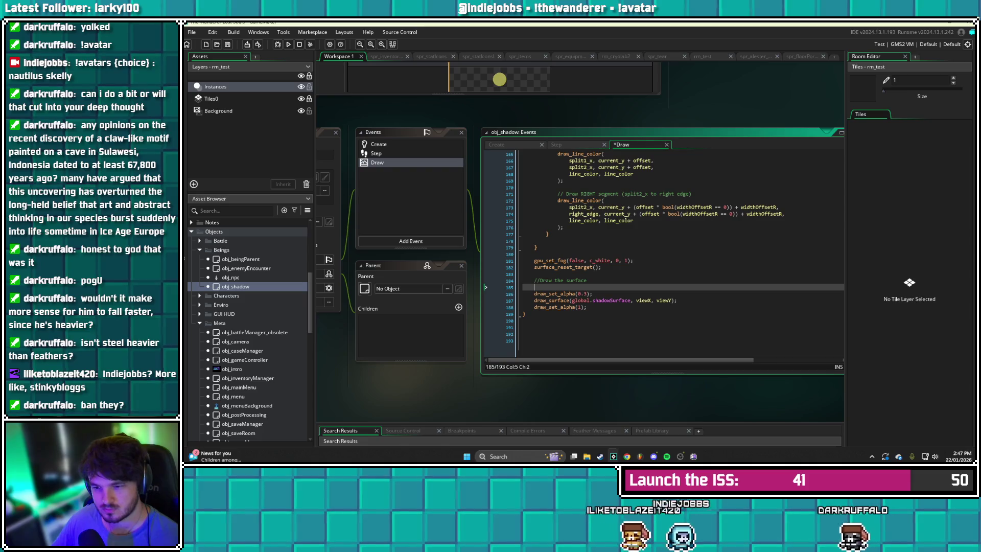
# Remove the leftover blank line after the surface comment, then view the Step event code
pyautogui.click(587, 307)
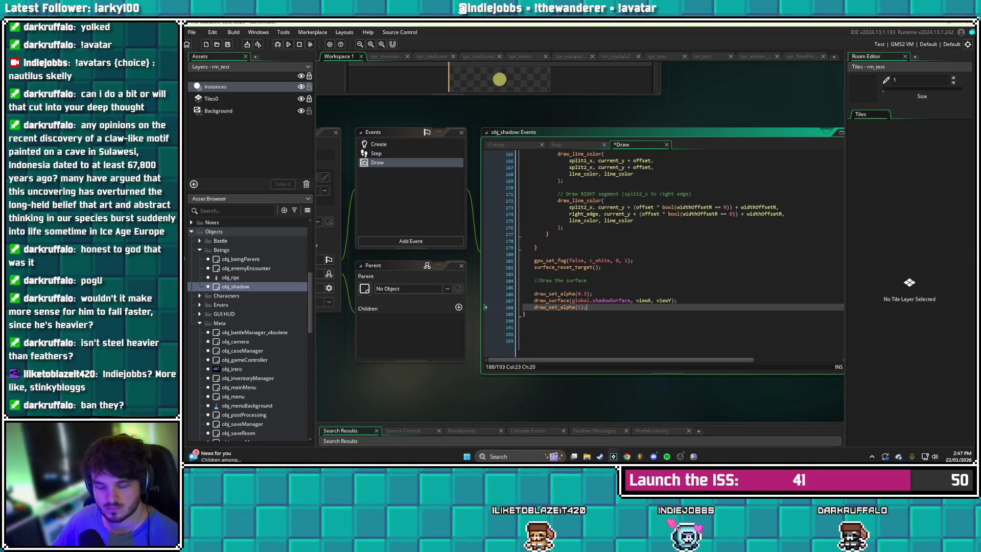
pyautogui.hotkey('ctrl', 'z')
pyautogui.hotkey('ctrl', 'z')
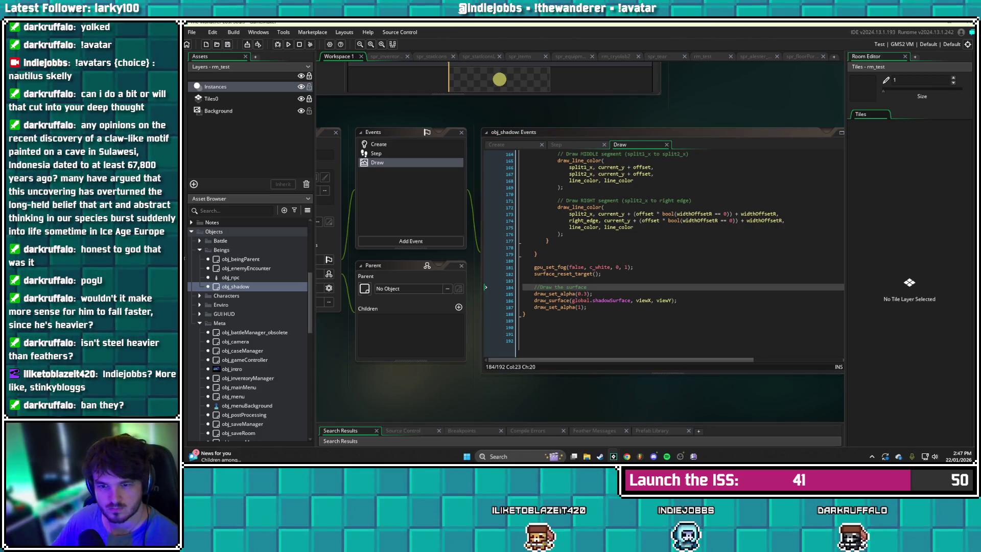
pyautogui.click(376, 154)
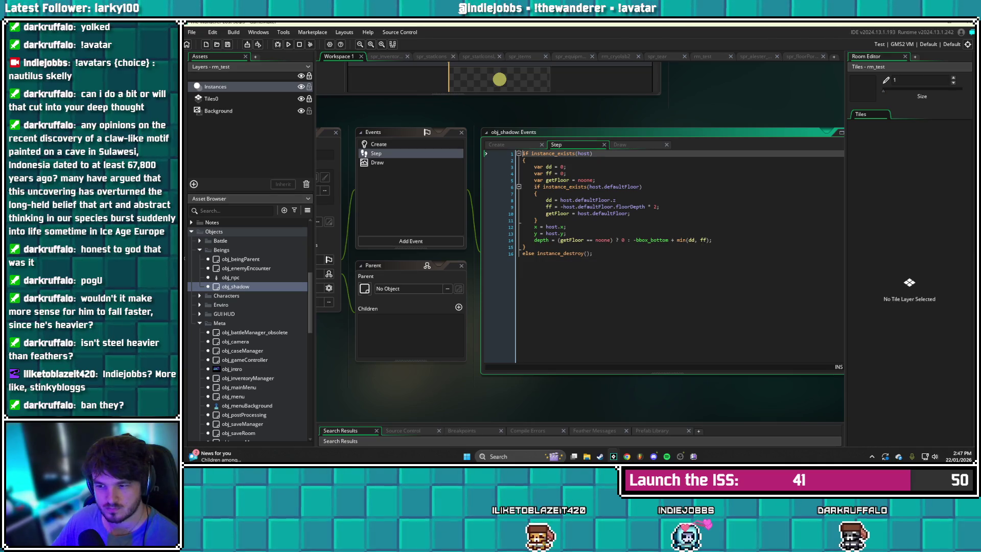
# Add a '// Deactivate shadow' comment line below the depth calculation in obj_shadow's Step event
pyautogui.click(712, 240)
pyautogui.press('Return')
pyautogui.press('Return')
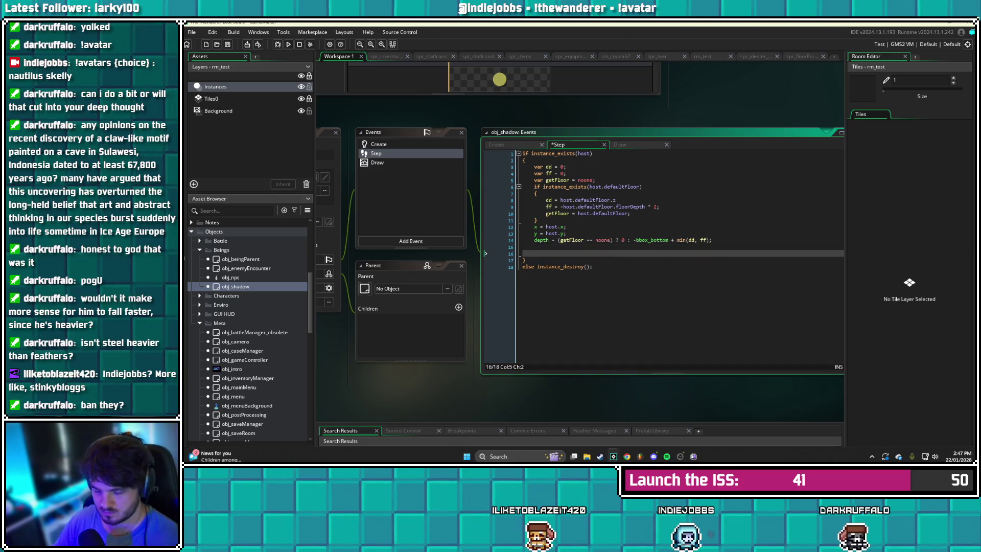
pyautogui.write('//Deactivate shadow')
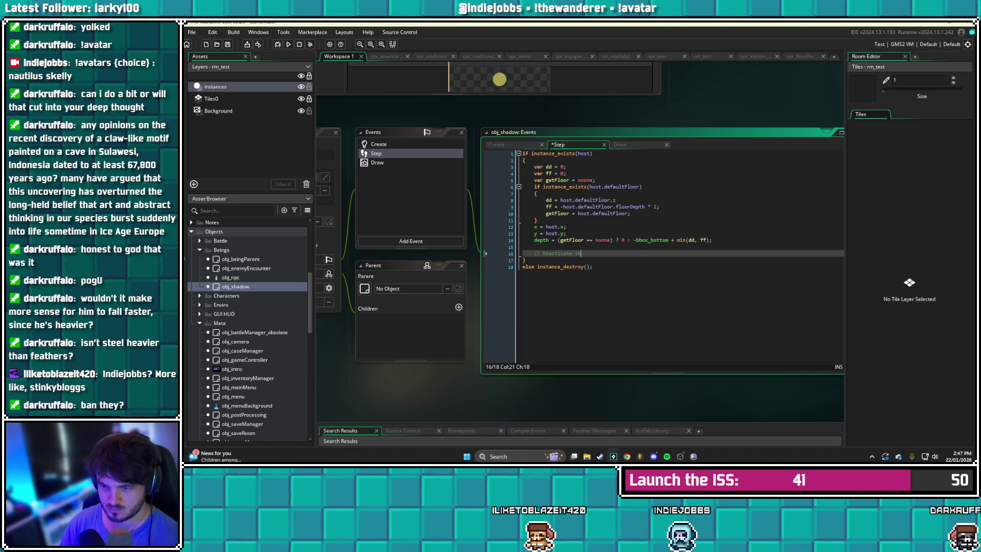
pyautogui.press('Return')
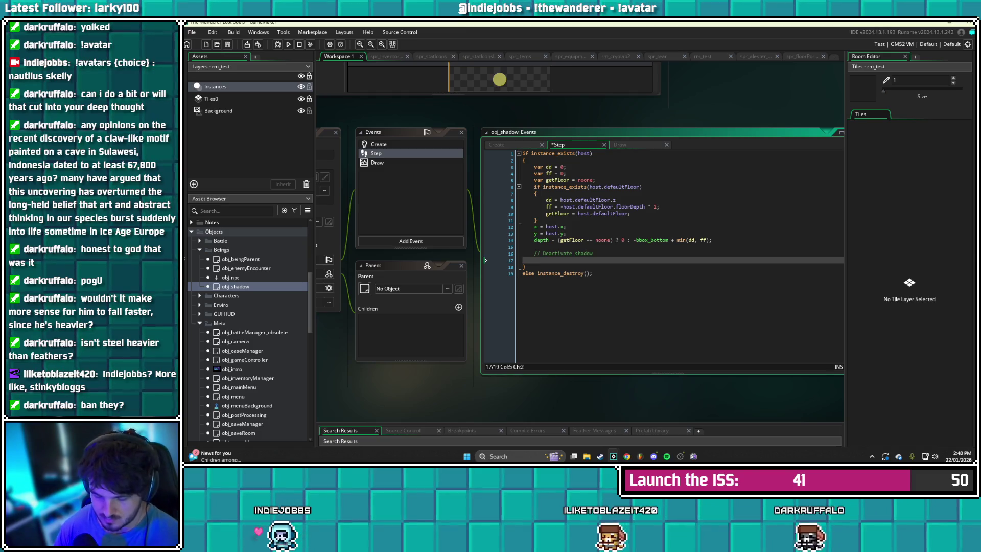
# Begin a 'players = []' line under the comment, dropping a half-typed host.actionOn check
pyautogui.write('if h')
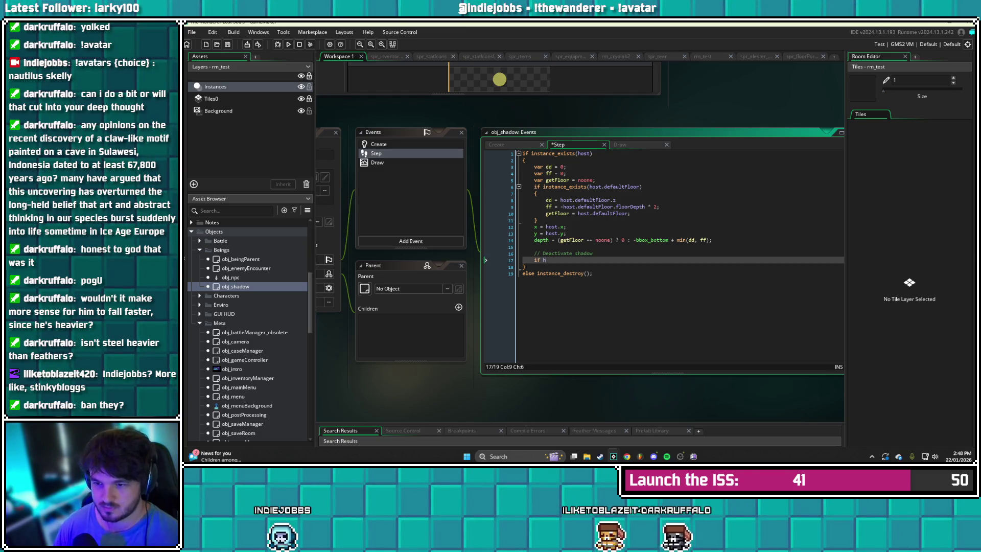
pyautogui.write('ost.actionOn')
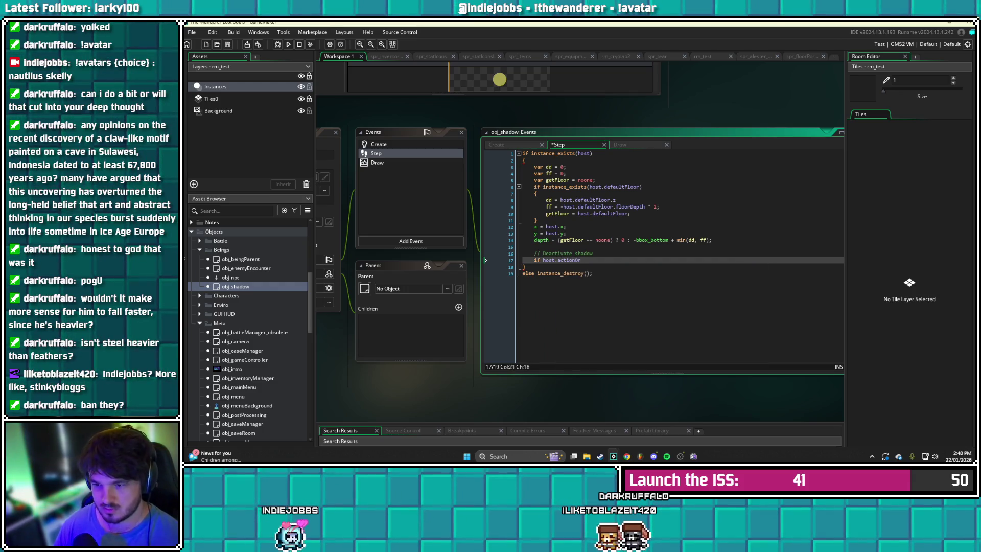
pyautogui.press('BackSpace')
pyautogui.press('BackSpace')
pyautogui.press('BackSpace')
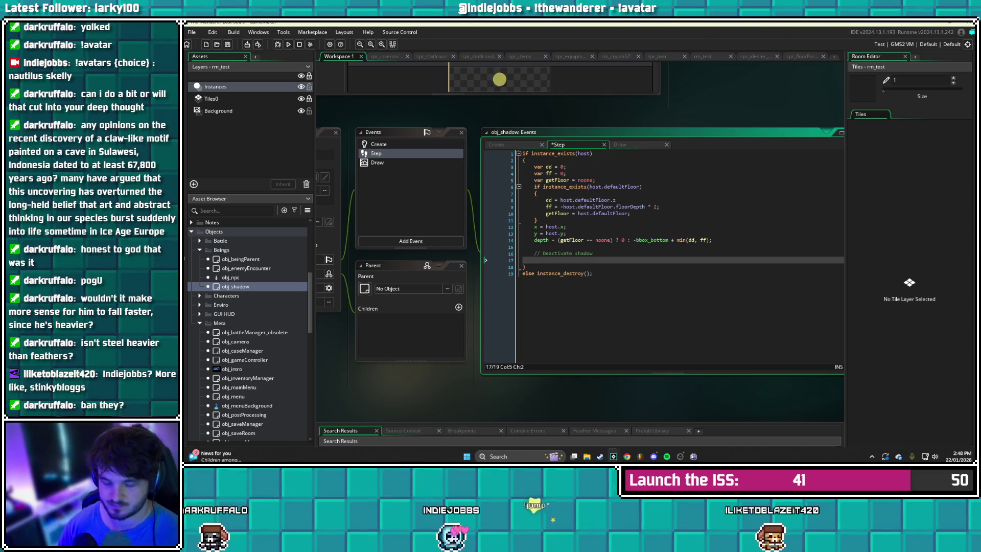
pyautogui.write('varplayers = ')
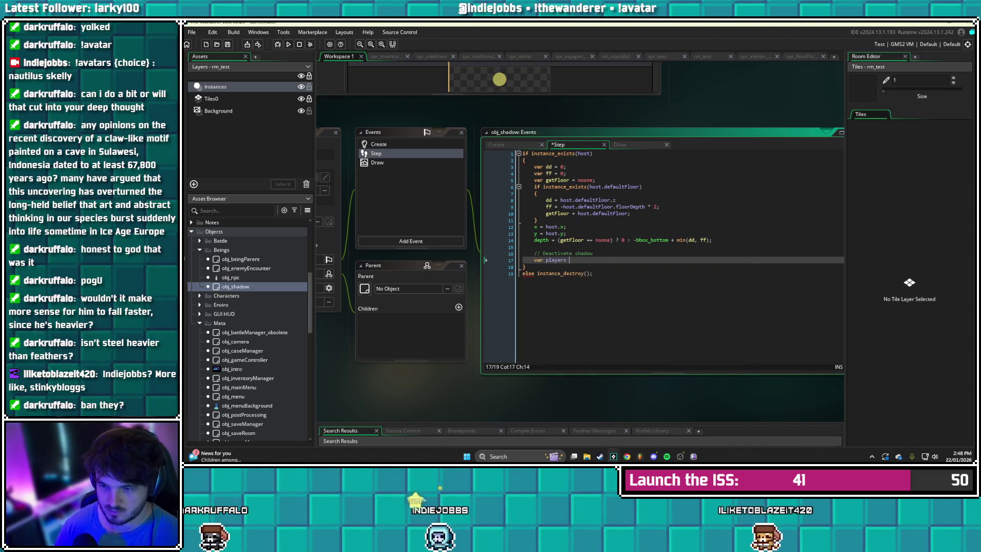
pyautogui.write('[]')
# Fill the players array with obj_dawn and obj_dusk
pyautogui.press('Left')
pyautogui.write('obj_daw')
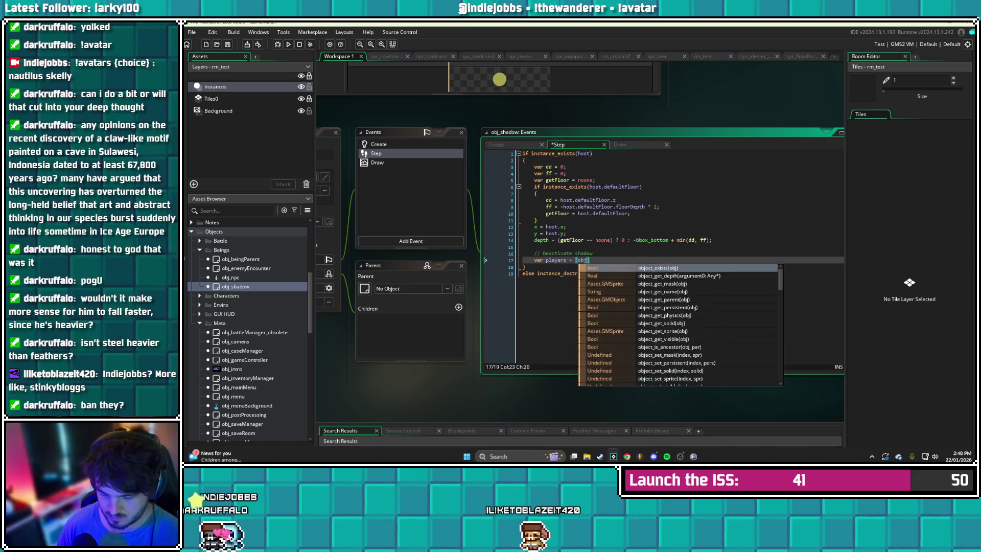
pyautogui.write('n, ')
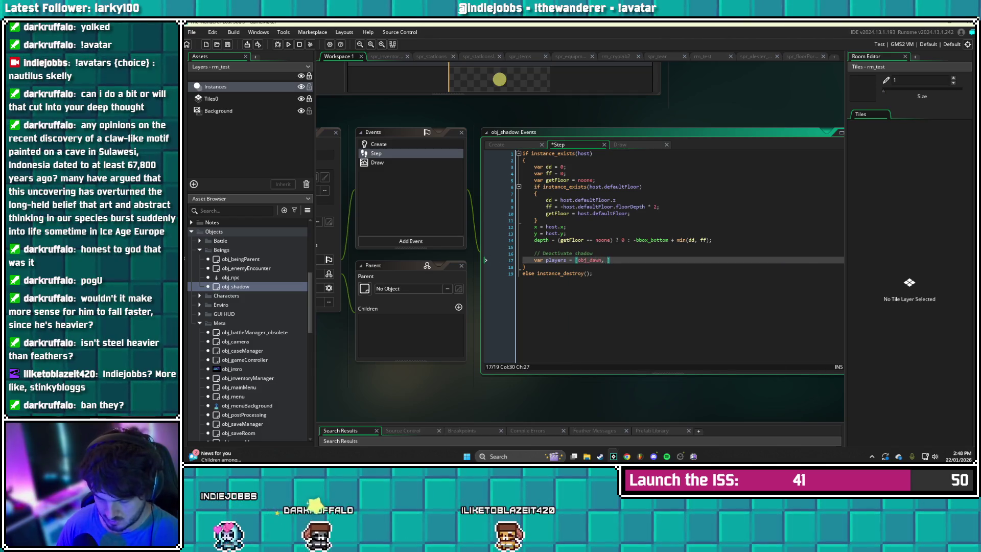
pyautogui.write('obj_dusk')
pyautogui.press('Right')
pyautogui.press('Return')
pyautogui.press('Return')
# Add an if array_contains(players, object_index) block, save, and remove the stray blank line
pyautogui.write('if ')
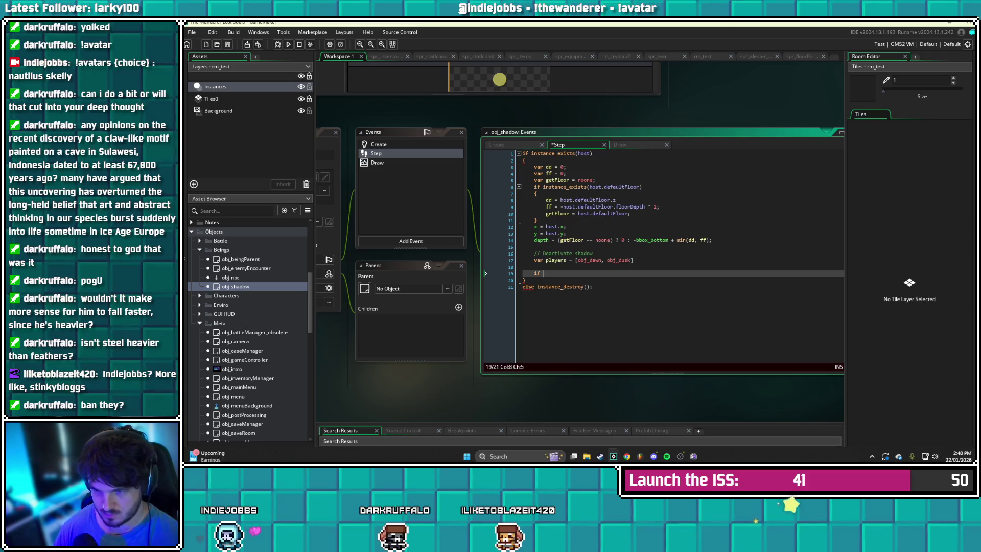
pyautogui.write('array_co')
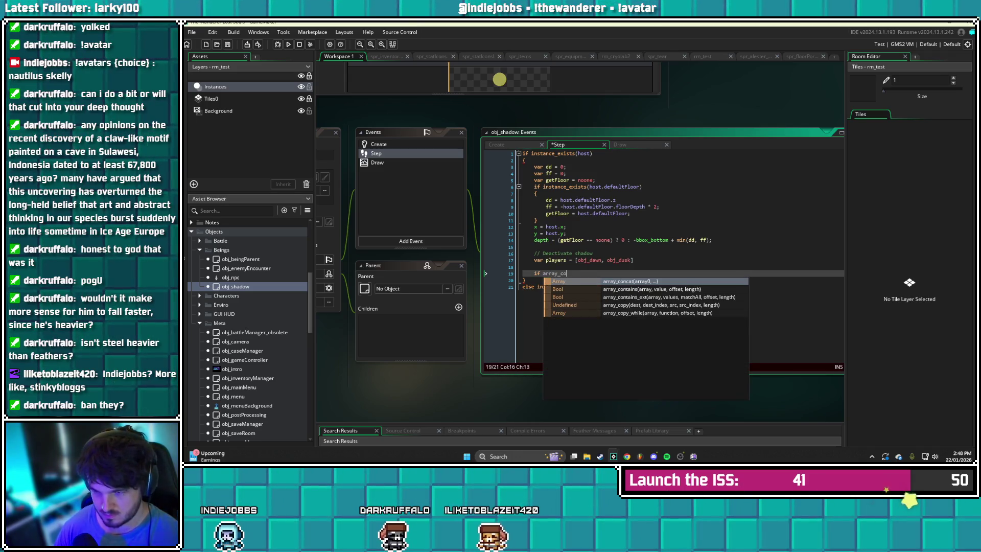
pyautogui.write('ntains(')
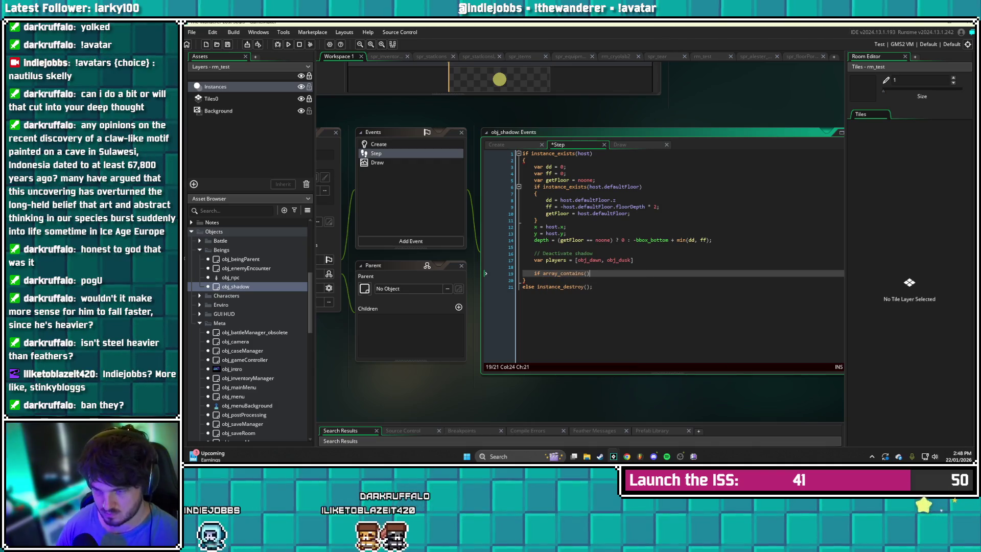
pyautogui.write('players, ')
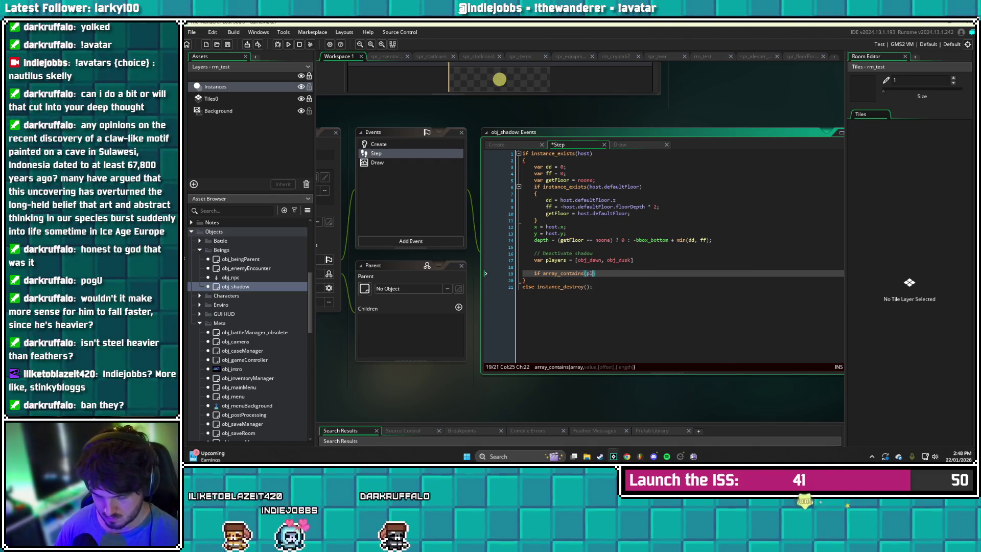
pyautogui.write('object_i')
pyautogui.press('Return')
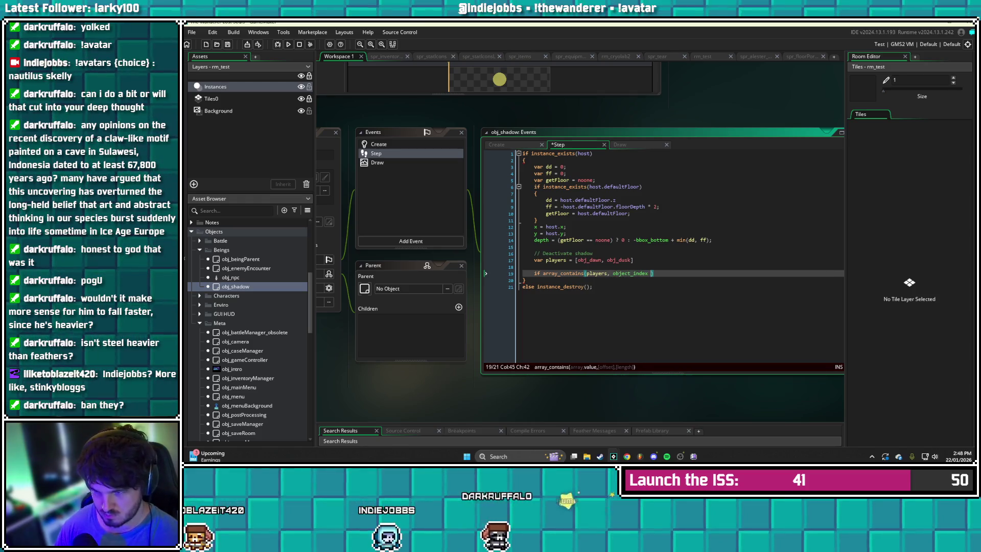
pyautogui.press('End')
pyautogui.press('Return')
pyautogui.write('{')
pyautogui.press('Return')
pyautogui.press('Return')
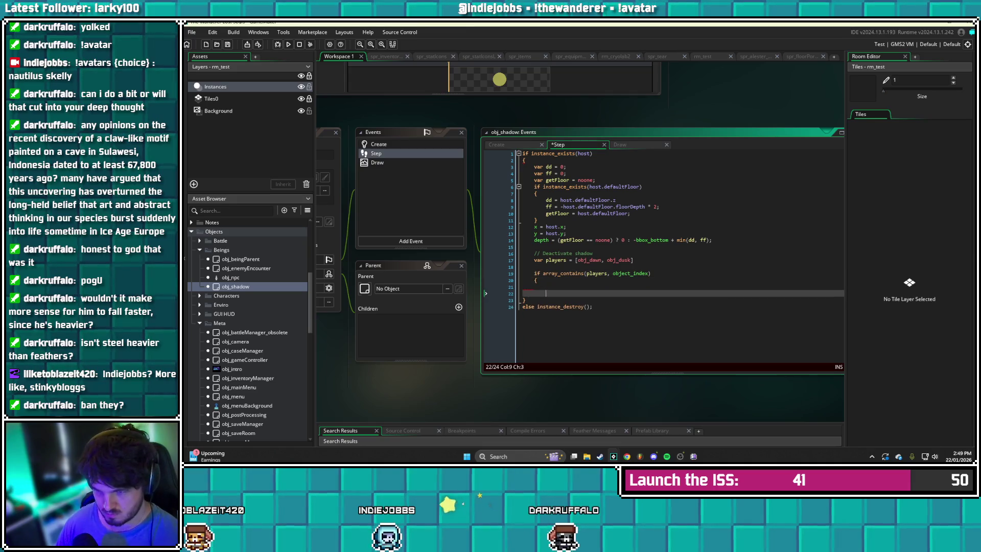
pyautogui.hotkey('ctrl', 's')
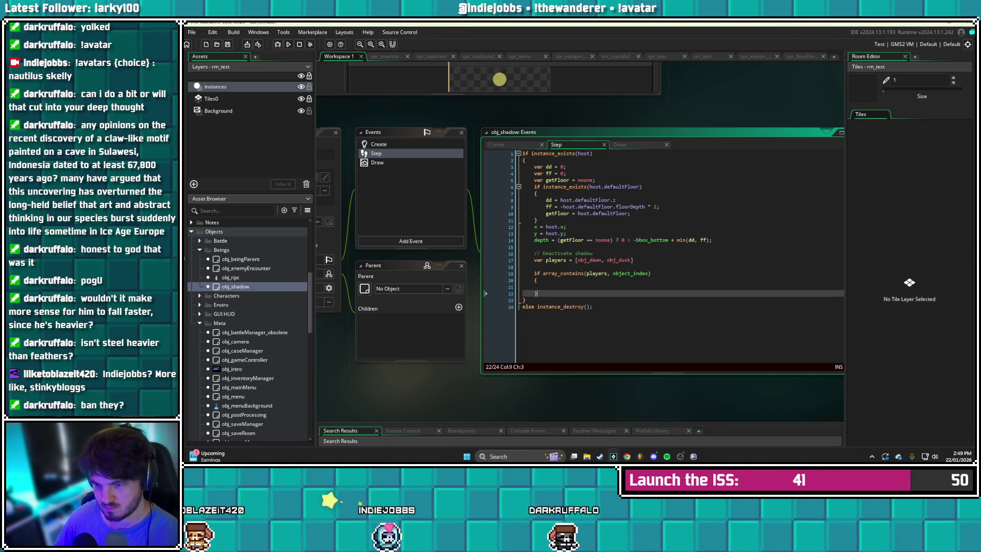
pyautogui.click(526, 266)
pyautogui.press('BackSpace')
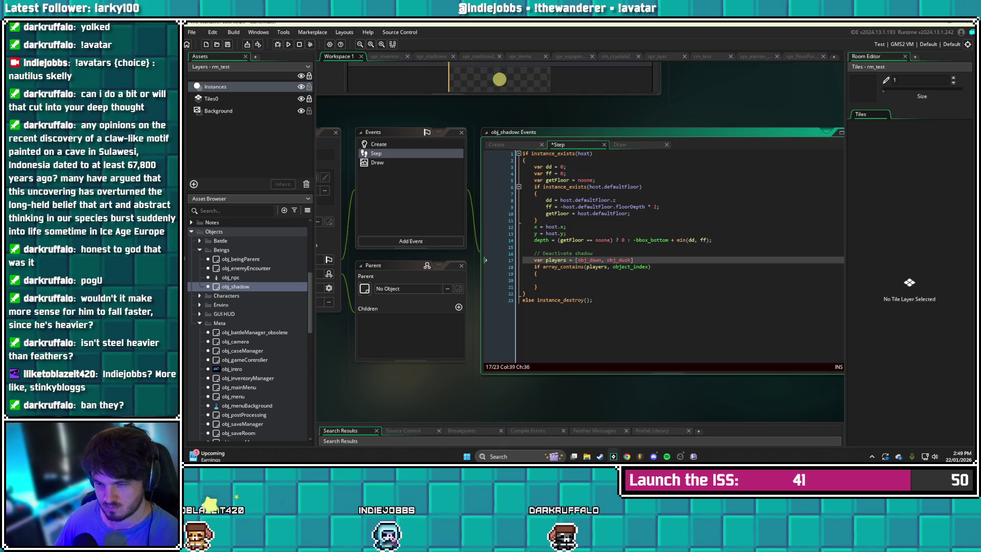
# Inside it, open an 'if instance_exists(obj_dawn) and obj_dawn.actionOn[3] == true' block
pyautogui.click(545, 280)
pyautogui.write('if ob')
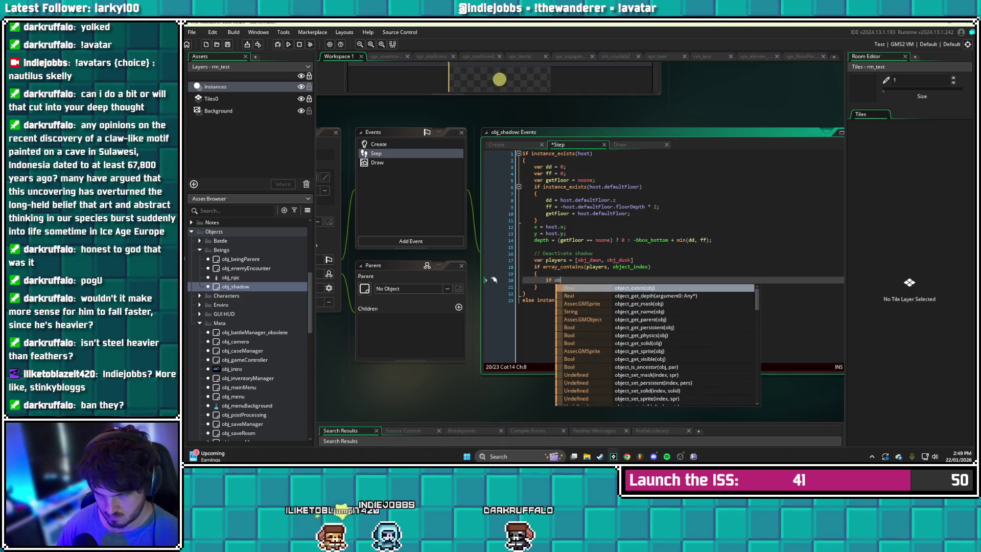
pyautogui.press('BackSpace')
pyautogui.write('instanc')
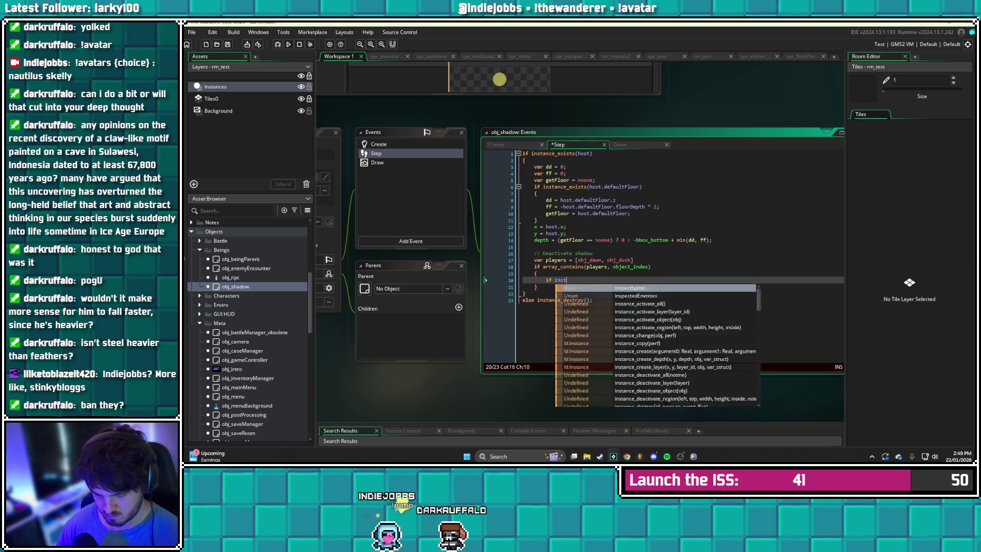
pyautogui.write('e_exists()')
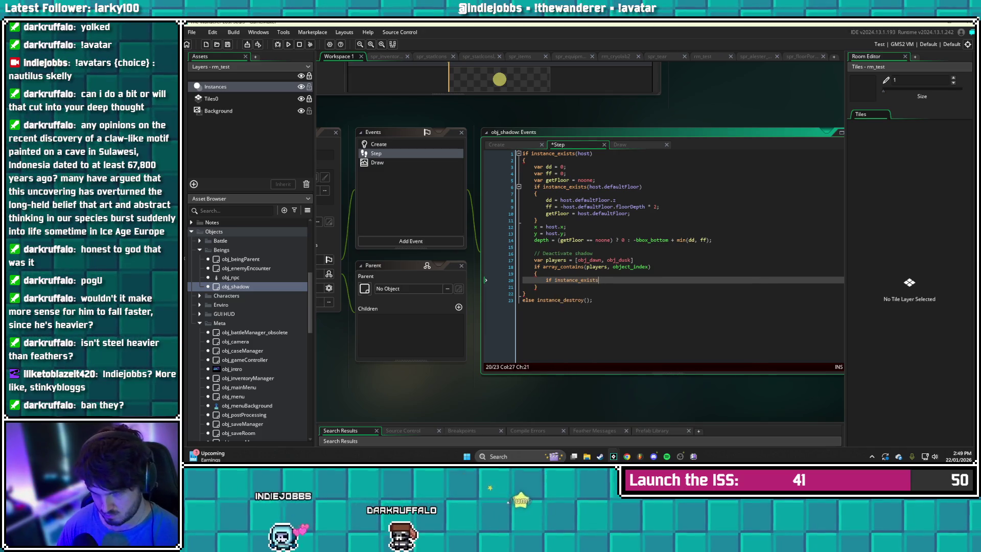
pyautogui.press('Left')
pyautogui.write('obj_dawn')
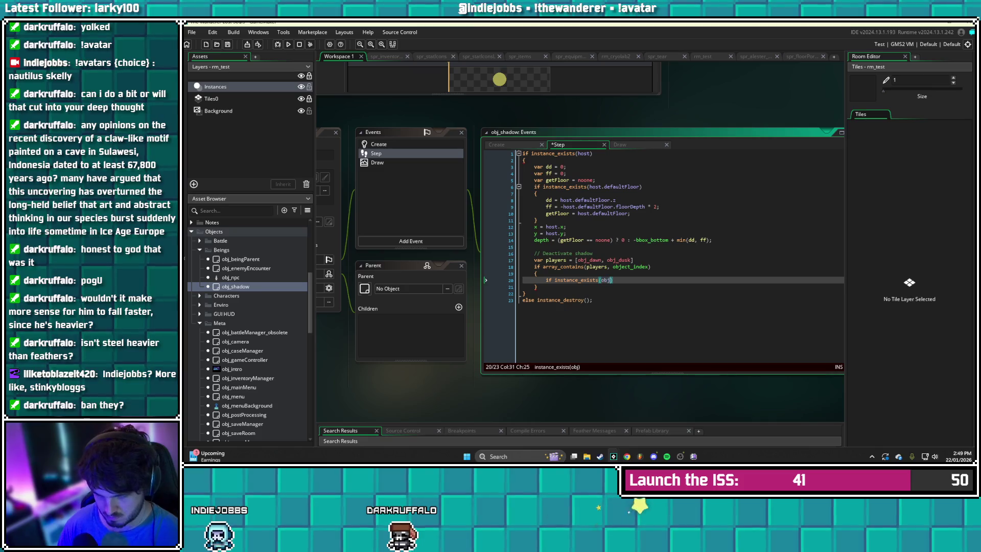
pyautogui.press('BackSpace')
pyautogui.write(') and obj')
pyautogui.write('_dawn')
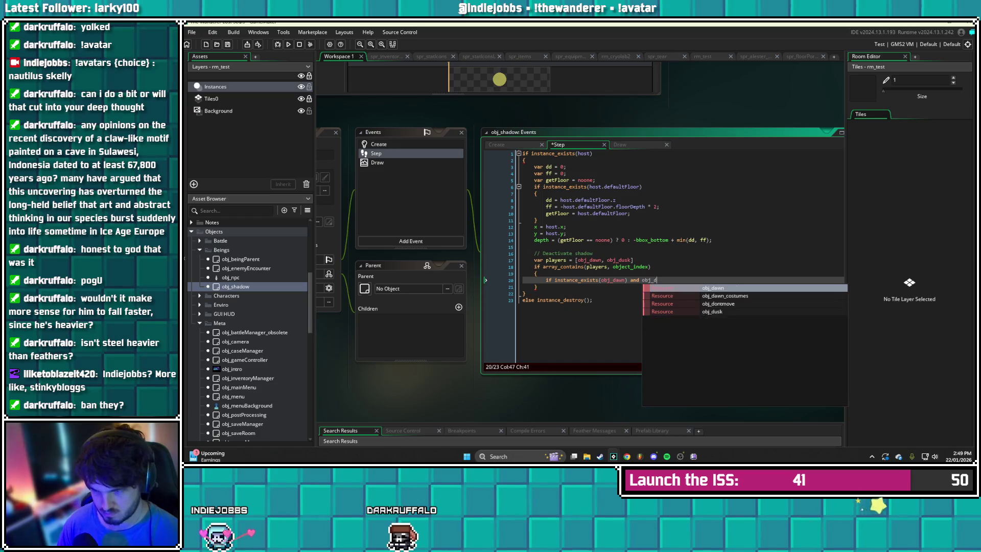
pyautogui.write('.action')
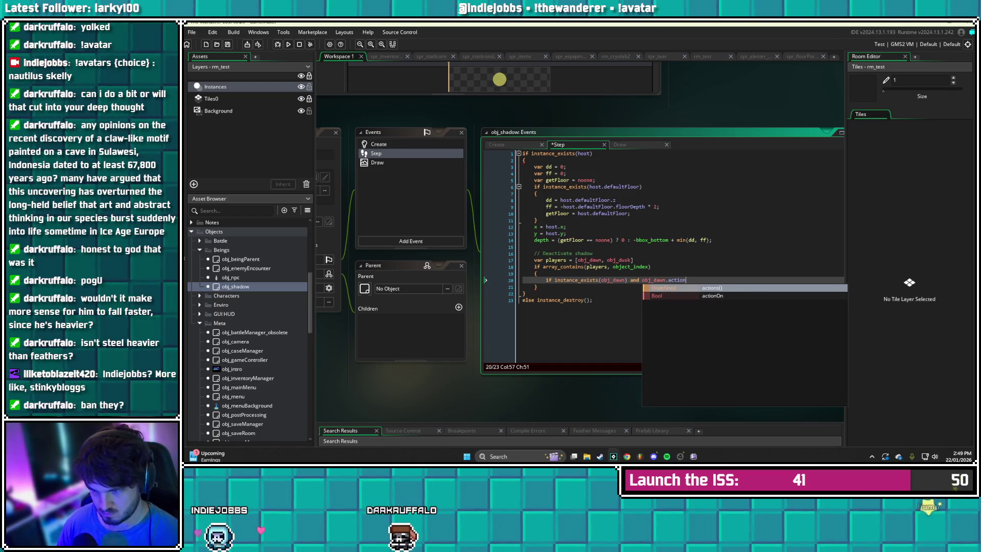
pyautogui.press('Down')
pyautogui.press('Return')
pyautogui.write('[3] ')
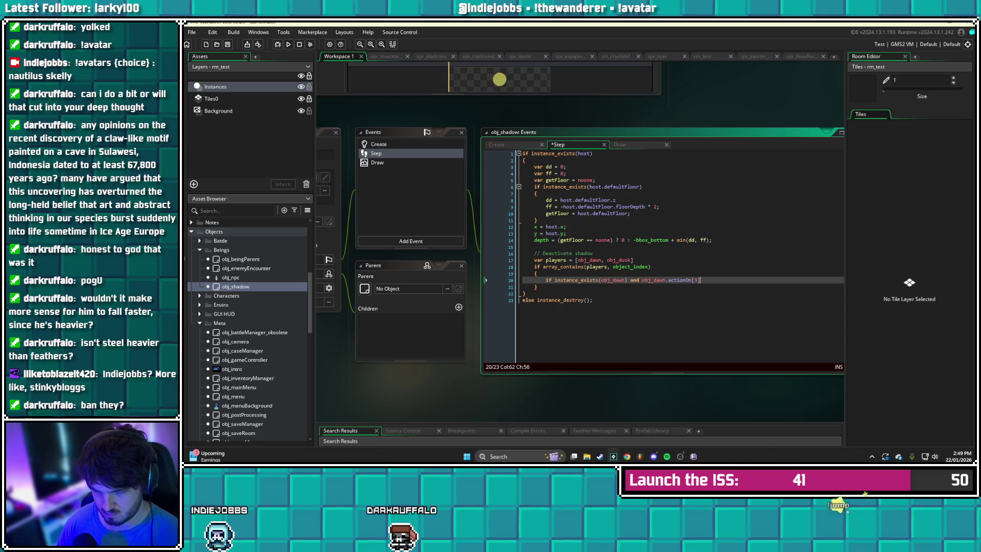
pyautogui.write('== true')
pyautogui.press('Return')
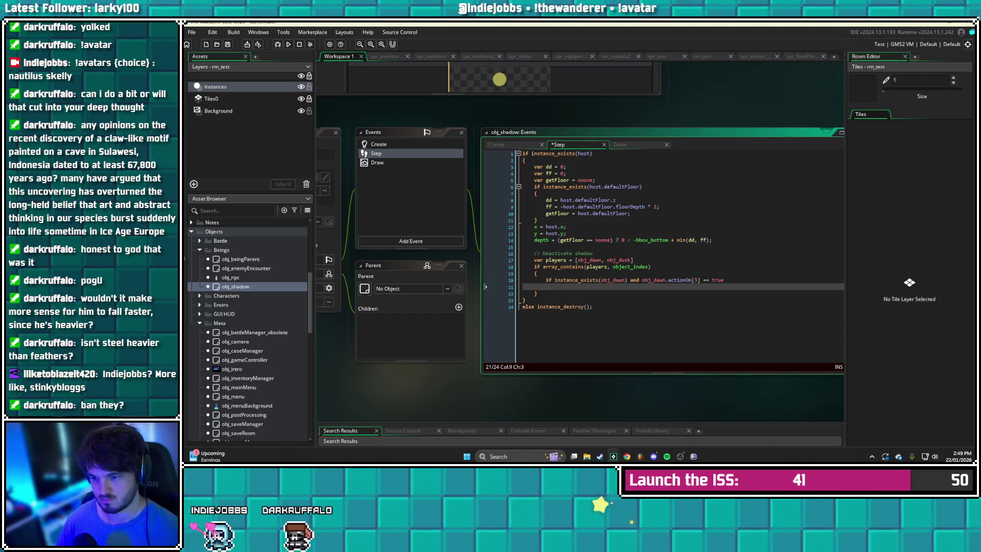
pyautogui.write('{')
pyautogui.press('Return')
pyautogui.press('Return')
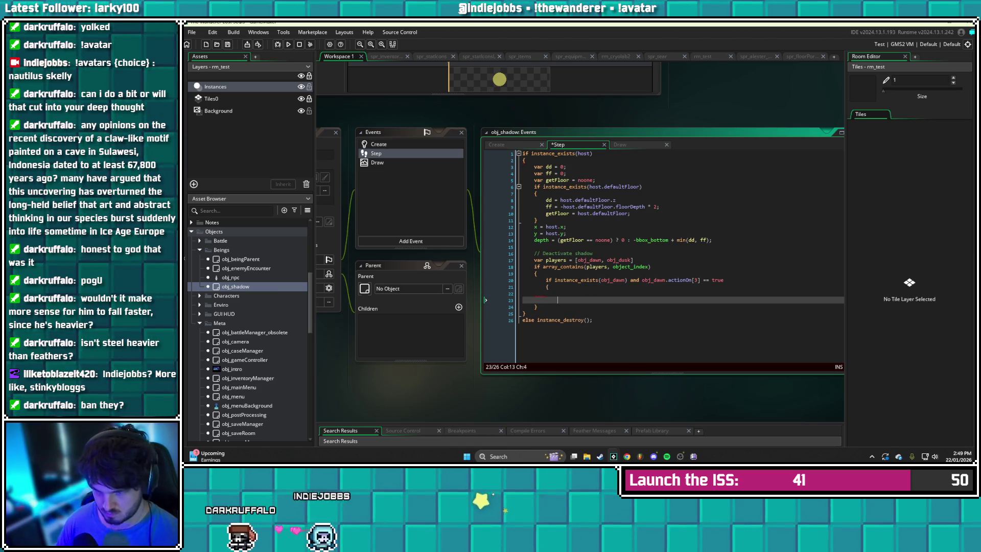
# Insert an instance_deactivate_object call in the actionOn[3] block, then view another obj_shadow event
pyautogui.press('Up')
pyautogui.write('d')
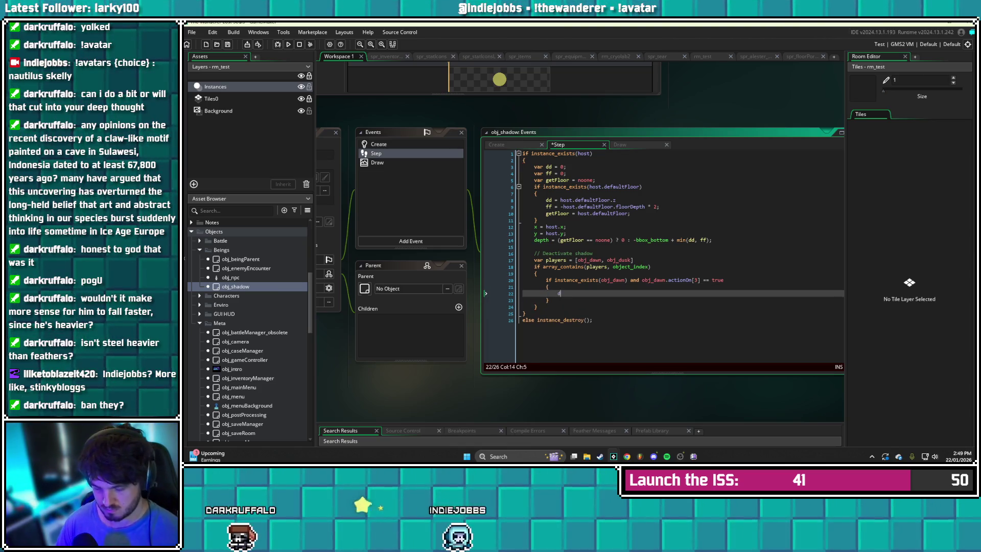
pyautogui.write('eactivate')
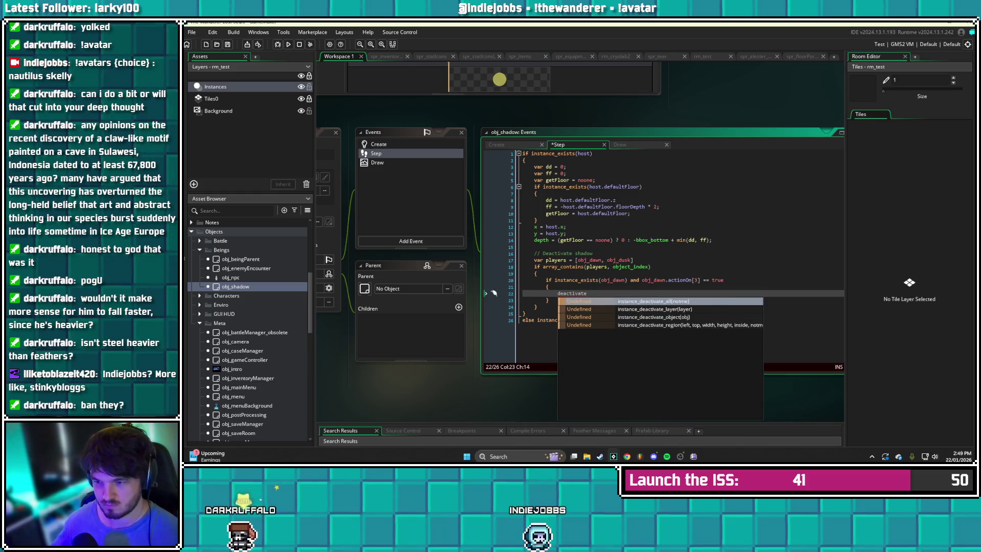
pyautogui.press('Down')
pyautogui.press('Down')
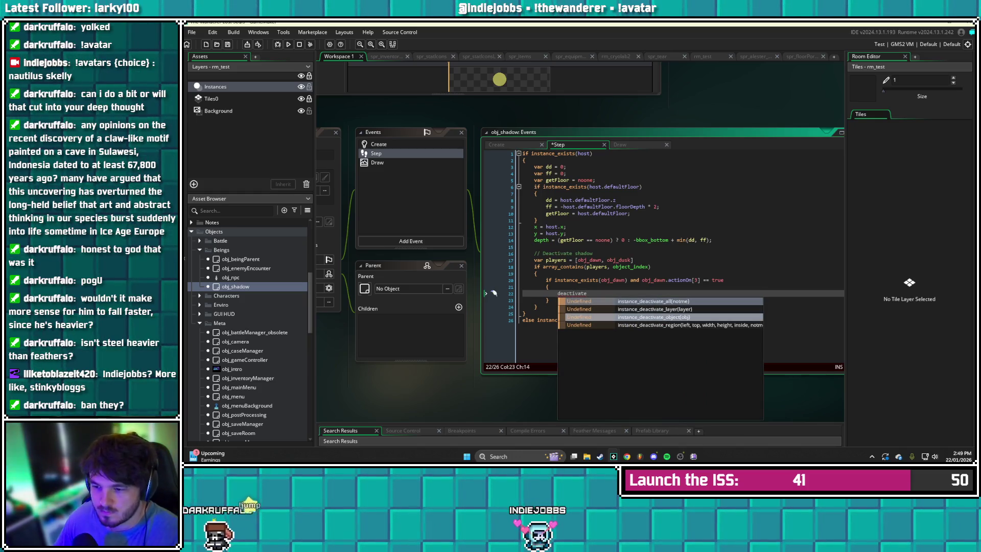
pyautogui.press('Return')
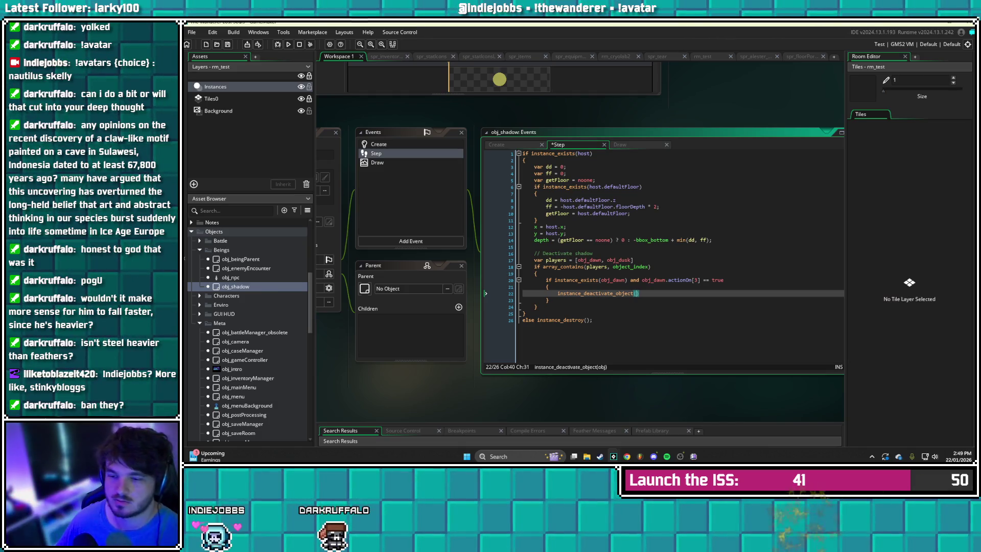
pyautogui.click(379, 144)
pyautogui.click(377, 163)
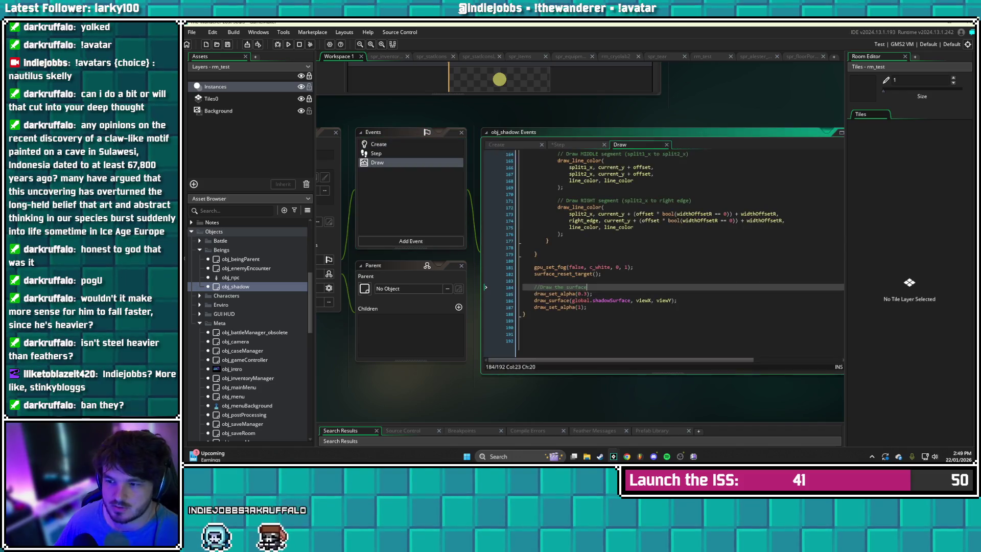
pyautogui.scroll(7, 529, 256)
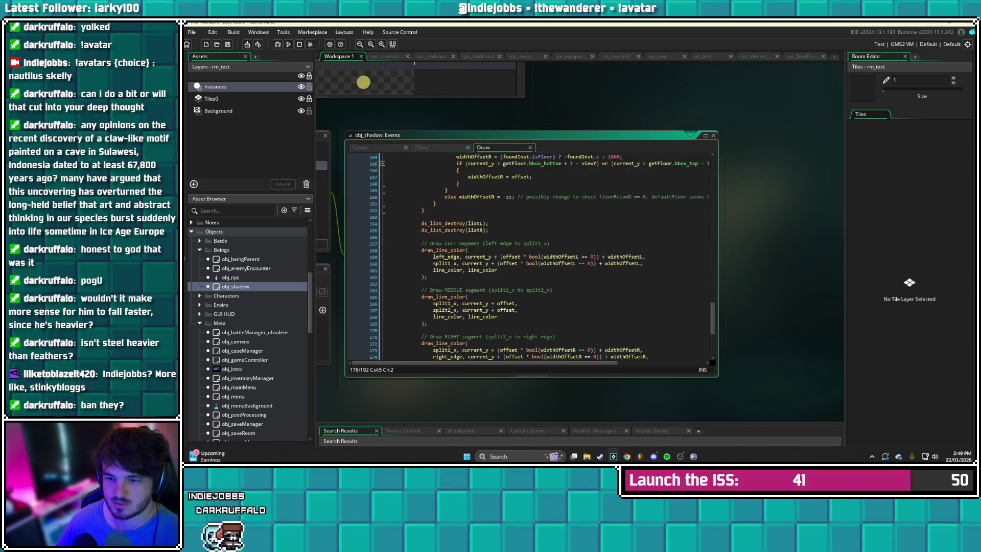
pyautogui.scroll(6, 529, 255)
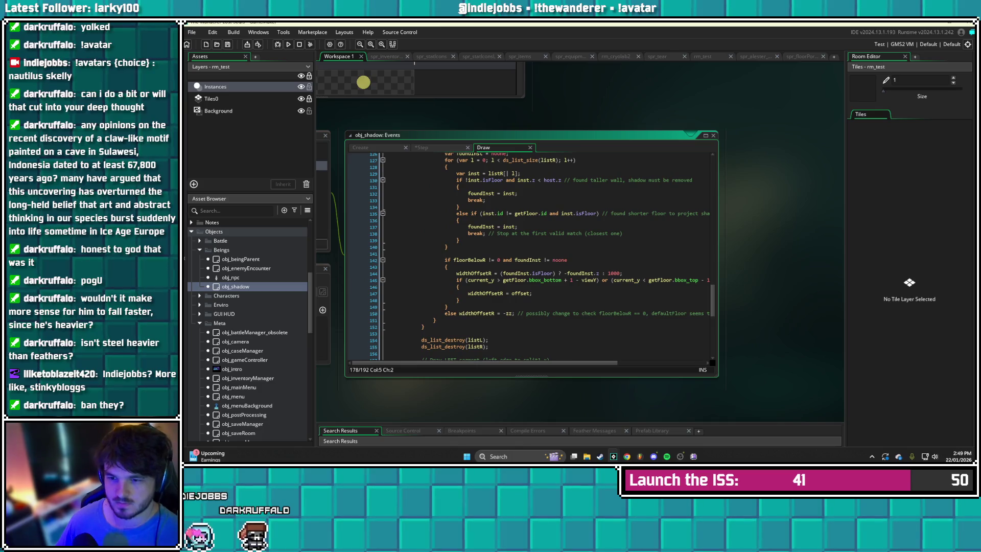
pyautogui.scroll(20, 529, 255)
pyautogui.scroll(15, 528, 255)
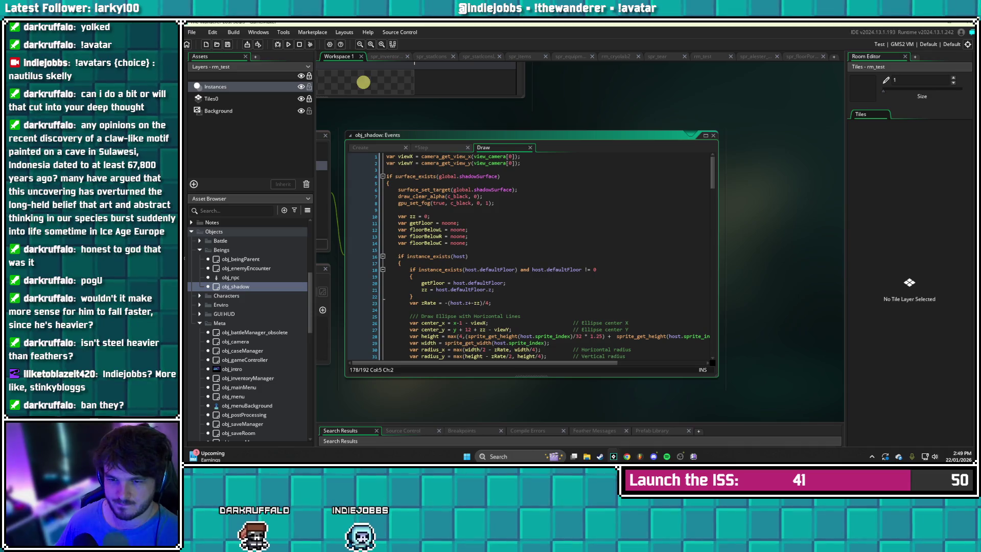
pyautogui.scroll(-20, 529, 255)
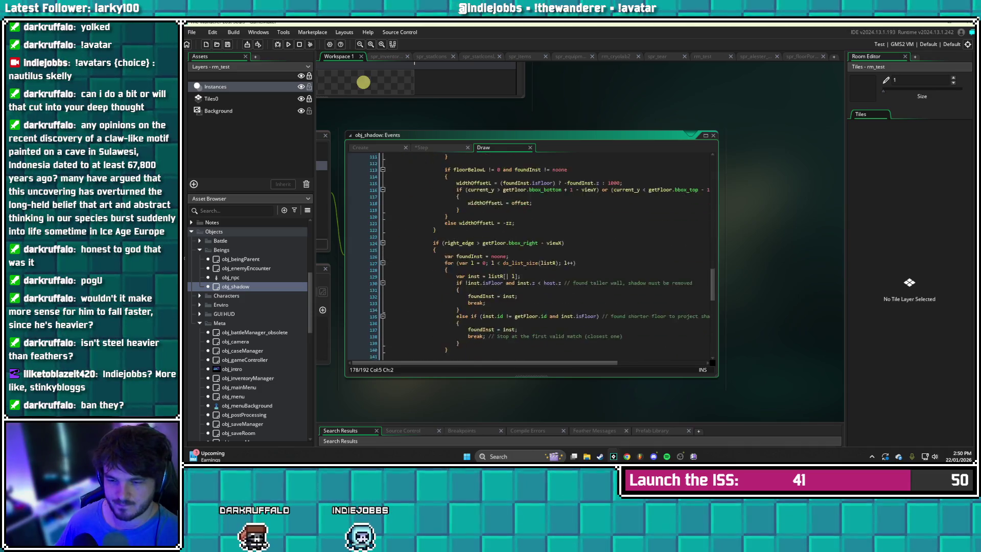
pyautogui.click(401, 250)
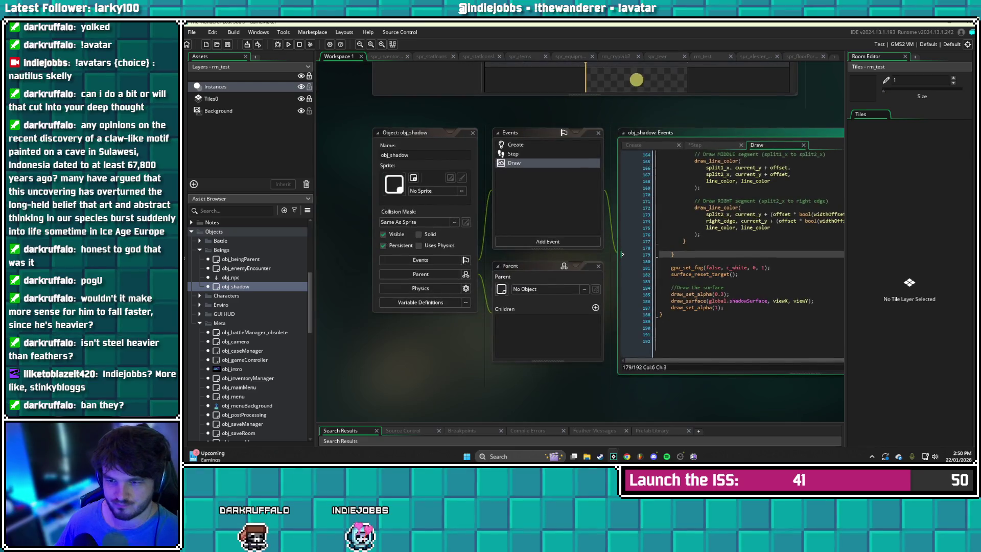
pyautogui.click(512, 154)
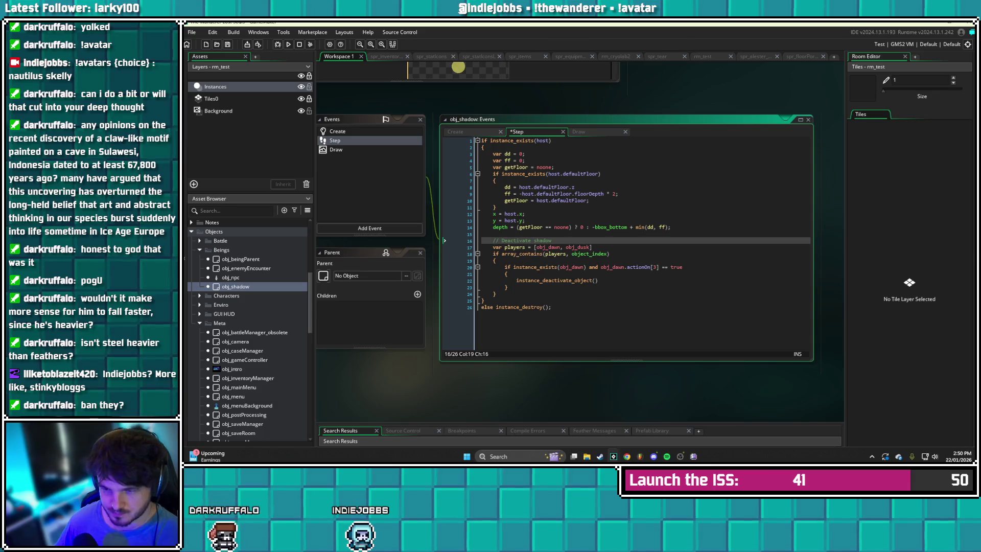
# Replace the deactivate call with instance_destroy(); and save the Step event
pyautogui.click(556, 280)
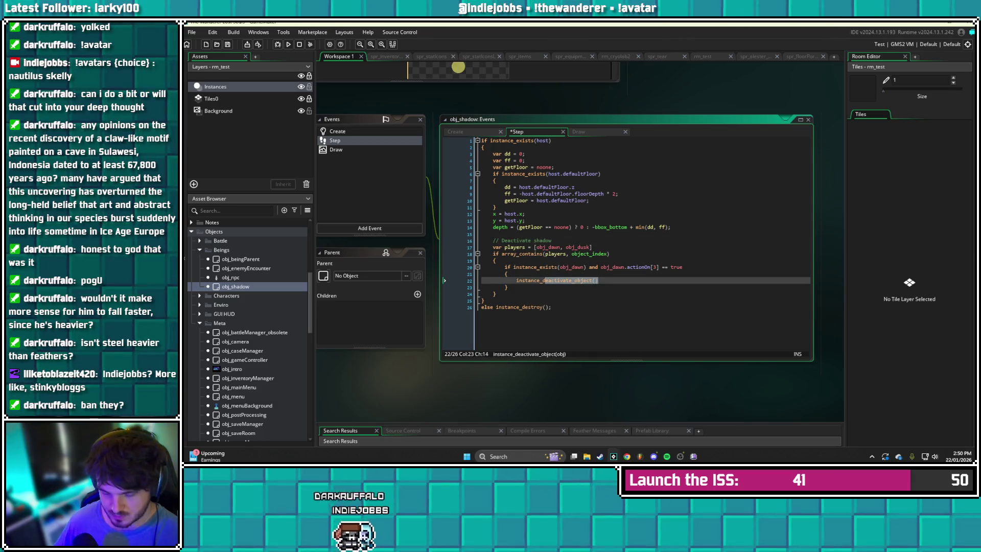
pyautogui.write('estroy();')
pyautogui.hotkey('ctrl', 's')
# Playtest the game, close it, and inspect the players check line
pyautogui.click(494, 294)
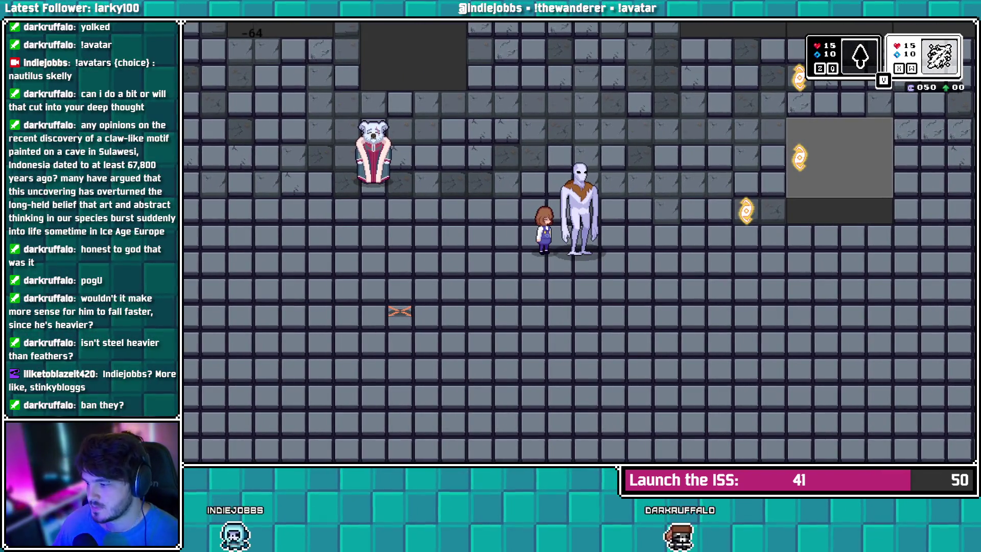
pyautogui.press('Escape')
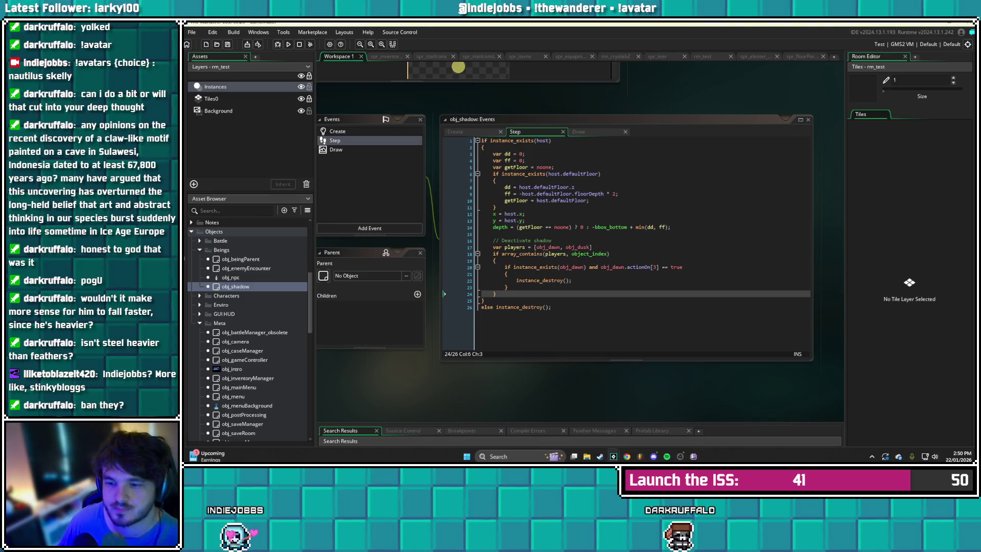
pyautogui.click(589, 253)
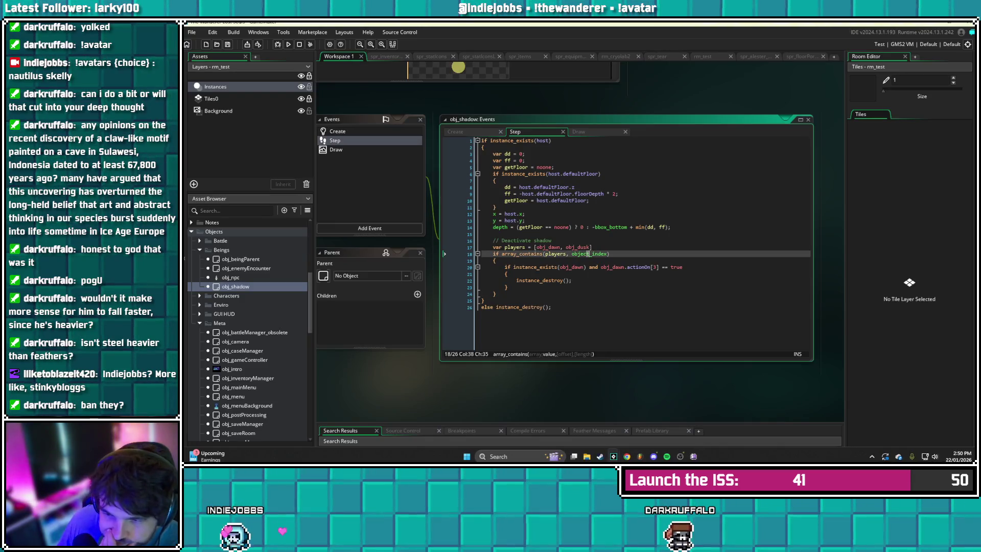
pyautogui.click(565, 254)
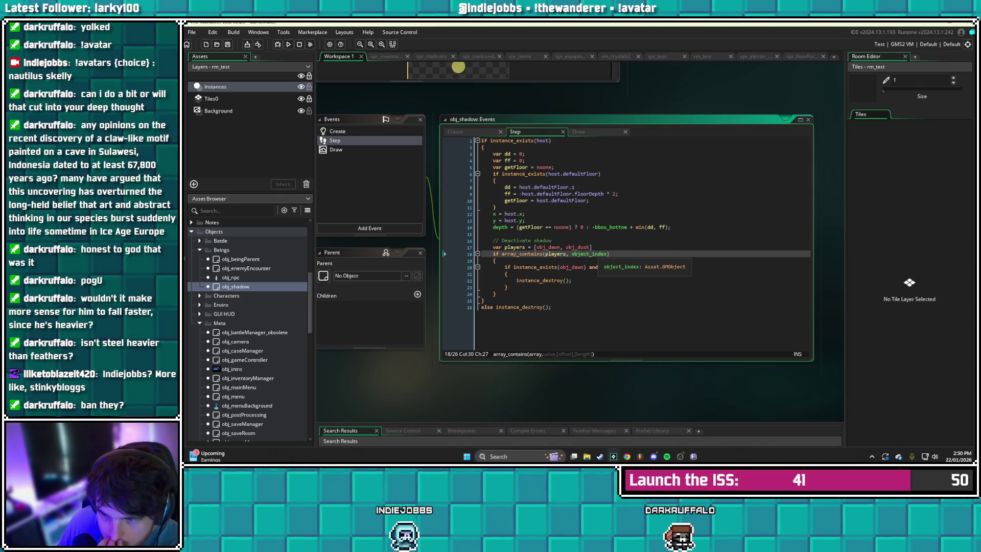
# Change the check to array_contains(players, host) and launch a test run with F5
pyautogui.click(511, 261)
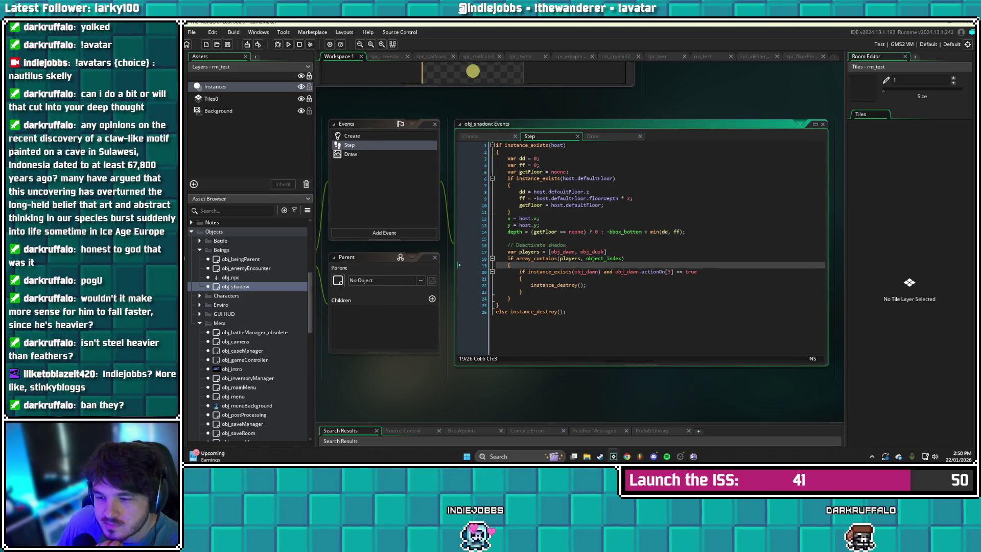
pyautogui.click(618, 258)
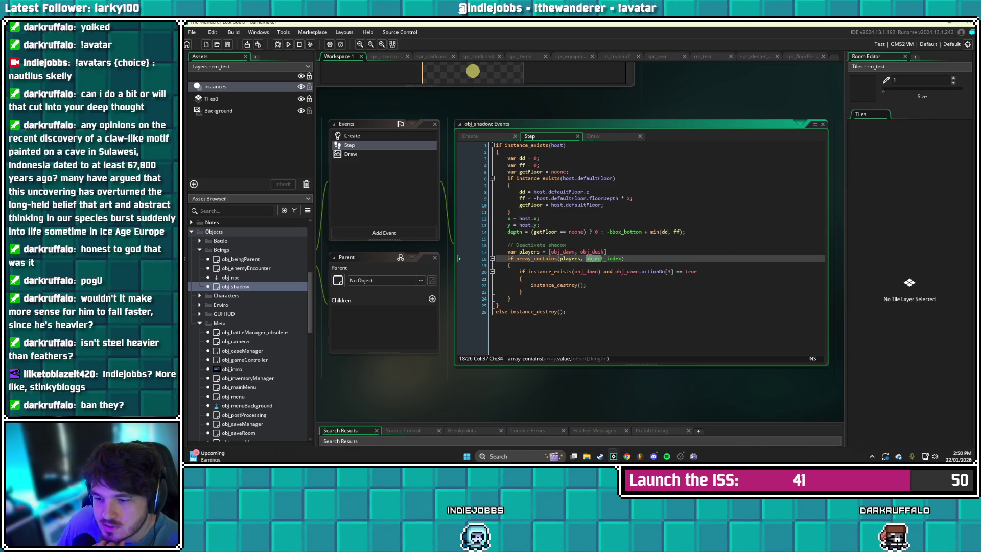
pyautogui.click(623, 258)
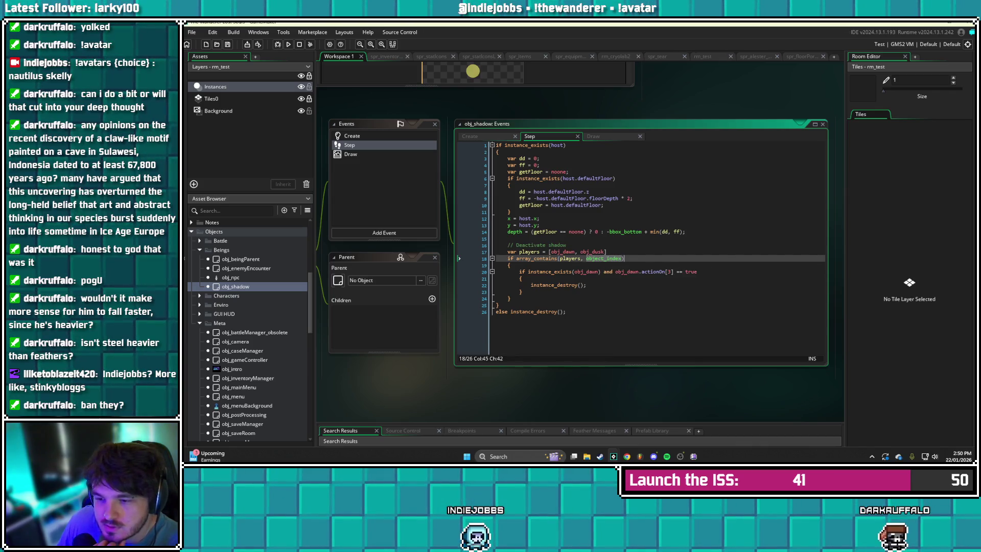
pyautogui.click(571, 257)
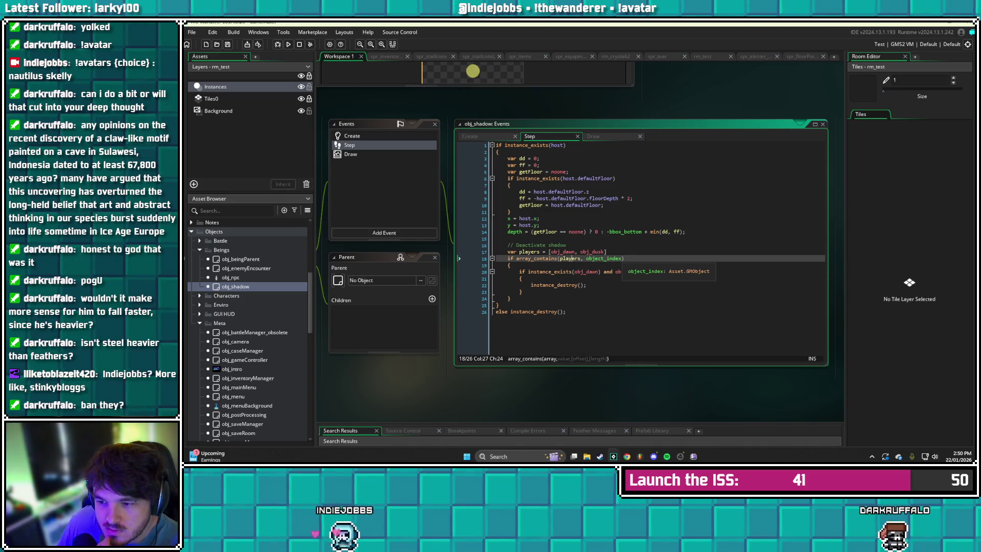
pyautogui.click(588, 258)
pyautogui.click(583, 258)
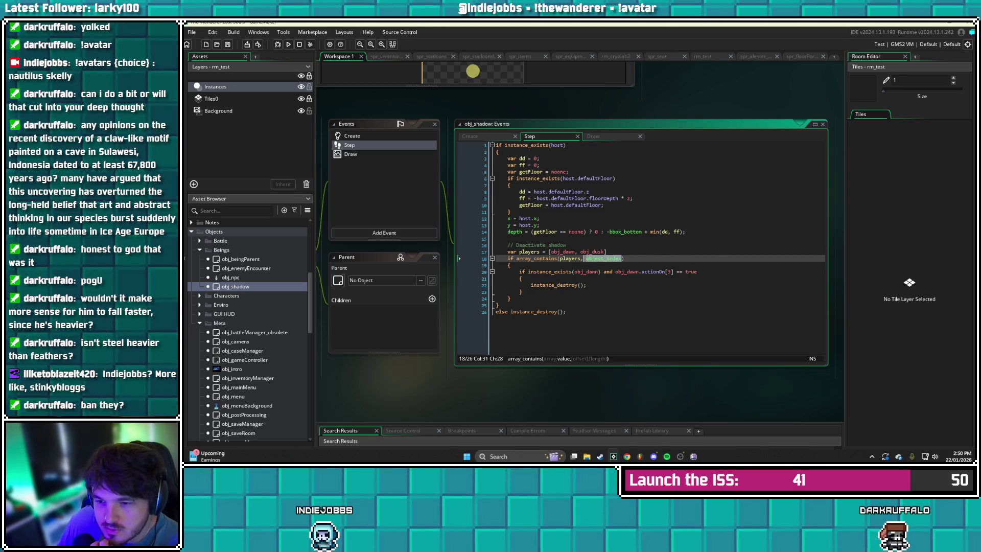
pyautogui.write('host')
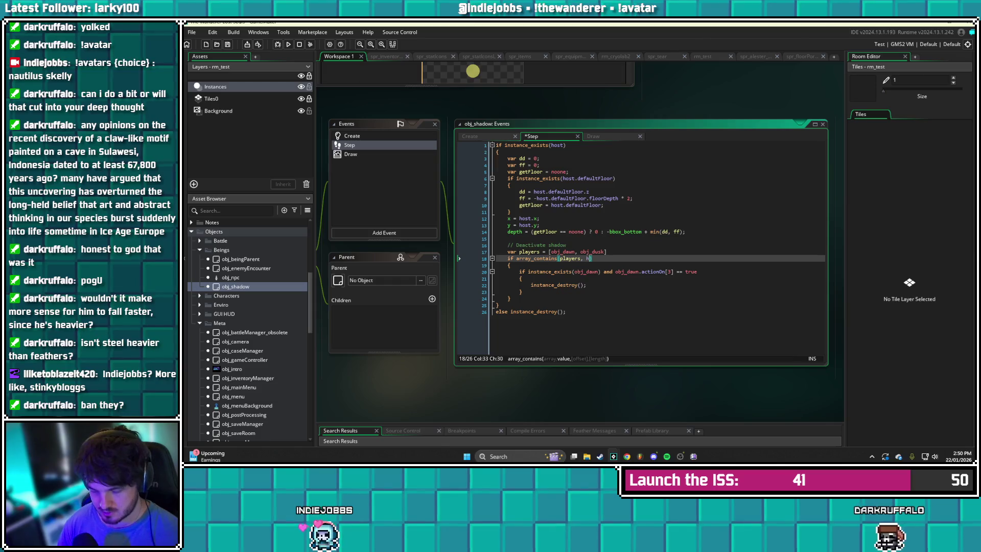
pyautogui.press('Down')
pyautogui.press('Down')
pyautogui.press('Down')
pyautogui.press('F5')
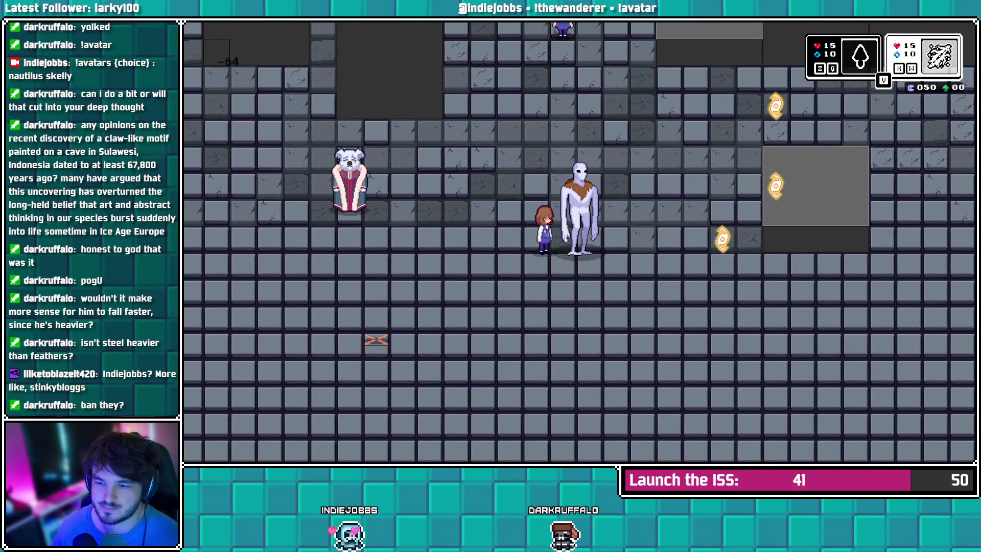
pyautogui.hotkey('alt', 'Tab')
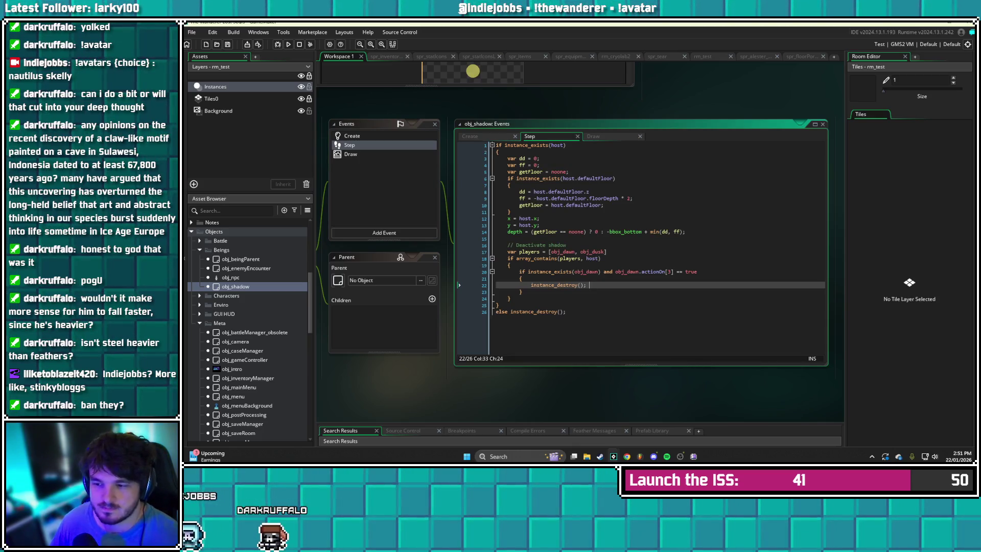
# Add show_debug_message("Hide shadow here") above instance_destroy() and save
pyautogui.click(520, 278)
pyautogui.press('Return')
pyautogui.write('sh')
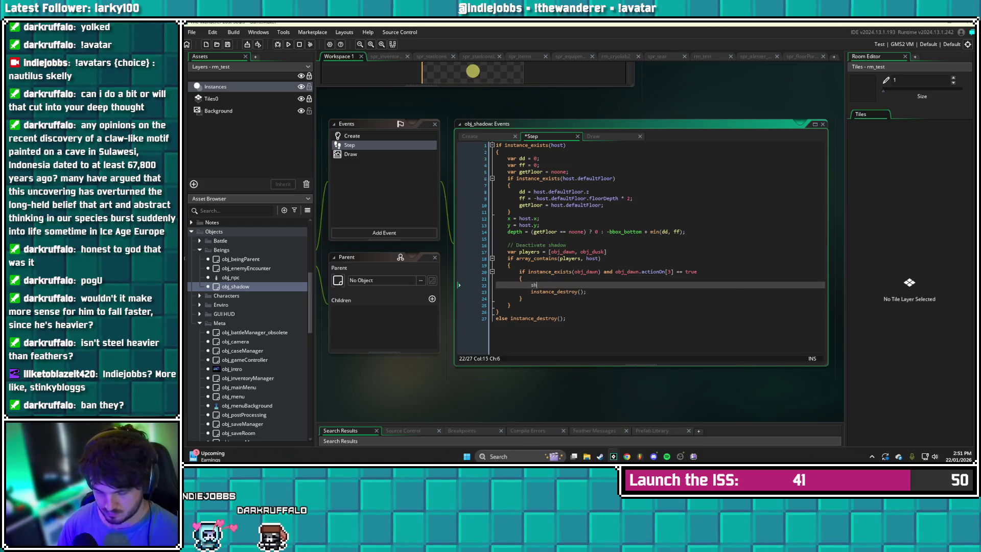
pyautogui.write('ow_debug_message"')
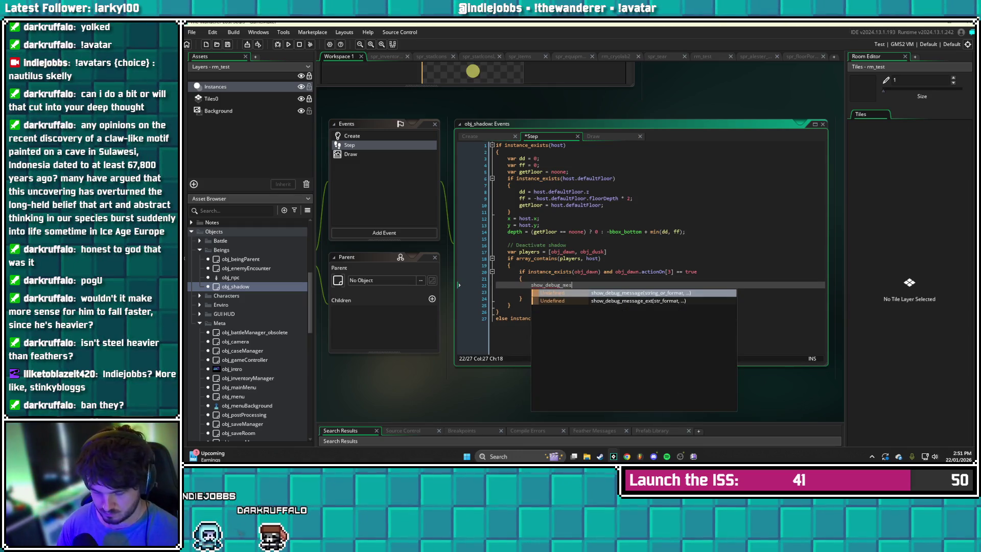
pyautogui.press('BackSpace')
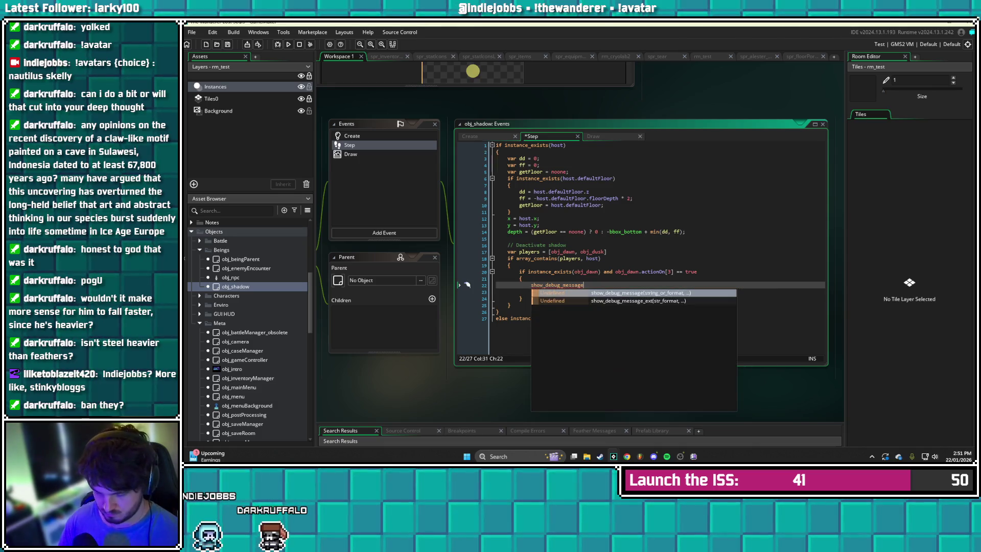
pyautogui.write('(""')
pyautogui.press('Left')
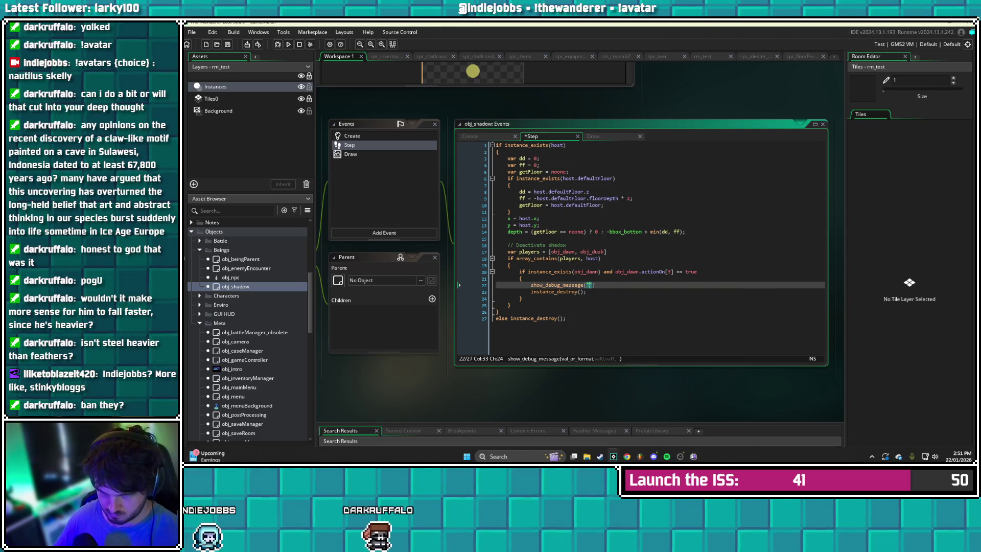
pyautogui.write('Hid')
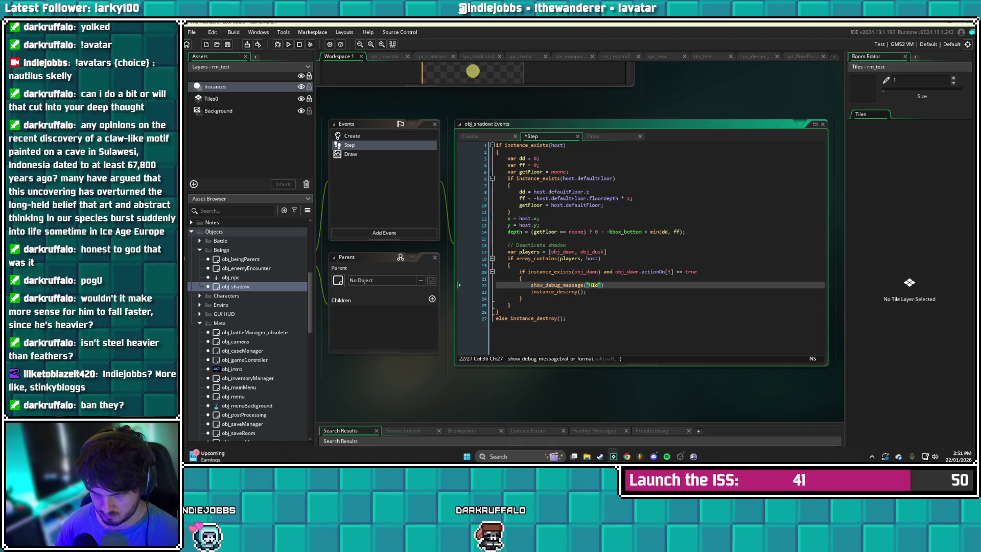
pyautogui.write('e shadow ')
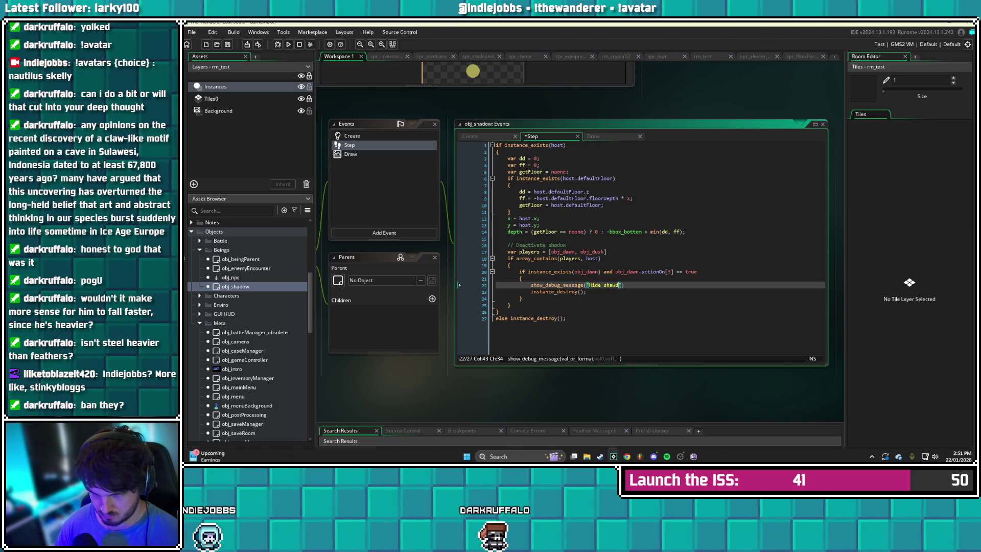
pyautogui.write('here')
pyautogui.hotkey('ctrl', 's')
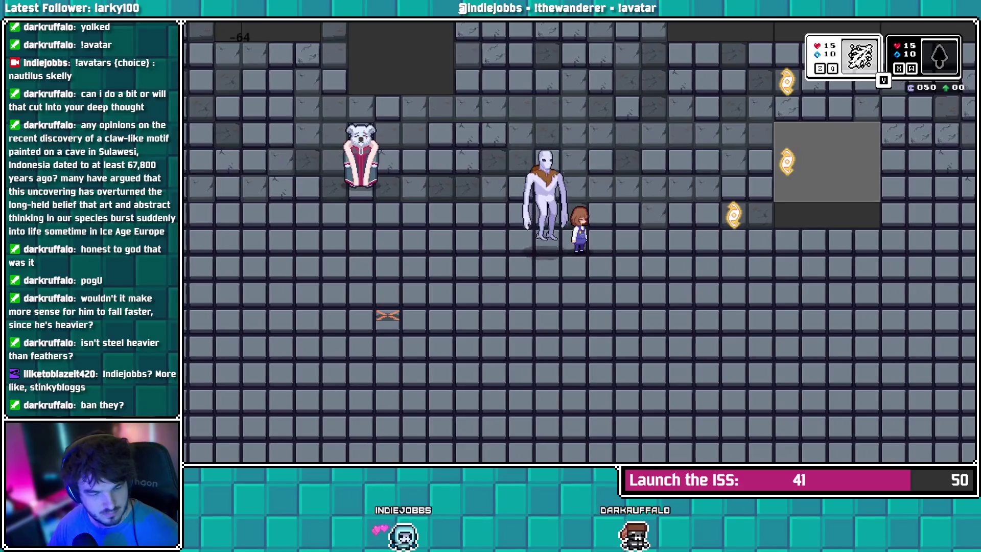
pyautogui.press('v')
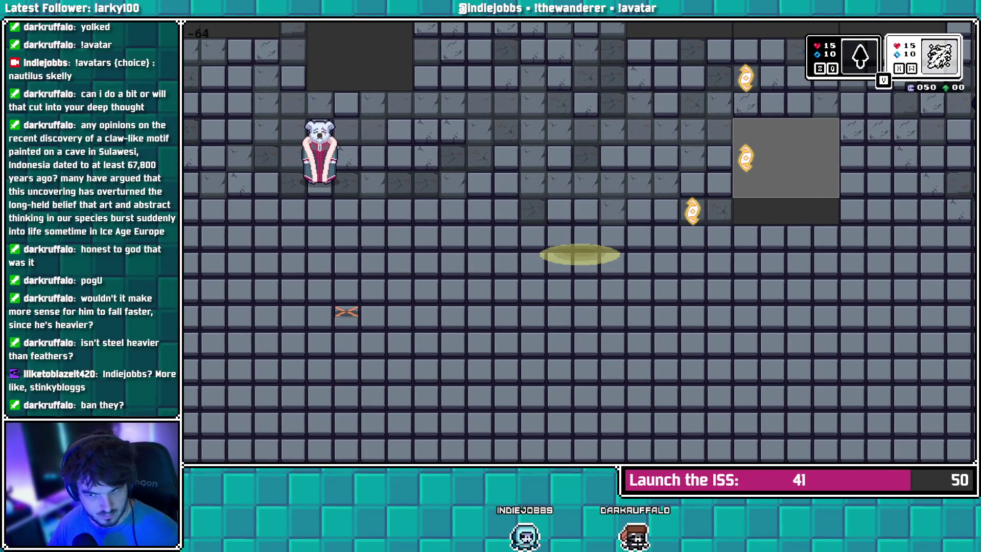
pyautogui.press('Up')
pyautogui.press('Left')
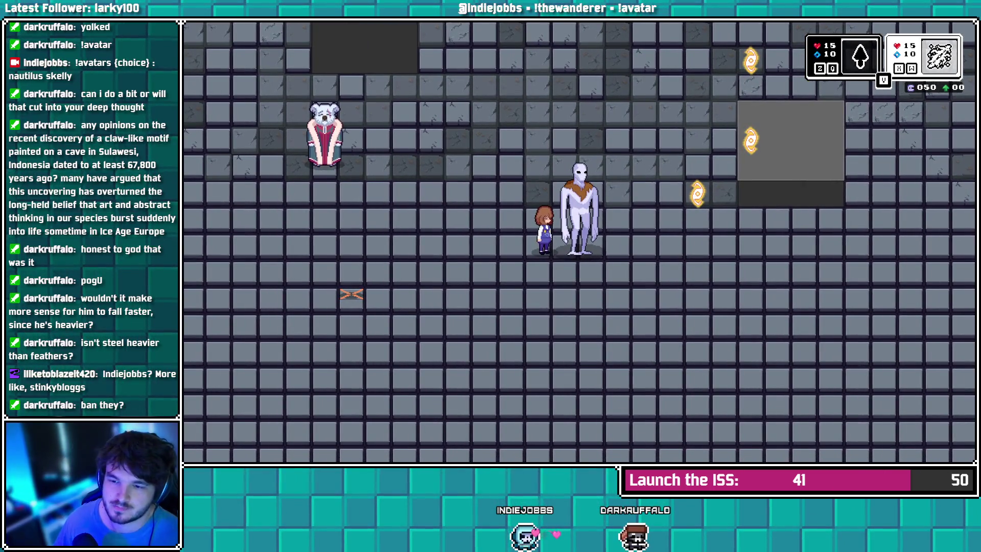
pyautogui.hotkey('alt', 'Tab')
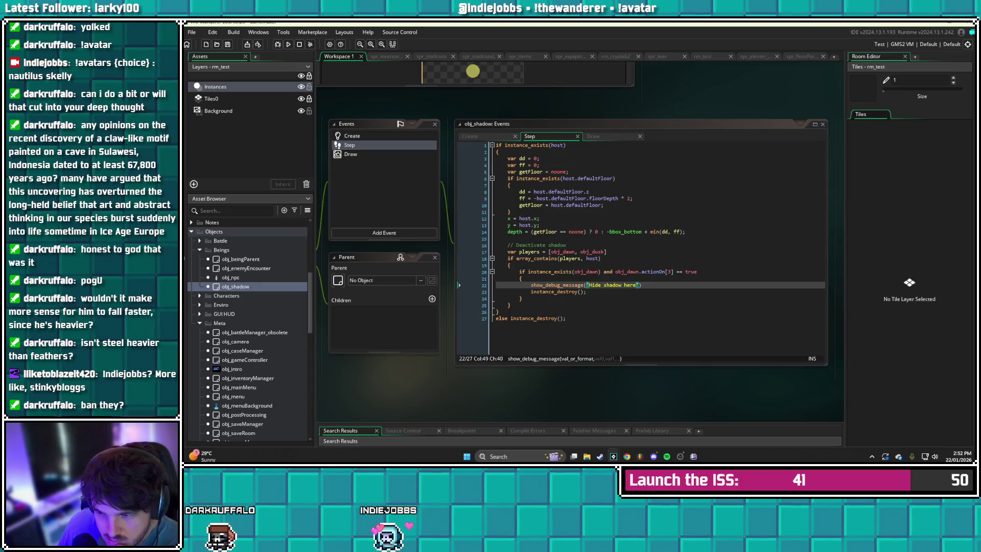
# Open the scr_PlayerInit script from the Player Scripts folder
pyautogui.click(673, 271)
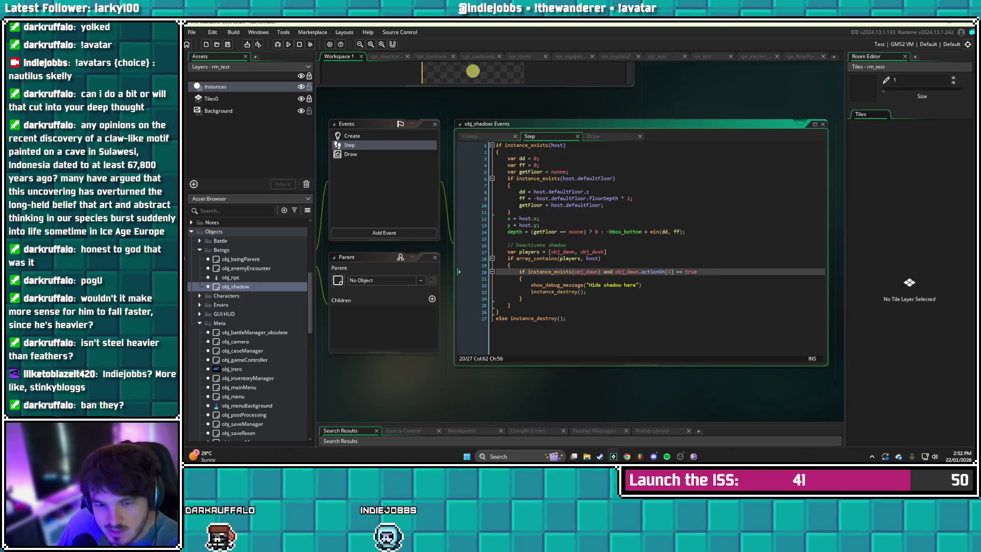
pyautogui.scroll(-6, 251, 330)
pyautogui.scroll(-5, 250, 329)
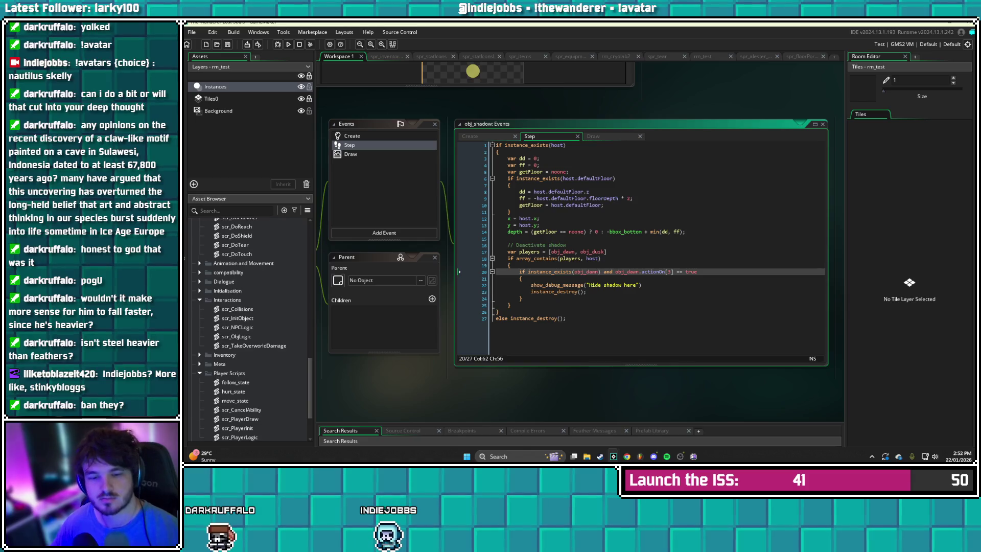
pyautogui.scroll(-2, 250, 329)
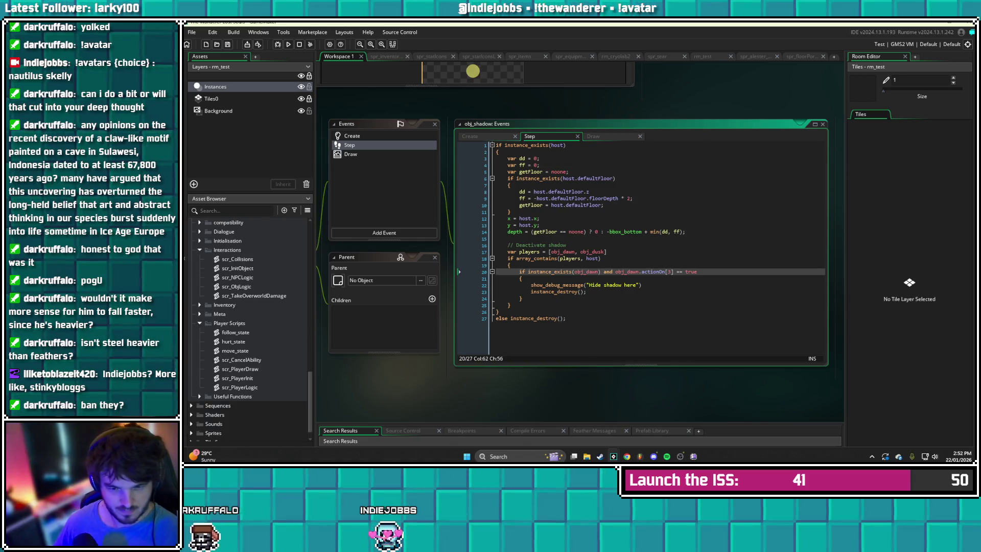
pyautogui.doubleClick(238, 378)
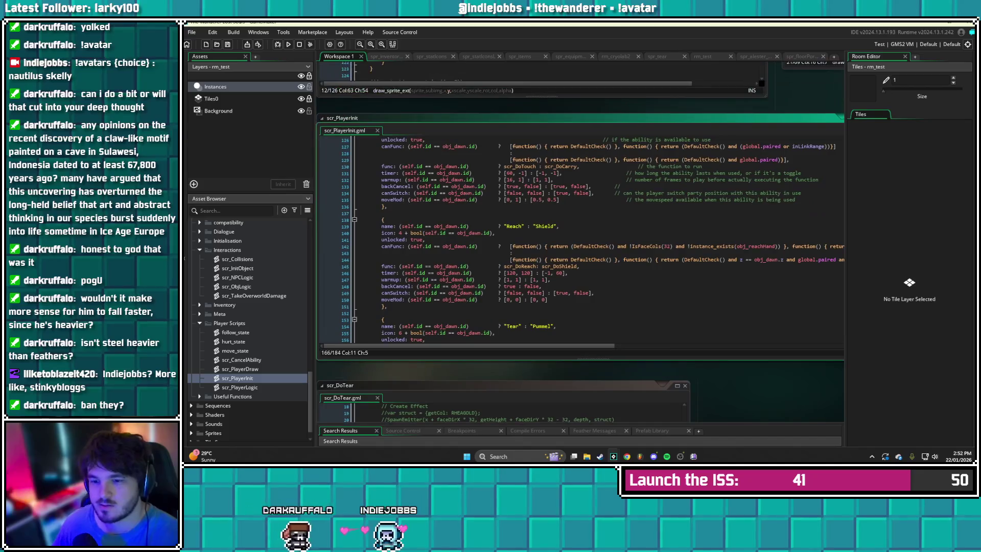
# Scroll through scr_PlayerInit to review the party actions and actionOn definitions
pyautogui.scroll(15, 580, 240)
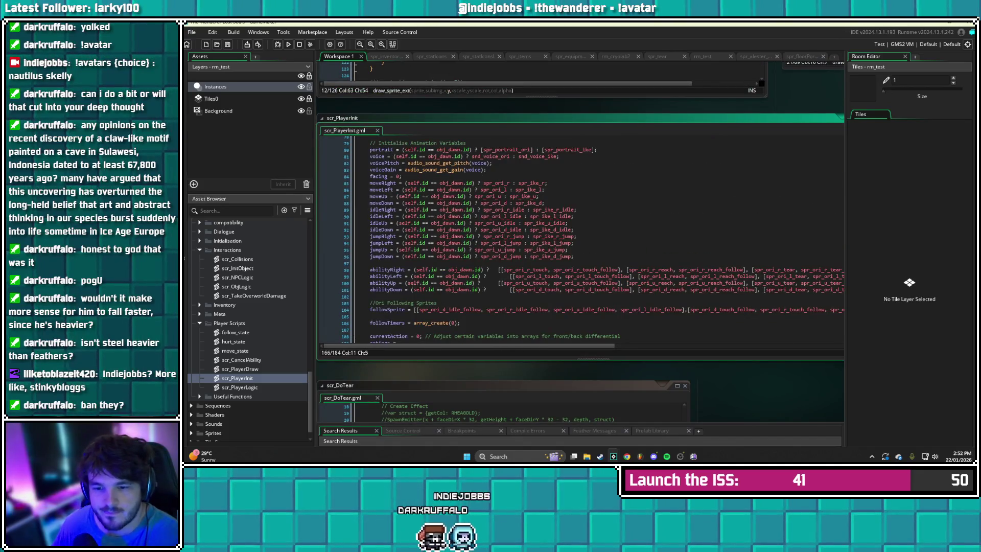
pyautogui.scroll(12, 580, 240)
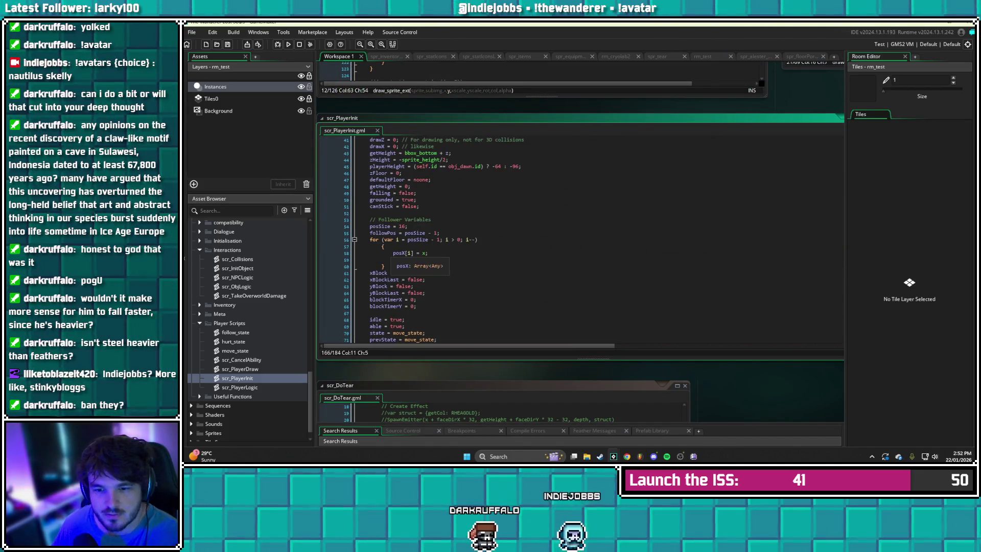
pyautogui.scroll(3, 580, 240)
pyautogui.scroll(10, 389, 236)
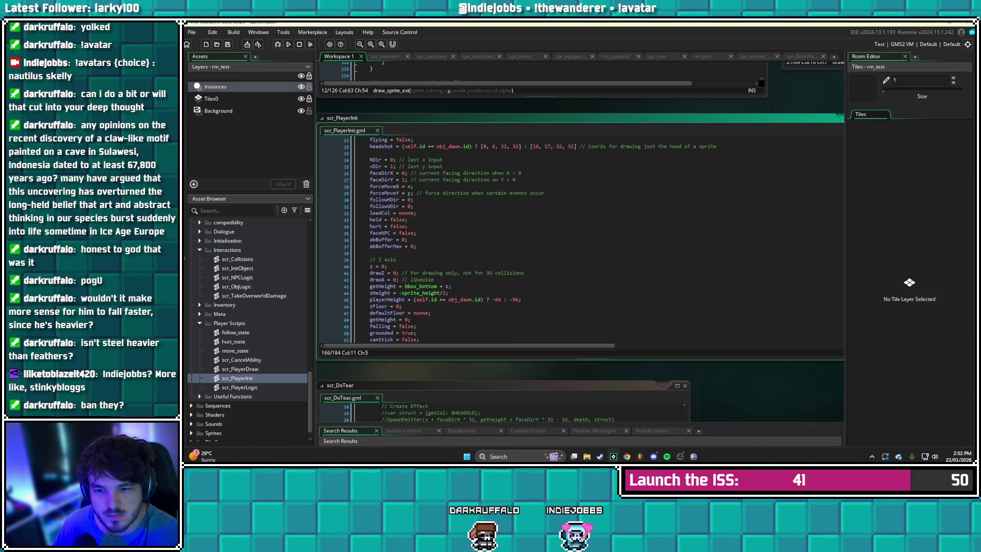
pyautogui.scroll(-8, 388, 236)
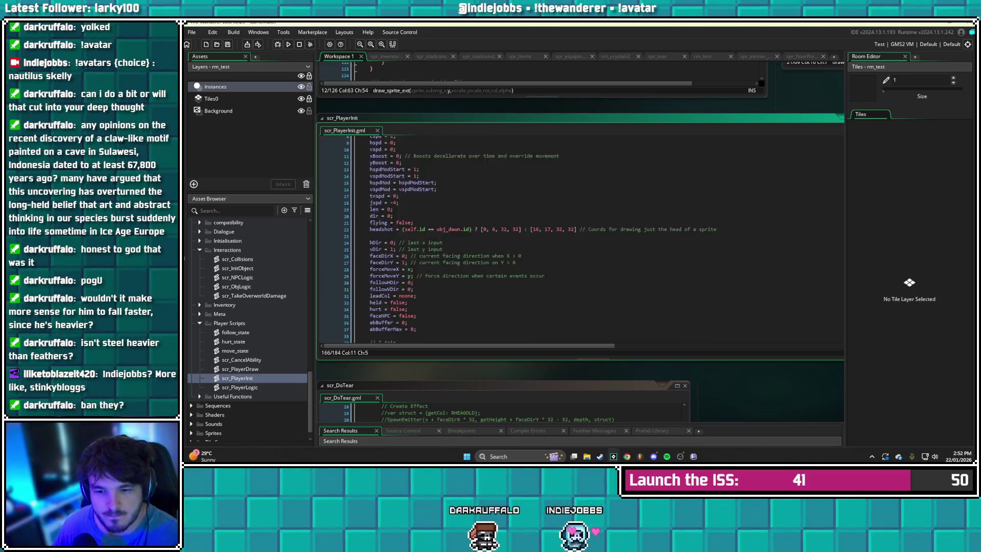
pyautogui.scroll(-8, 388, 236)
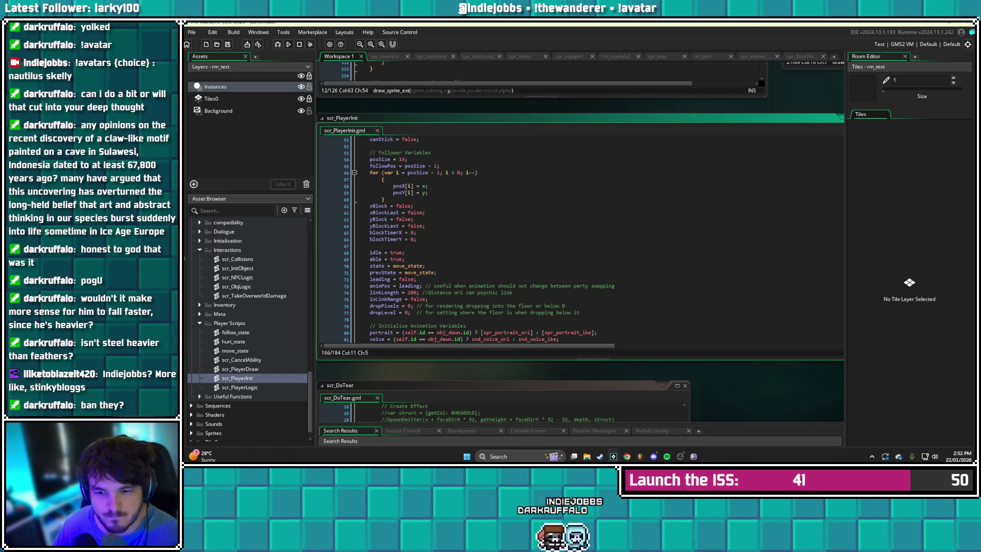
pyautogui.scroll(-9, 388, 236)
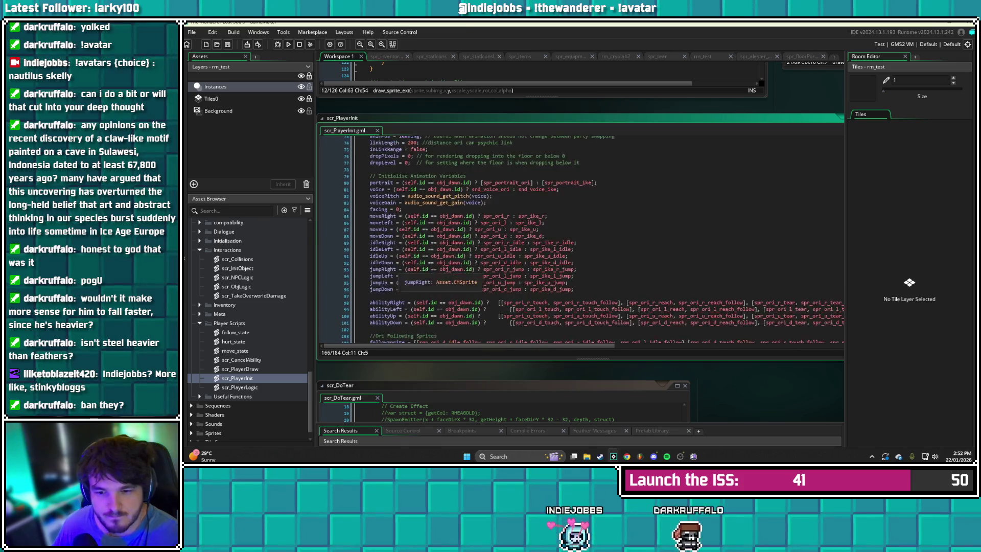
pyautogui.scroll(-5, 388, 236)
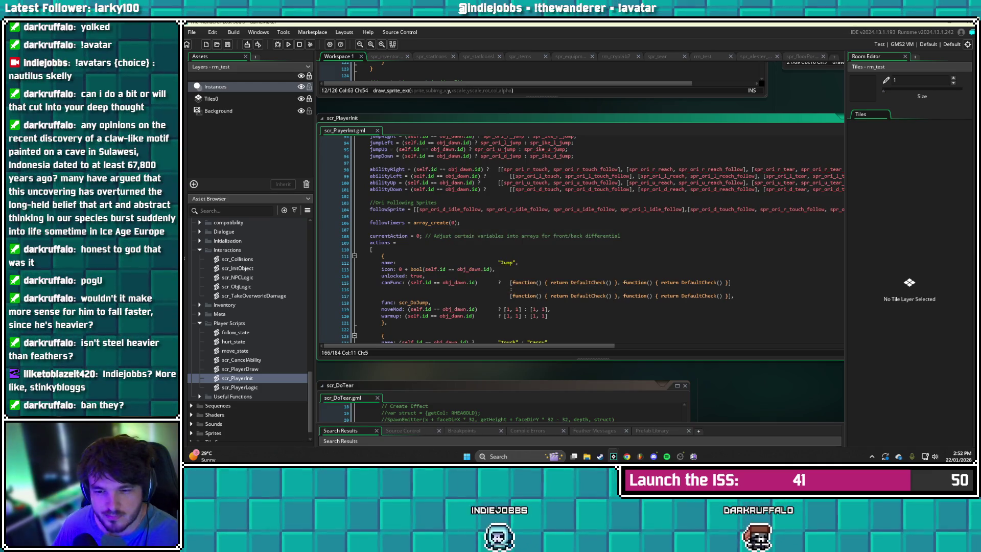
pyautogui.scroll(-15, 592, 239)
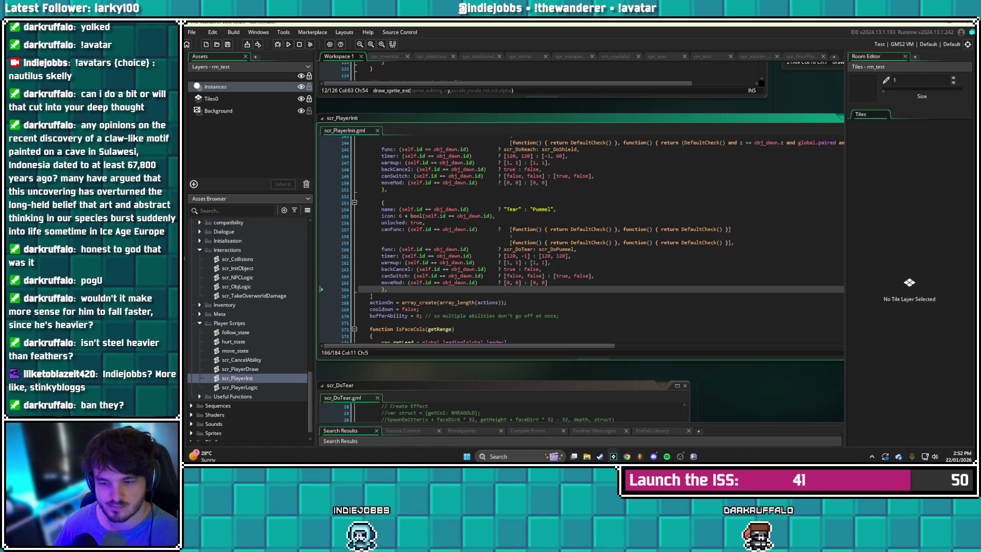
pyautogui.scroll(-4, 598, 239)
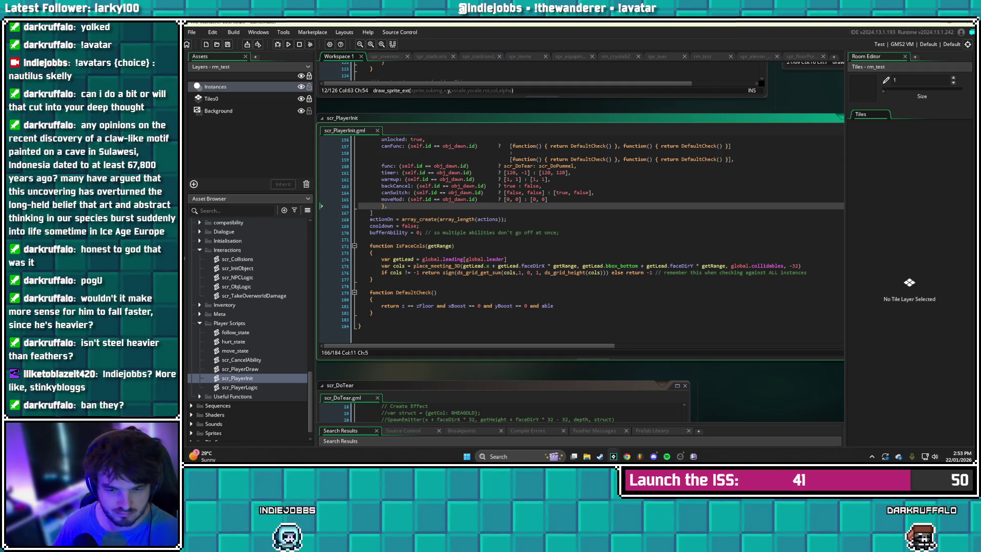
pyautogui.click(235, 350)
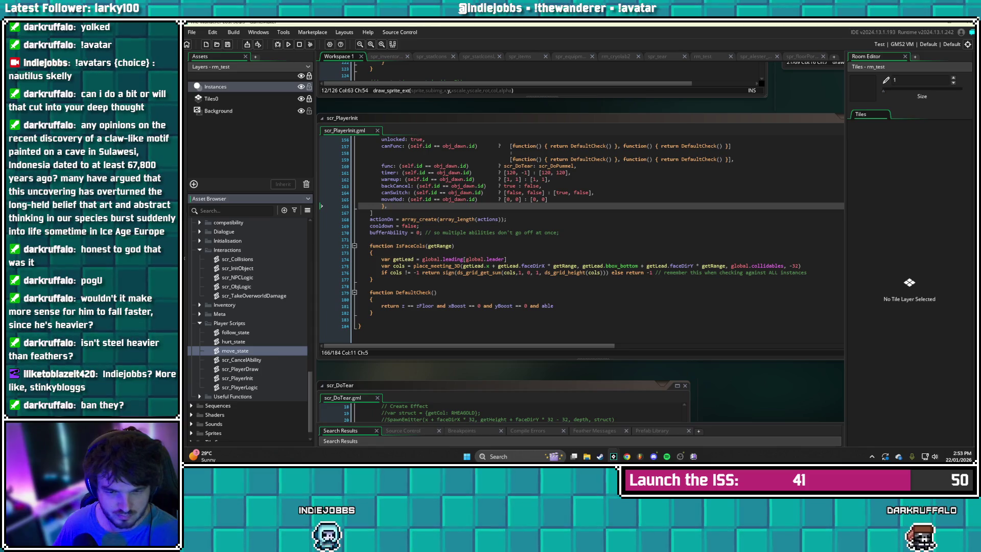
pyautogui.scroll(15, 248, 326)
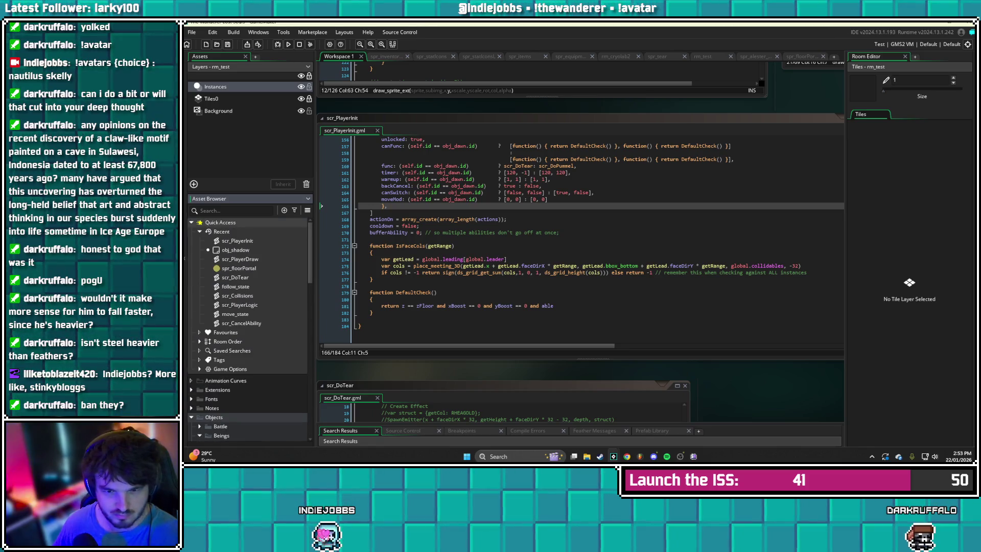
# Delete the players array and array_contains check lines plus the extra brace from obj_shadow's Step event
pyautogui.doubleClick(235, 250)
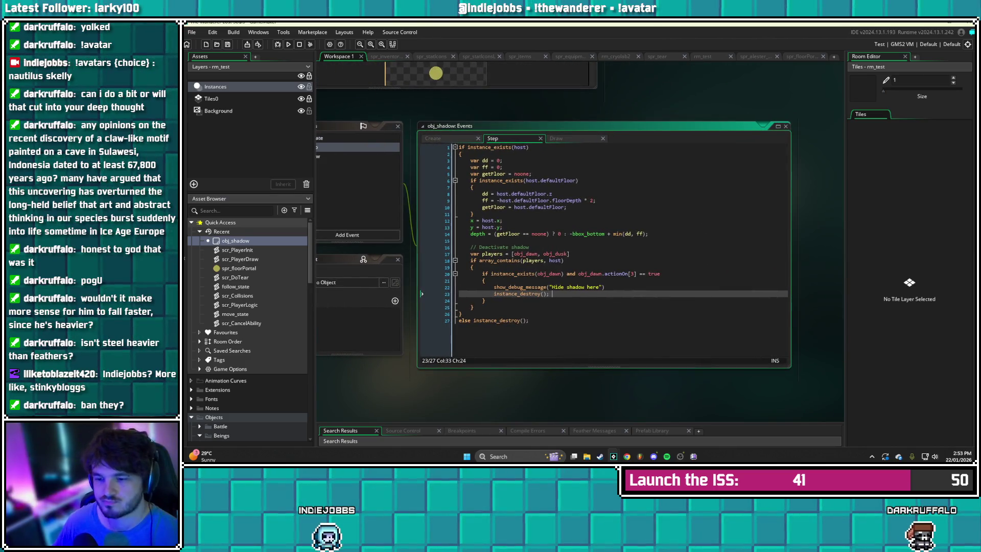
pyautogui.click(604, 287)
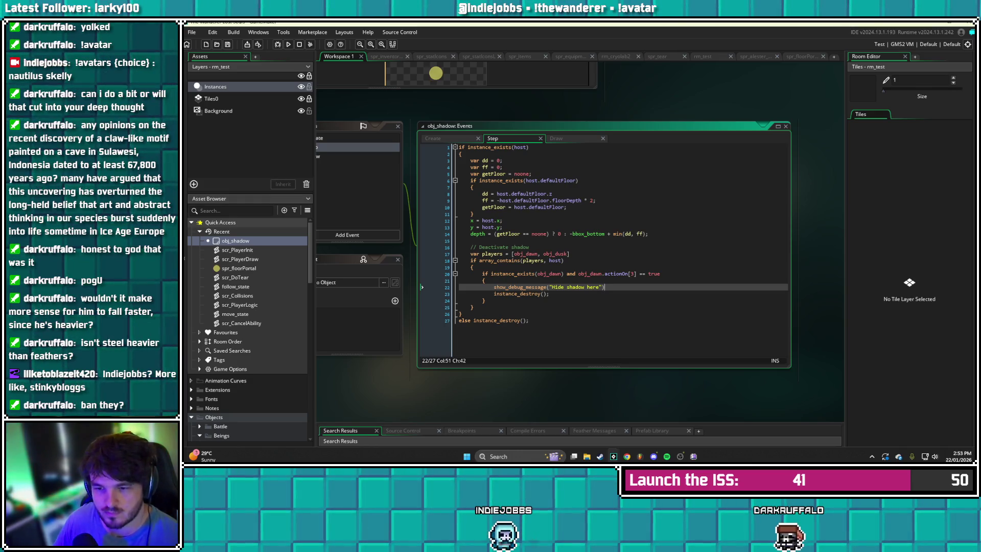
pyautogui.moveTo(474, 267); pyautogui.dragTo(459, 254)
pyautogui.press('BackSpace')
pyautogui.press('Delete')
pyautogui.press('Down')
pyautogui.press('Down')
pyautogui.press('Down')
pyautogui.press('BackSpace')
pyautogui.press('BackSpace')
pyautogui.press('BackSpace')
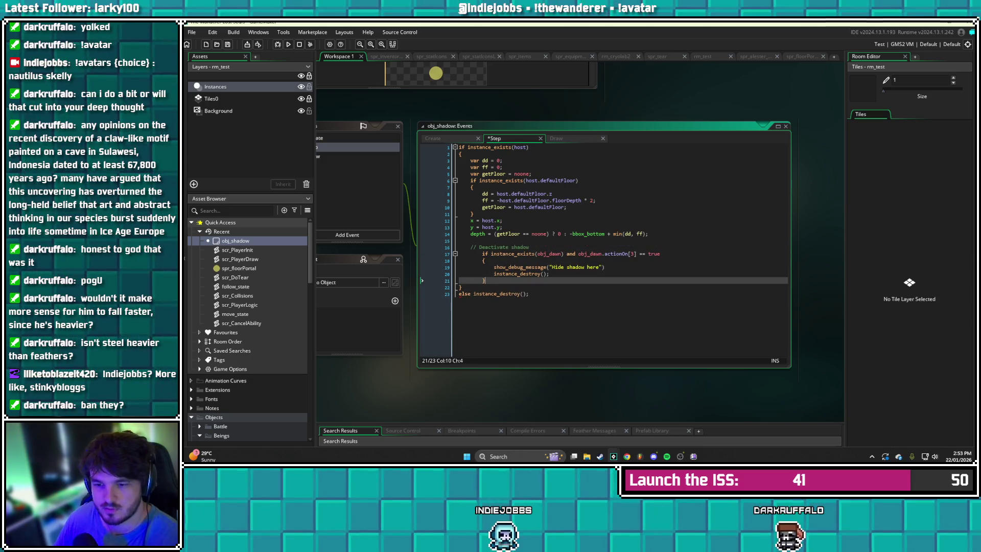
# Unindent the actionOn[3] destroy block one level and start a debug run with F6
pyautogui.moveTo(421, 280); pyautogui.dragTo(421, 253)
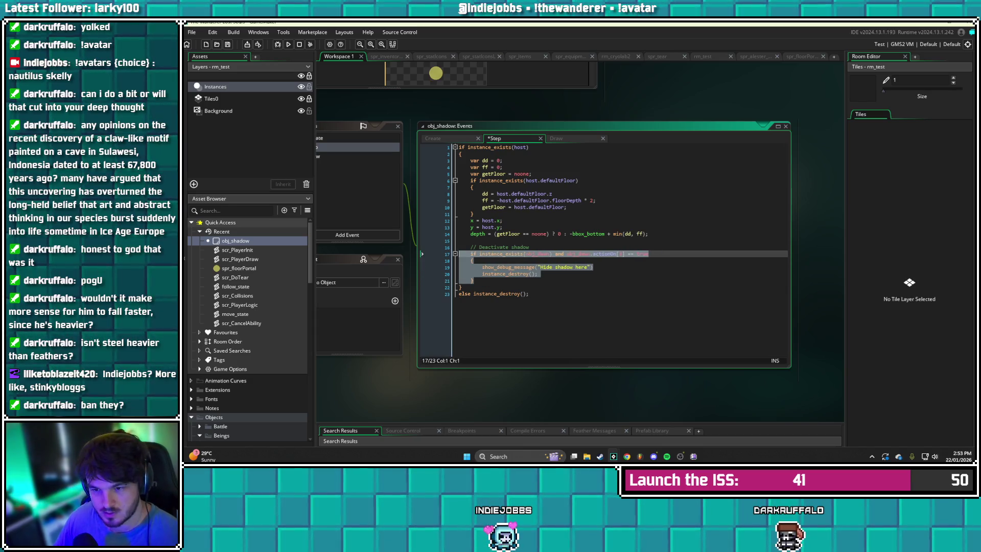
pyautogui.hotkey('shift', 'Tab')
pyautogui.press('F6')
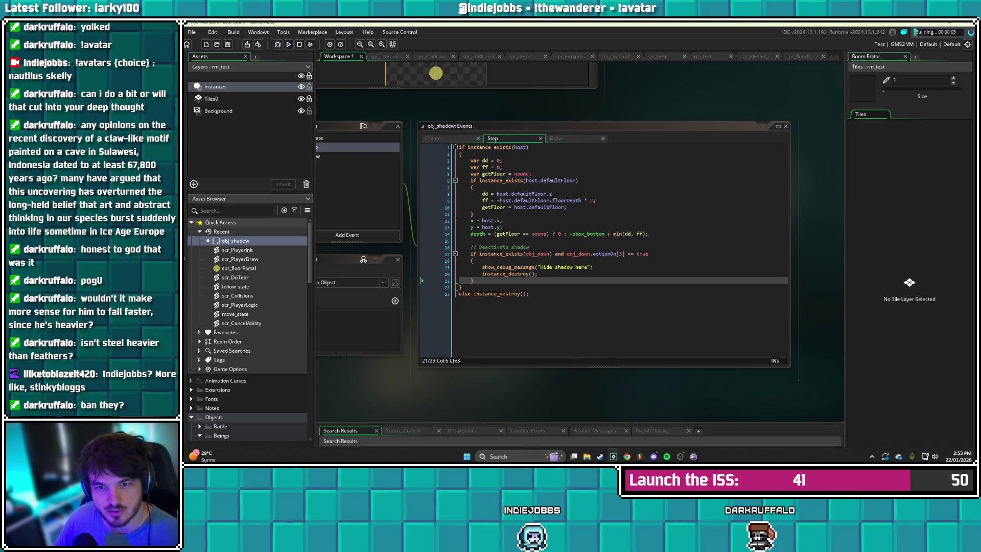
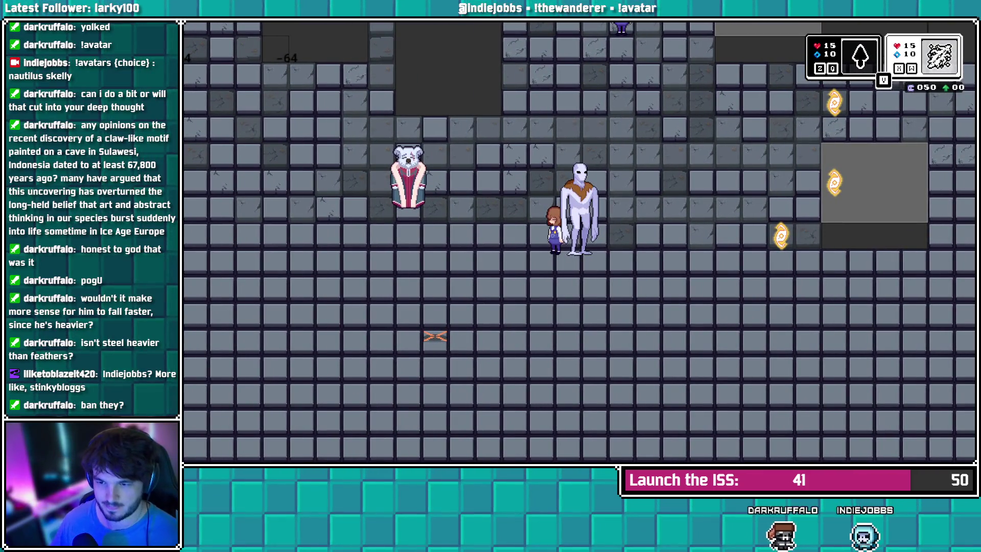
# Add 'if host.object_index == obj_dusk or host.object_index == obj_dawn {' below the Deactivate shadow comment
pyautogui.hotkey('alt', 'Tab')
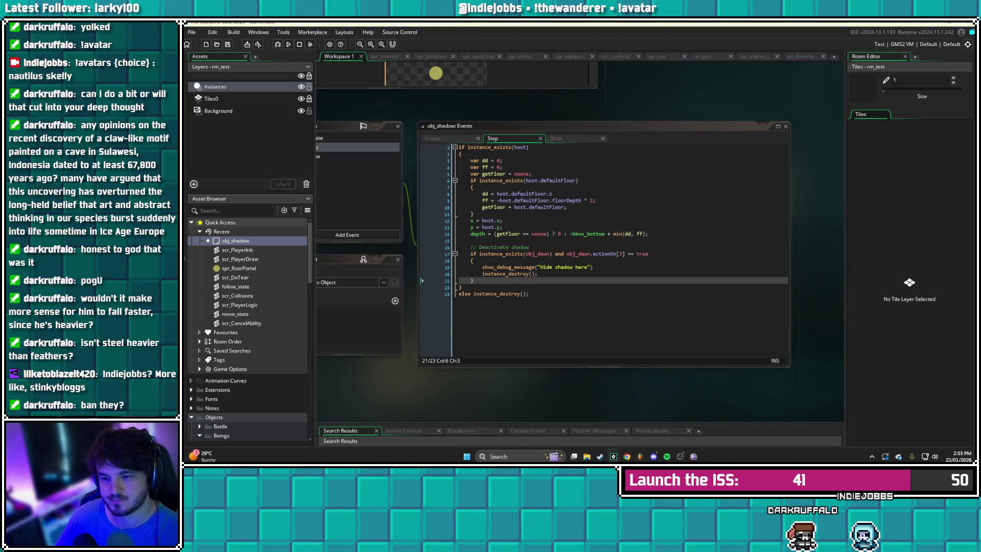
pyautogui.click(536, 274)
pyautogui.press('Up')
pyautogui.press('Up')
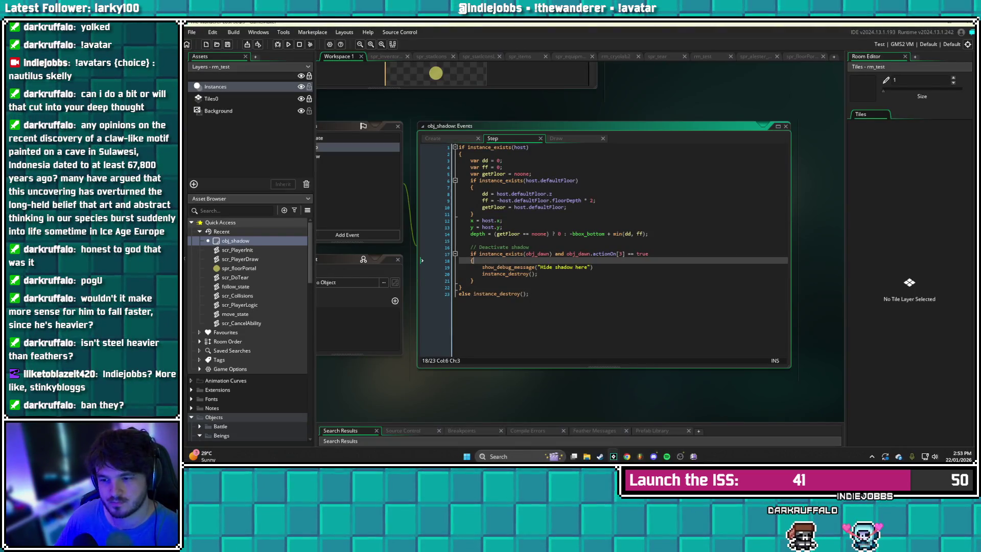
pyautogui.press('Up')
pyautogui.press('Up')
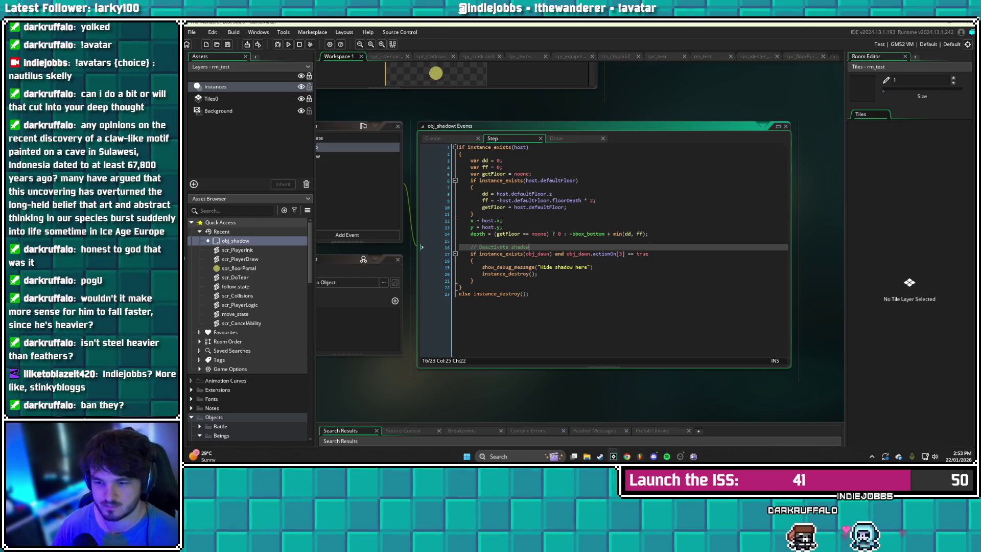
pyautogui.press('Return')
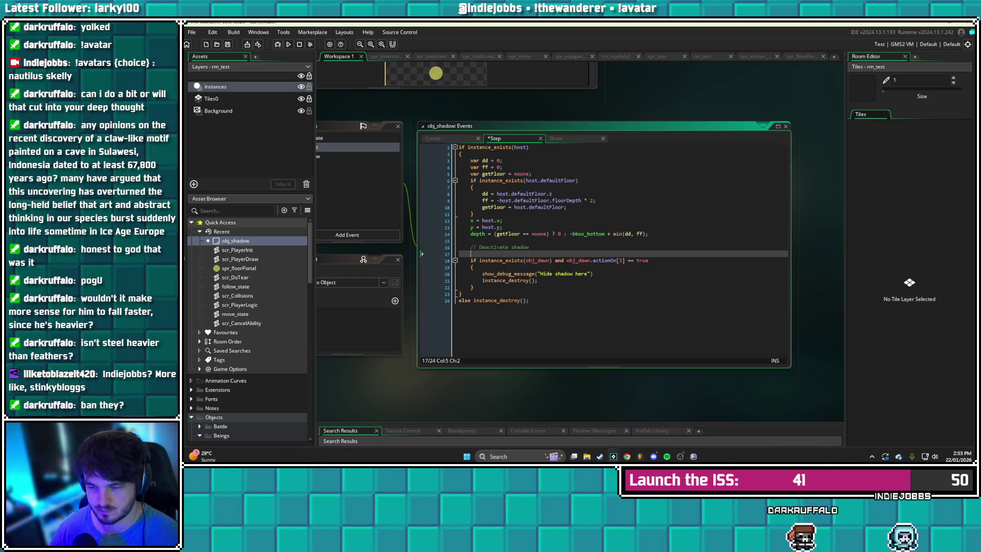
pyautogui.write('if h')
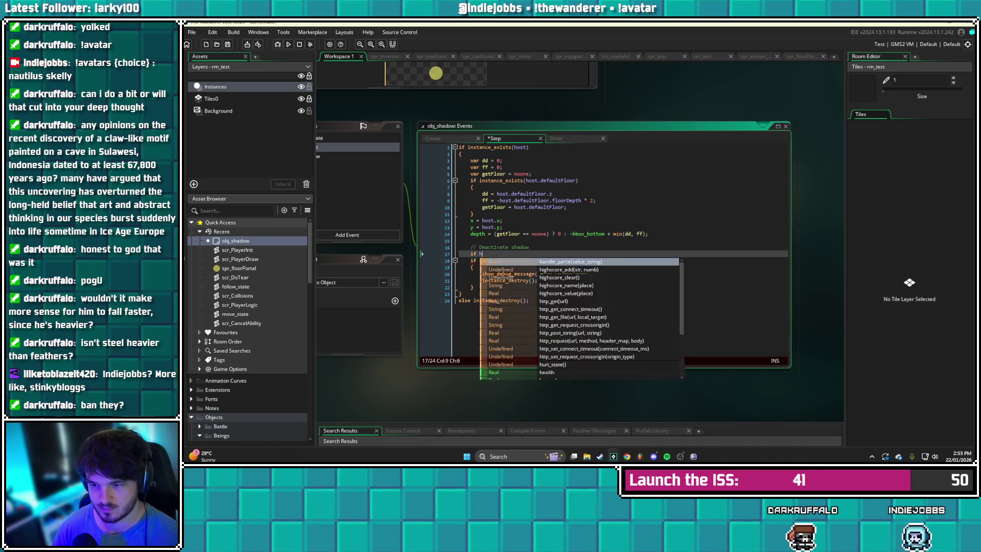
pyautogui.write('ost.o')
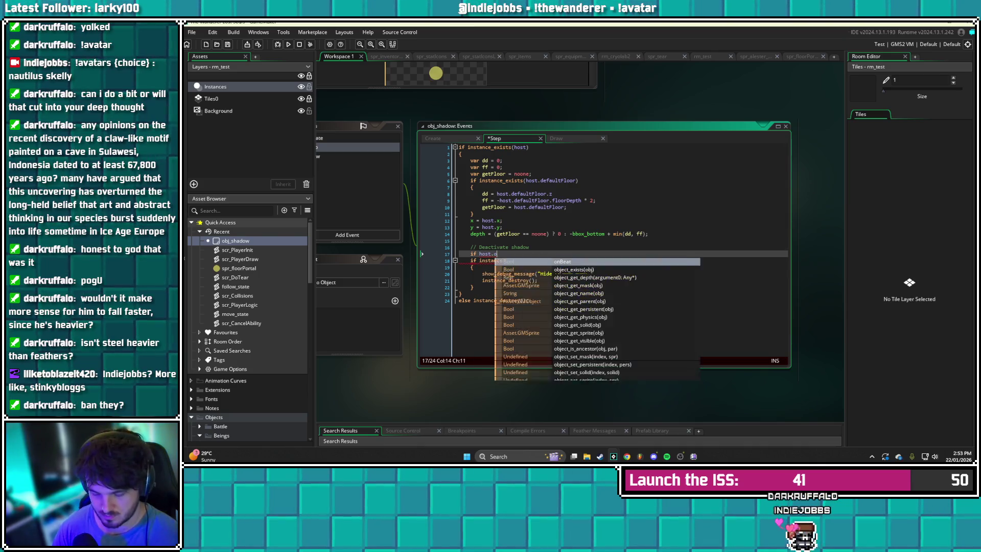
pyautogui.write('bject')
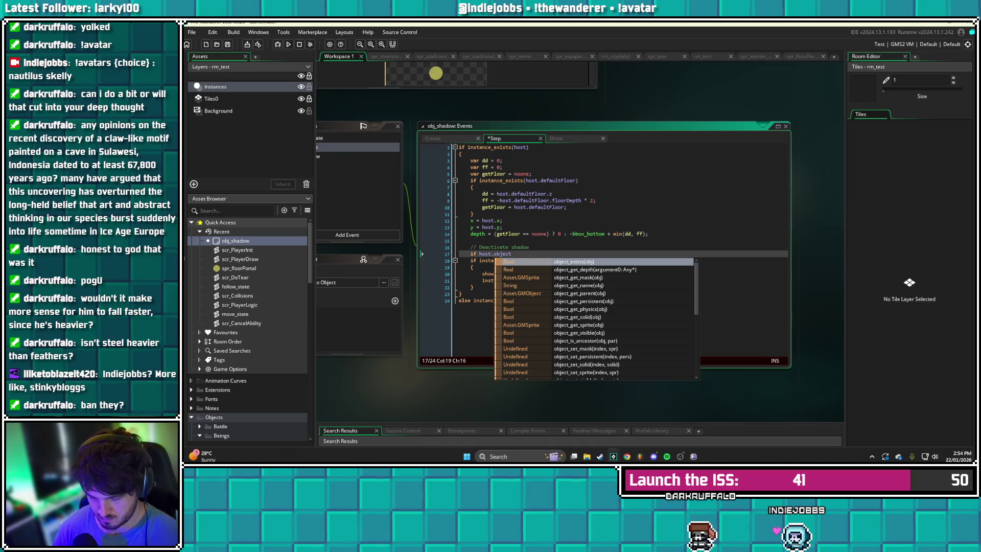
pyautogui.write('_index == ')
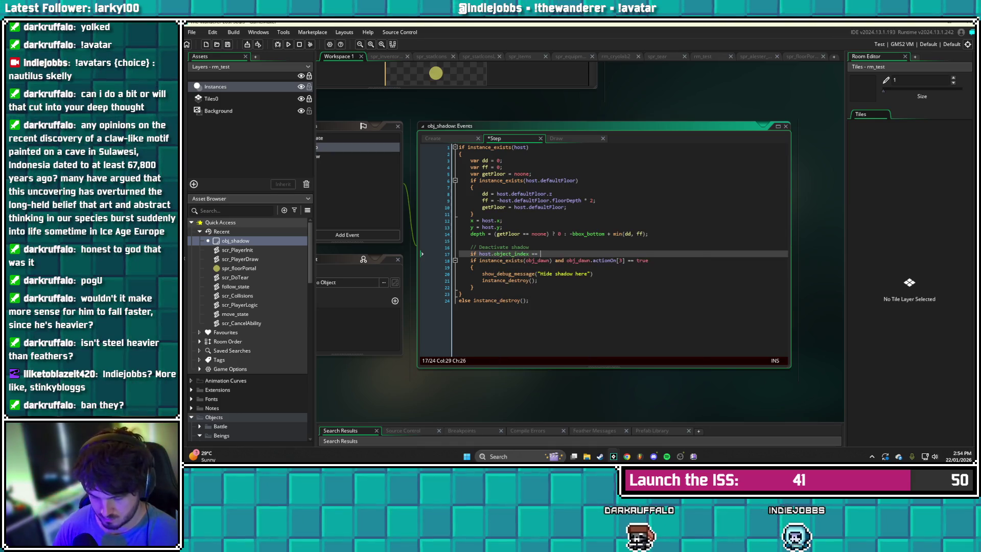
pyautogui.write('obj_dusk')
pyautogui.write(' or ')
pyautogui.write('host.object')
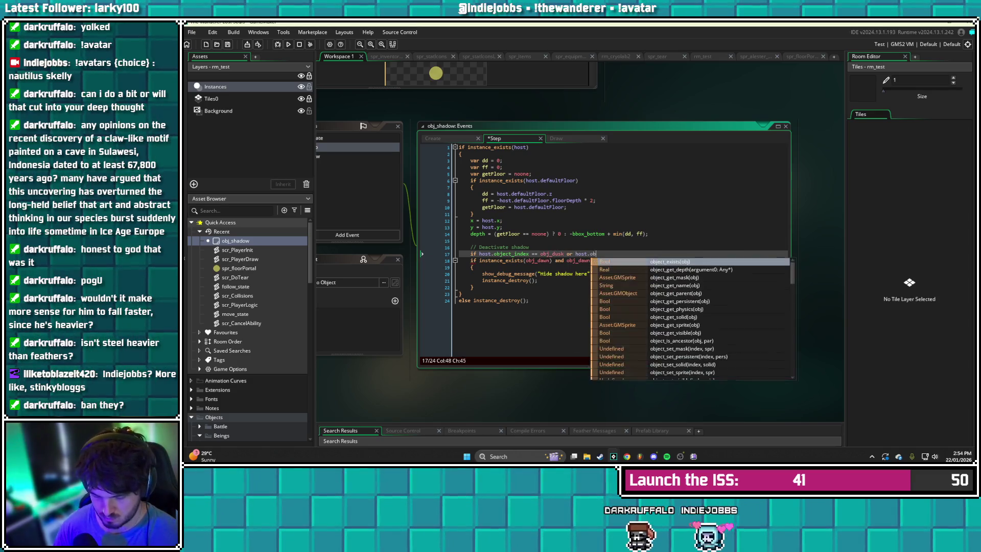
pyautogui.write('_index == ')
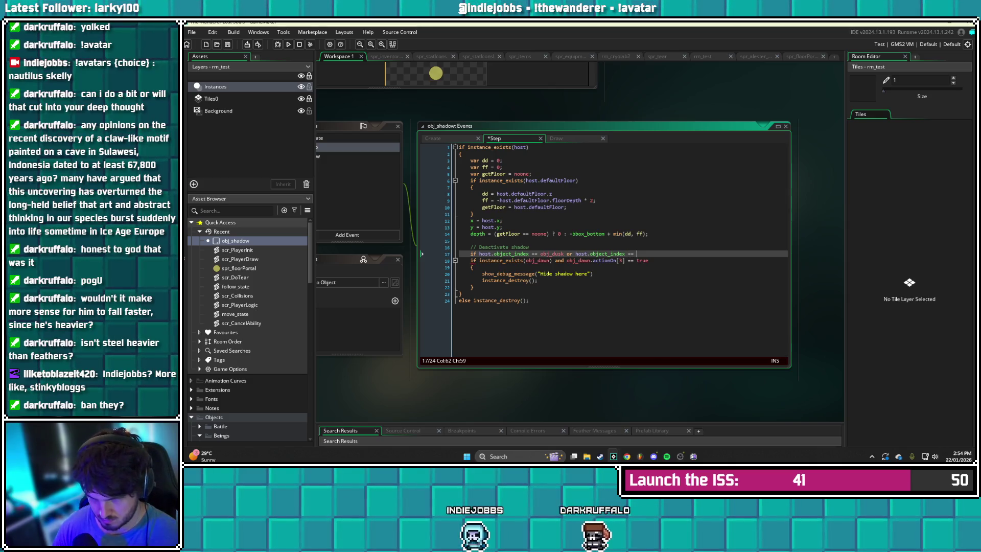
pyautogui.write('obj_dawn(')
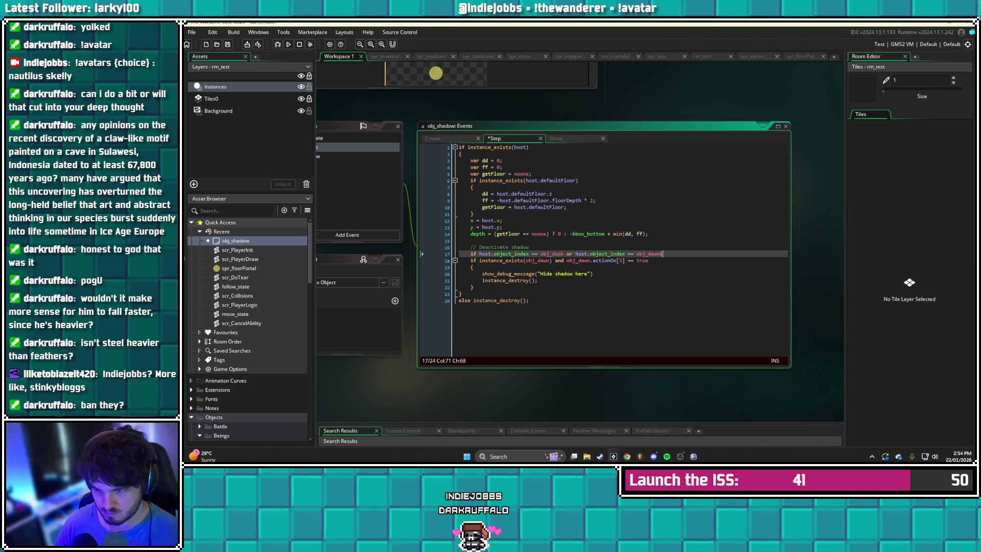
pyautogui.press('Return')
pyautogui.write('{')
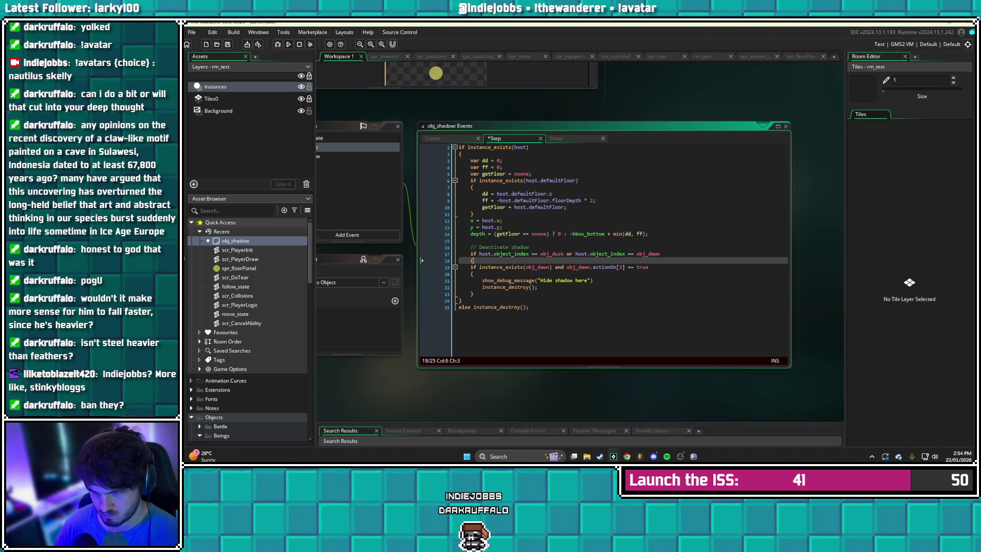
pyautogui.press('Return')
# Indent the existing inner if block under the new condition and close it with a brace
pyautogui.press('Down')
pyautogui.press('Down')
pyautogui.press('Down')
pyautogui.hotkey('shift', 'Up')
pyautogui.hotkey('shift', 'Up')
pyautogui.hotkey('shift', 'Up')
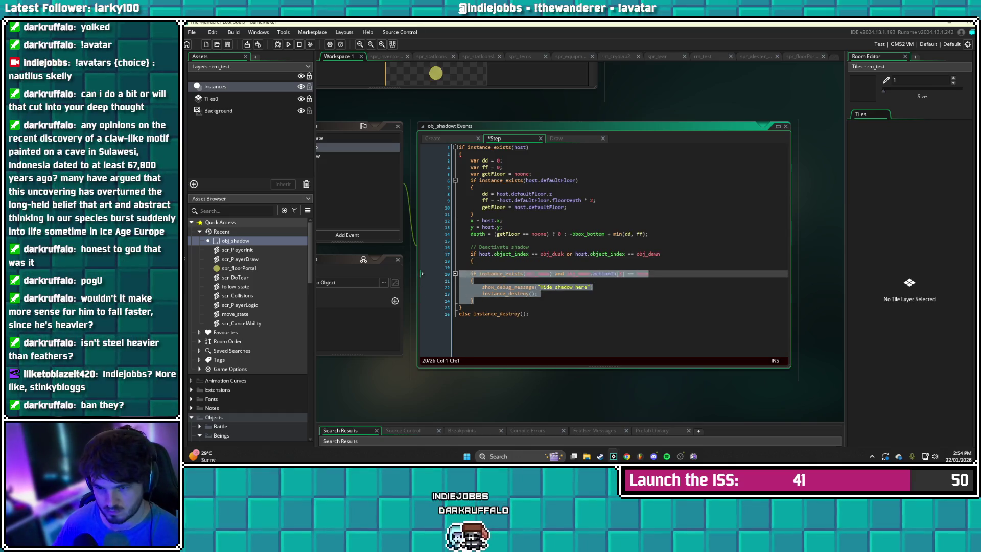
pyautogui.press('Tab')
pyautogui.press('Down')
pyautogui.press('Down')
pyautogui.press('Down')
pyautogui.press('End')
pyautogui.press('Return')
pyautogui.write('}')
pyautogui.press('Up')
pyautogui.press('Up')
pyautogui.press('Up')
pyautogui.press('BackSpace')
pyautogui.press('BackSpace')
pyautogui.press('BackSpace')
# Comment the host condition line as 'Player shadows' and save the Step event
pyautogui.press('Up')
pyautogui.press('End')
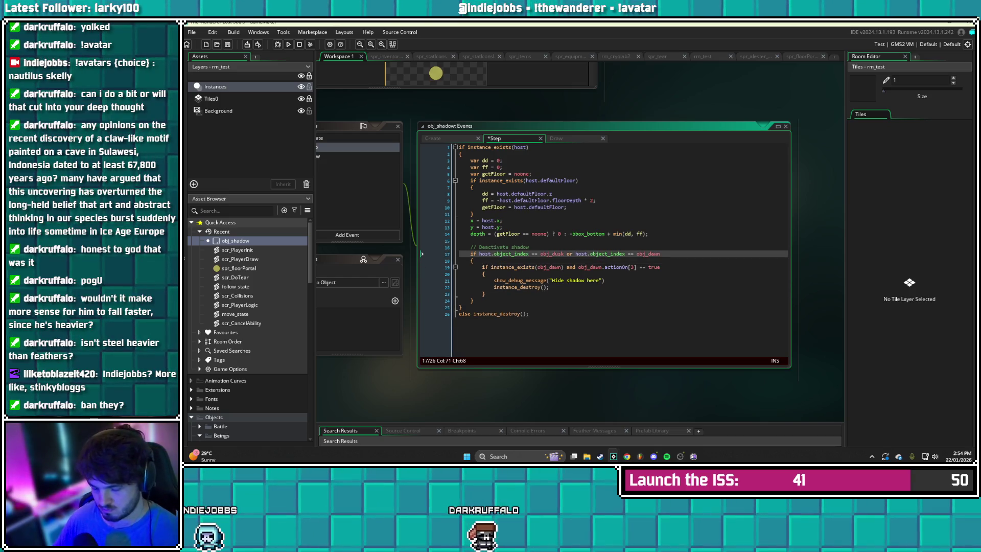
pyautogui.write('/Player shadows')
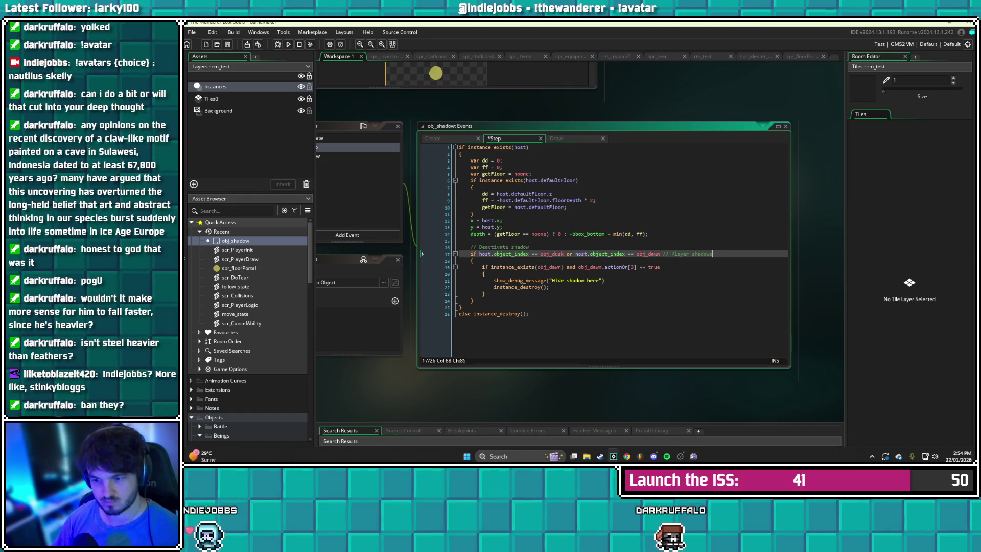
pyautogui.hotkey('ctrl', 's')
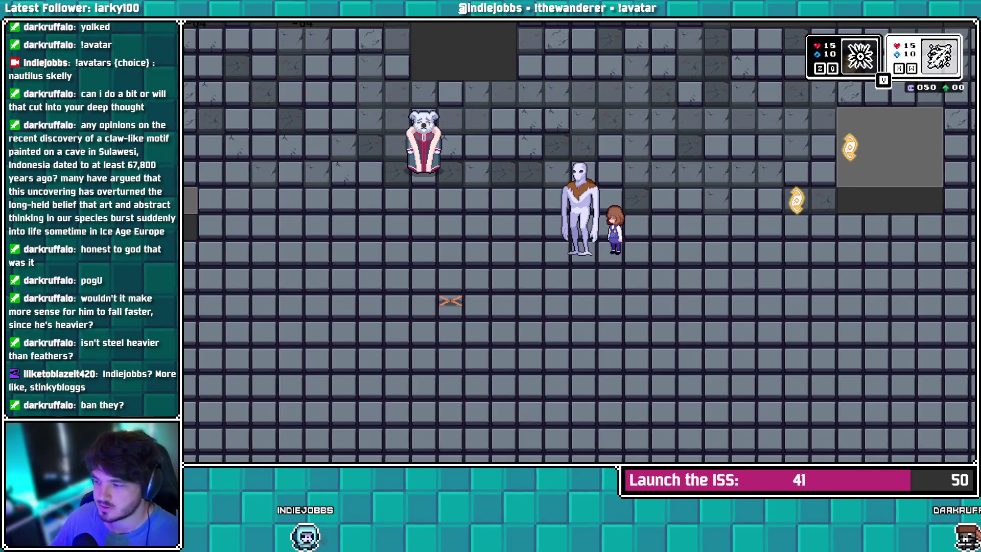
pyautogui.hotkey('alt', 'Tab')
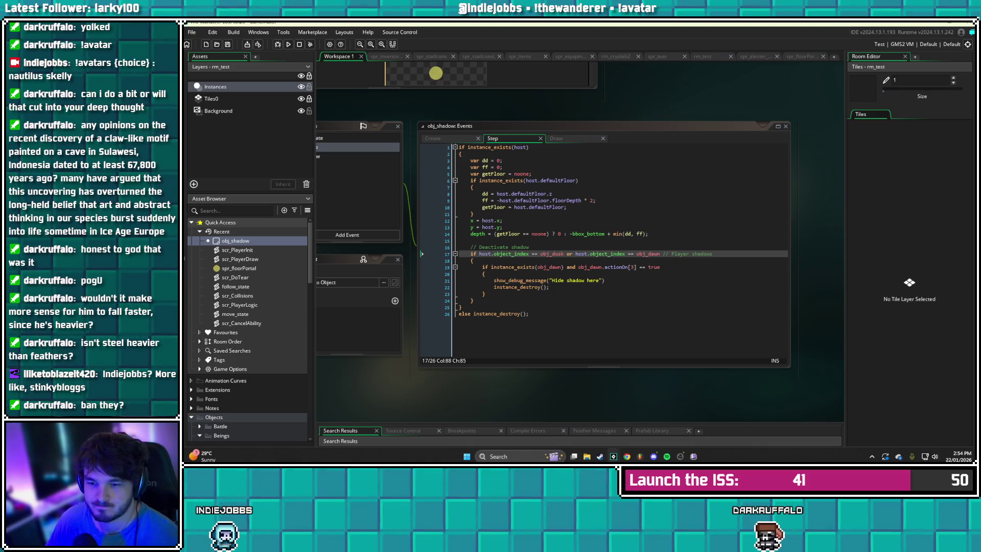
# Open scr_PlayerInit from Recent to review the player's speed, gravity and headshot variables
pyautogui.click(474, 293)
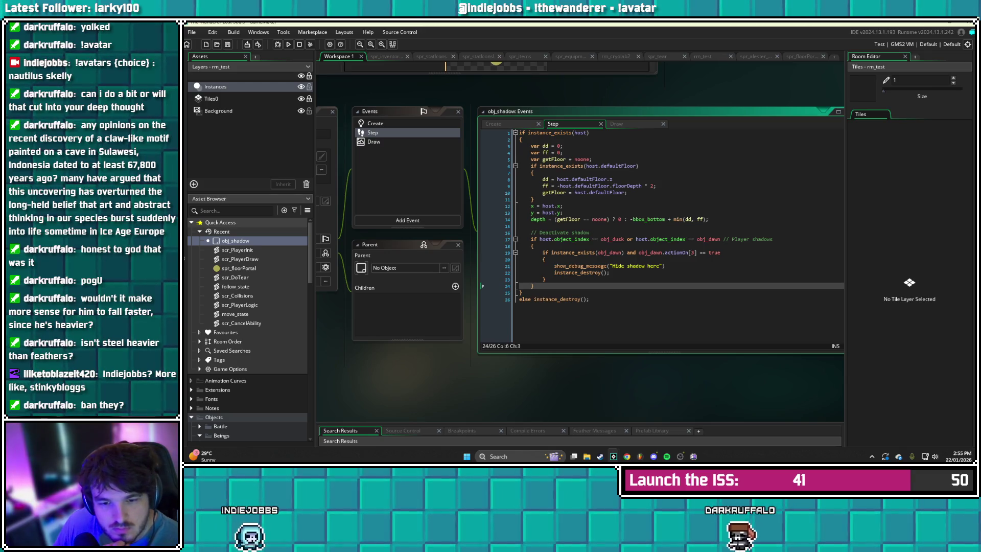
pyautogui.doubleClick(238, 250)
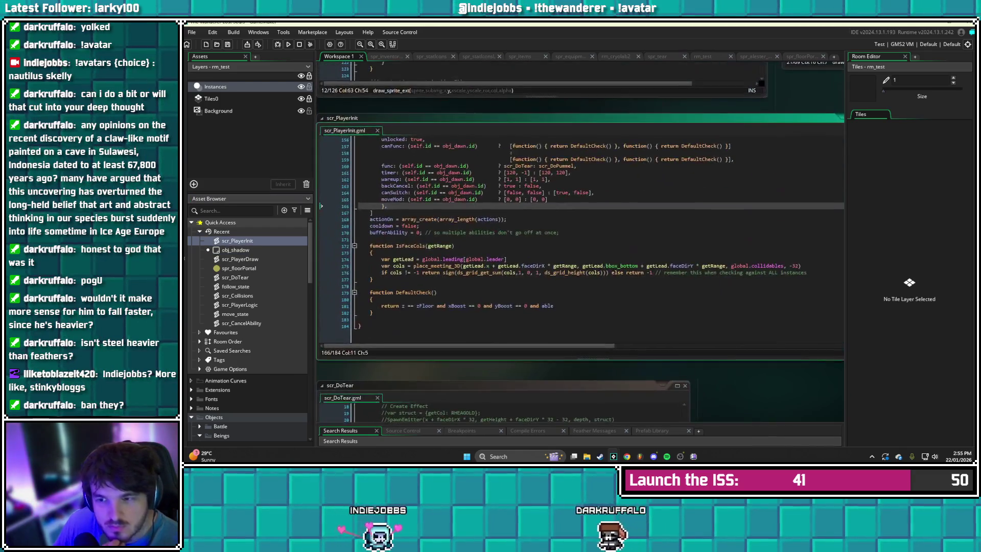
pyautogui.scroll(20, 579, 238)
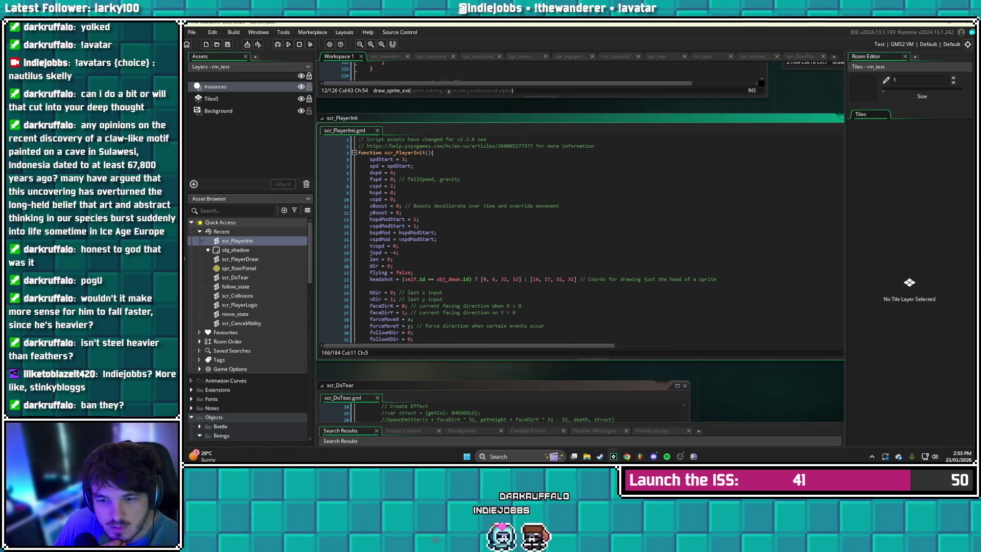
pyautogui.scroll(-2, 250, 327)
pyautogui.scroll(-3, 250, 327)
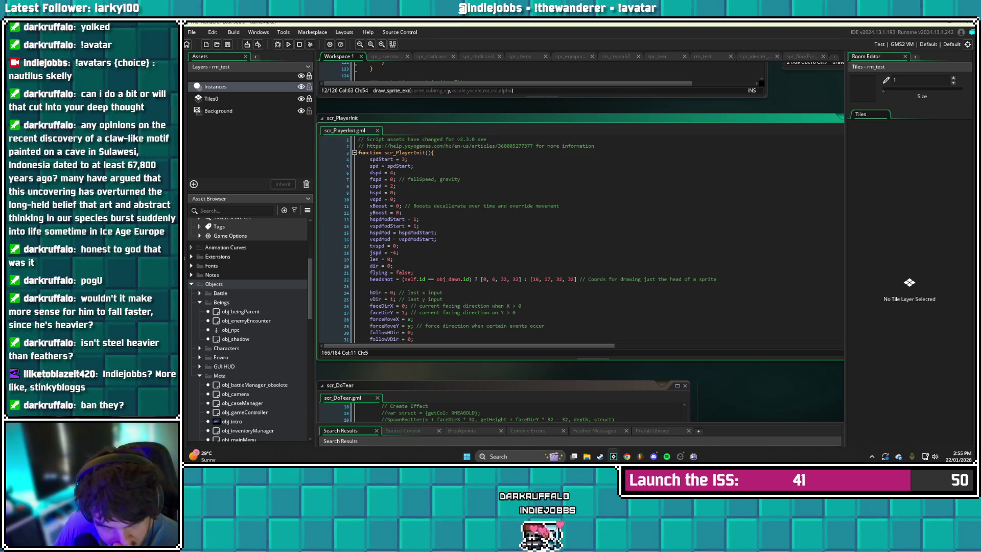
pyautogui.scroll(-4, 251, 327)
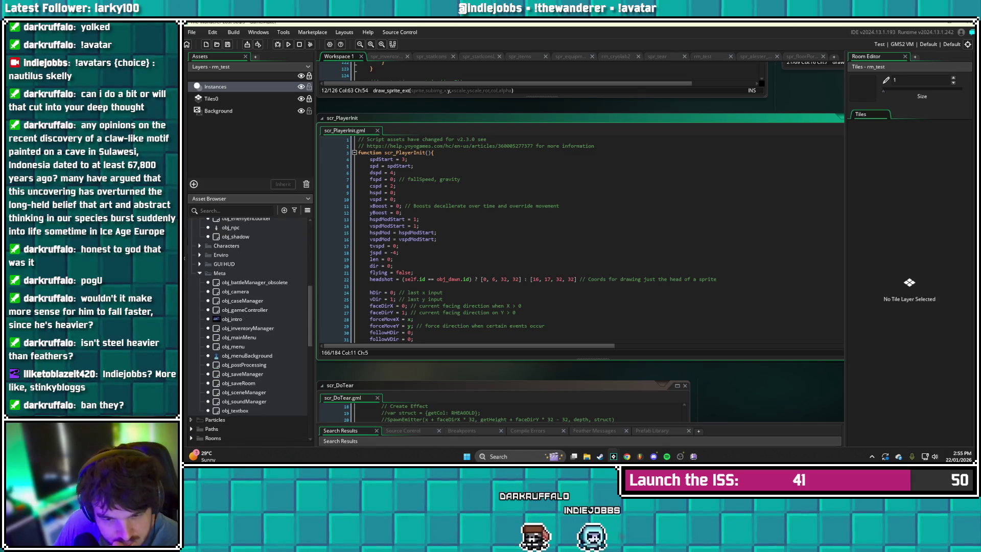
pyautogui.scroll(-10, 250, 327)
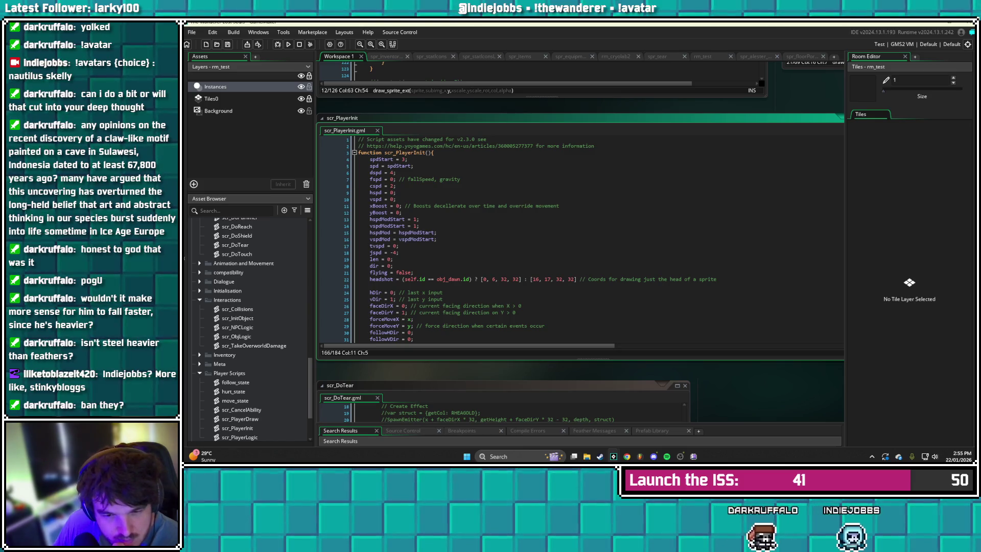
# Expand Objects > Characters > Ori in the Asset Browser and open obj_dawn
pyautogui.scroll(10, 250, 327)
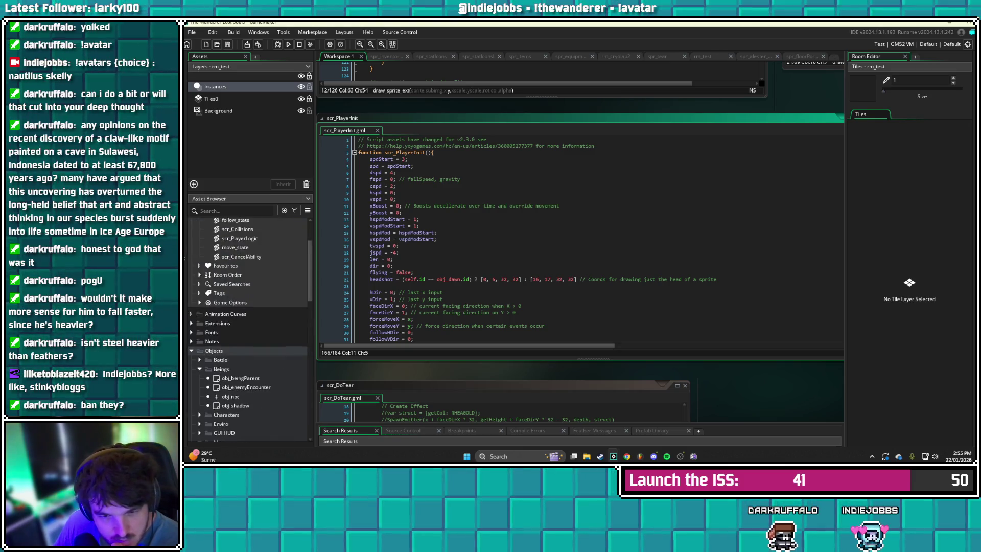
pyautogui.scroll(-3, 250, 327)
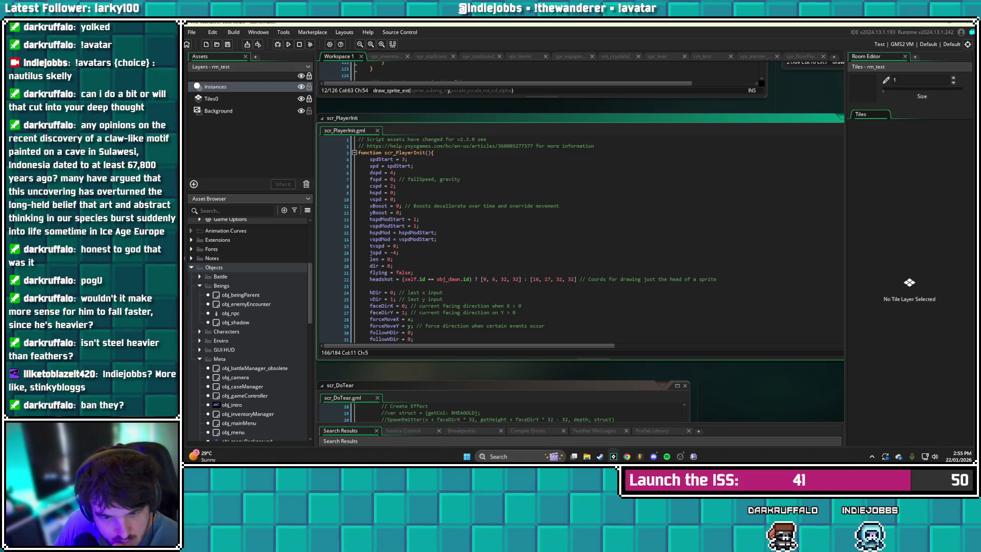
pyautogui.click(199, 331)
pyautogui.click(207, 350)
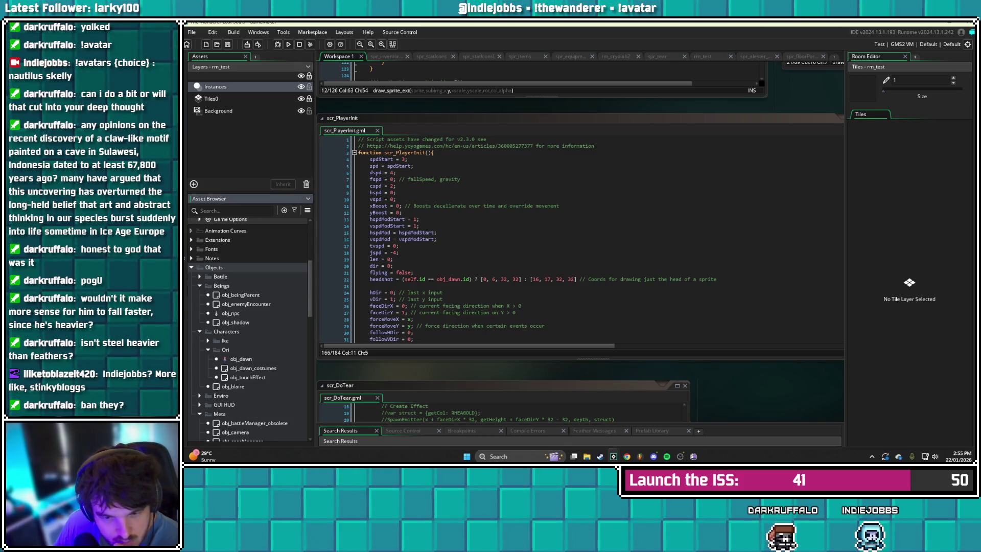
pyautogui.doubleClick(241, 358)
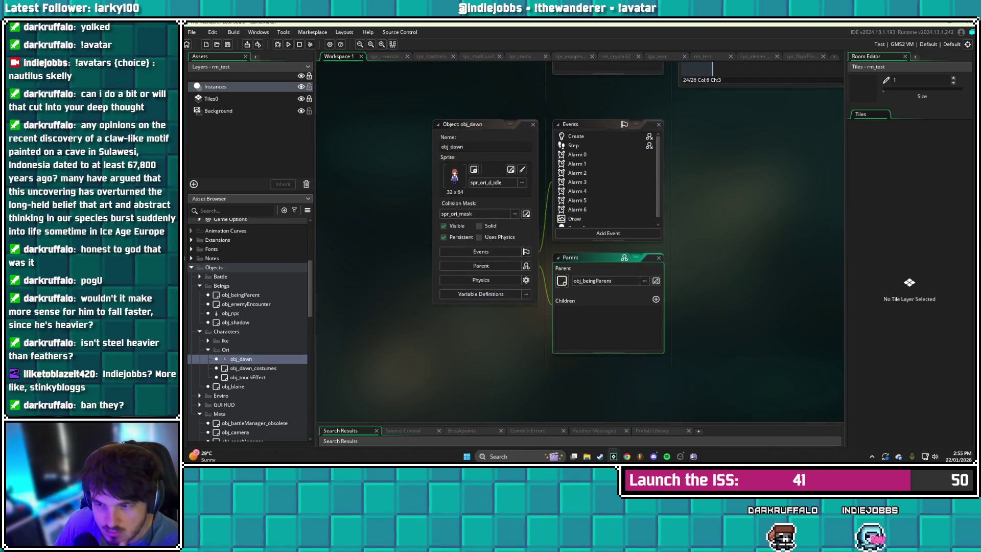
# Look over obj_dawn's Draw and Create event code
pyautogui.scroll(-1, 605, 179)
pyautogui.doubleClick(574, 213)
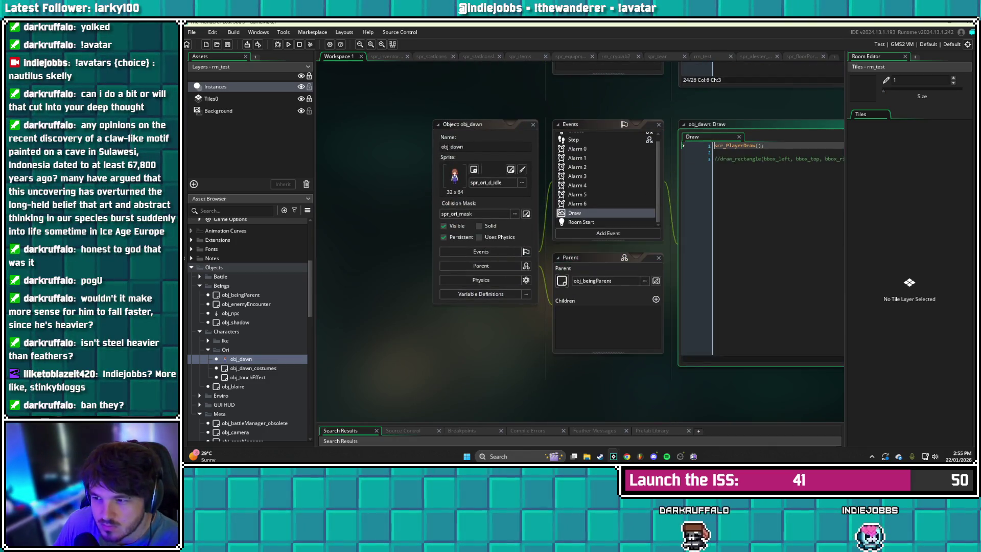
pyautogui.scroll(1, 459, 179)
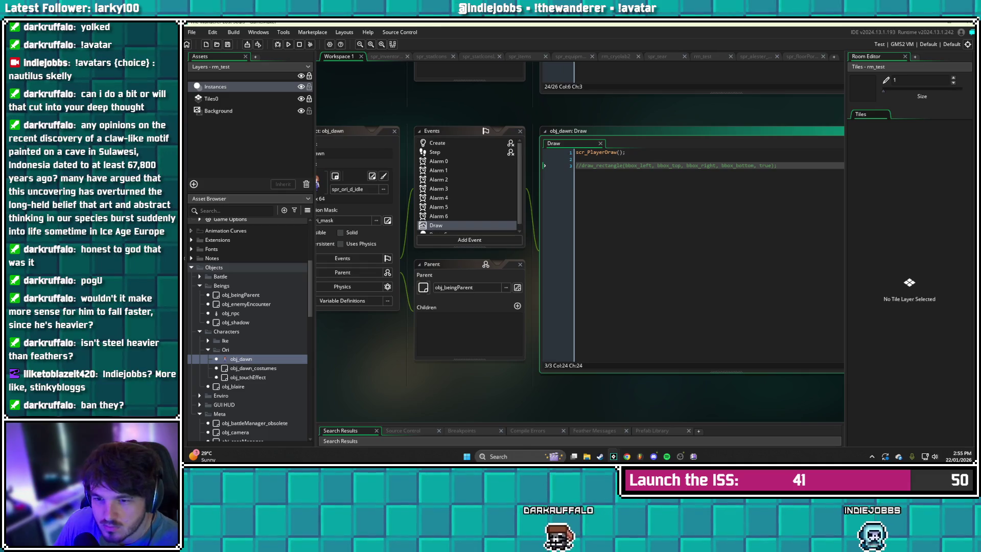
pyautogui.doubleClick(437, 143)
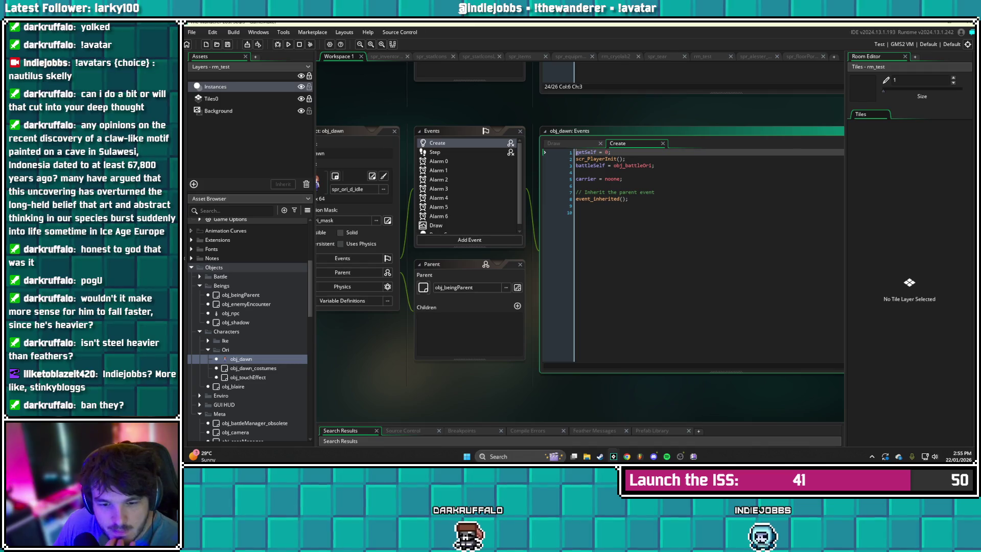
pyautogui.scroll(-1, 250, 329)
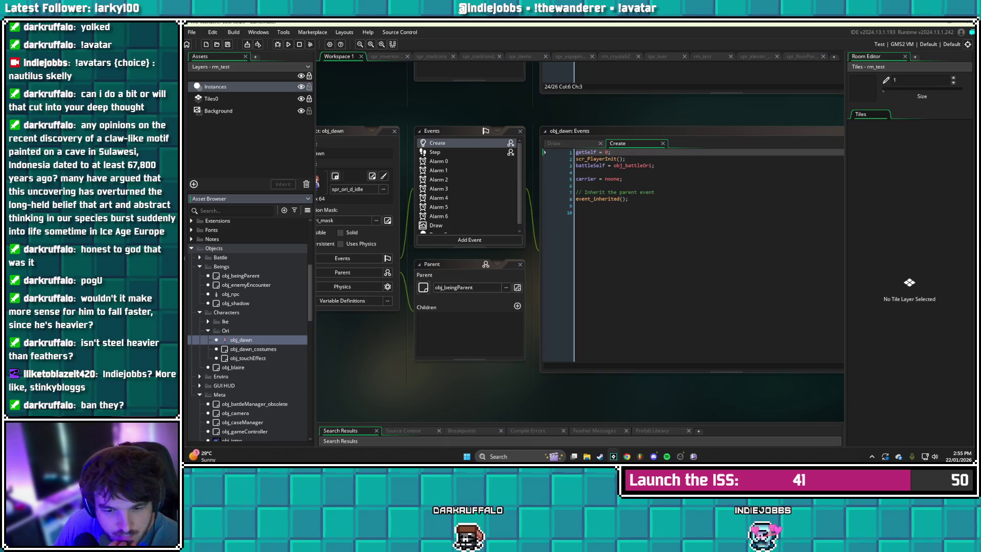
# Open obj_beingParent's Create event and inspect the shadow-creation line 6
pyautogui.doubleClick(240, 276)
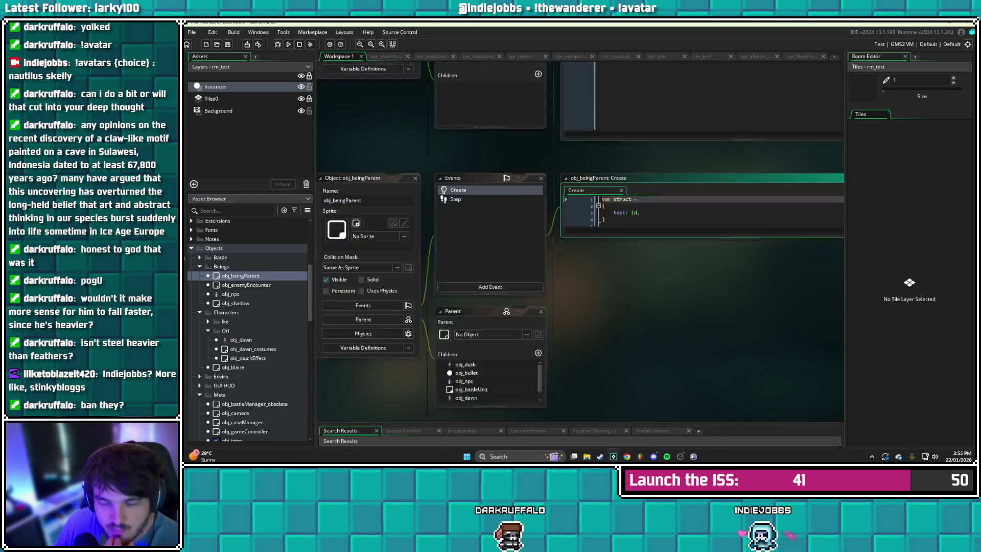
pyautogui.click(673, 172)
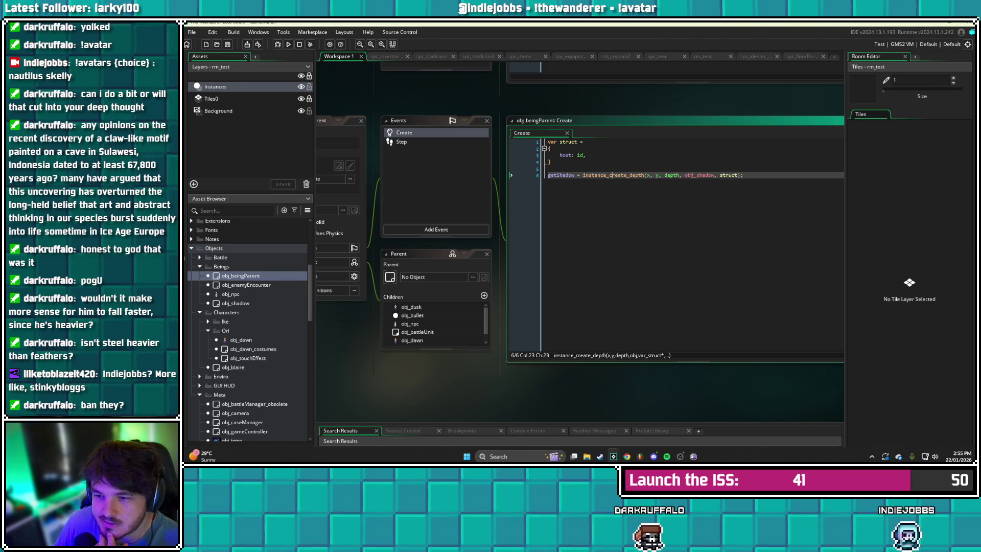
pyautogui.press('End')
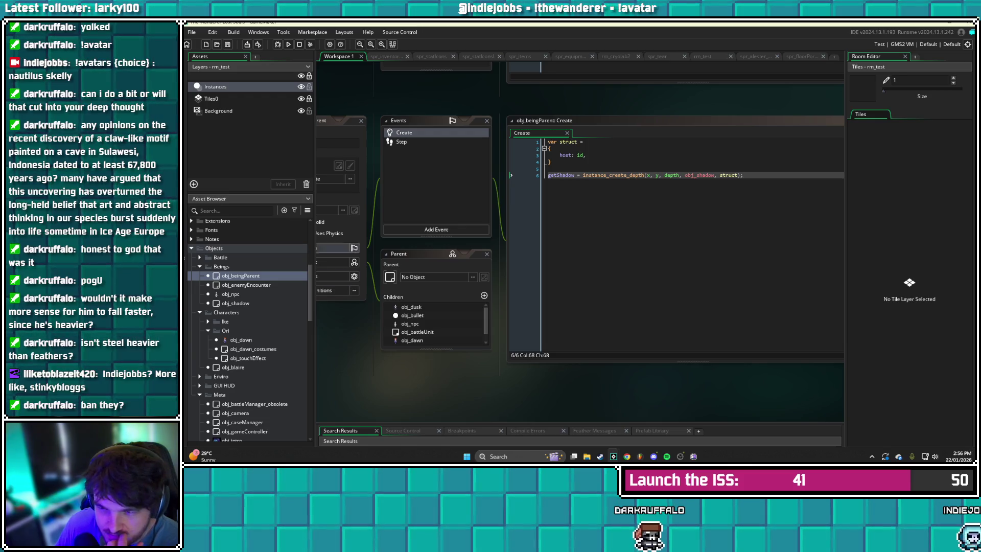
pyautogui.scroll(-6, 250, 329)
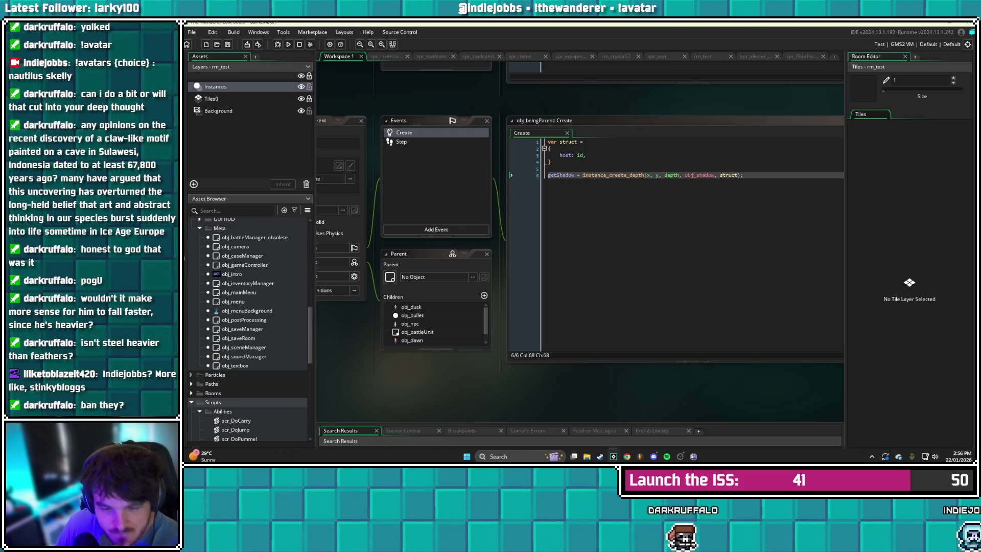
pyautogui.scroll(6, 250, 330)
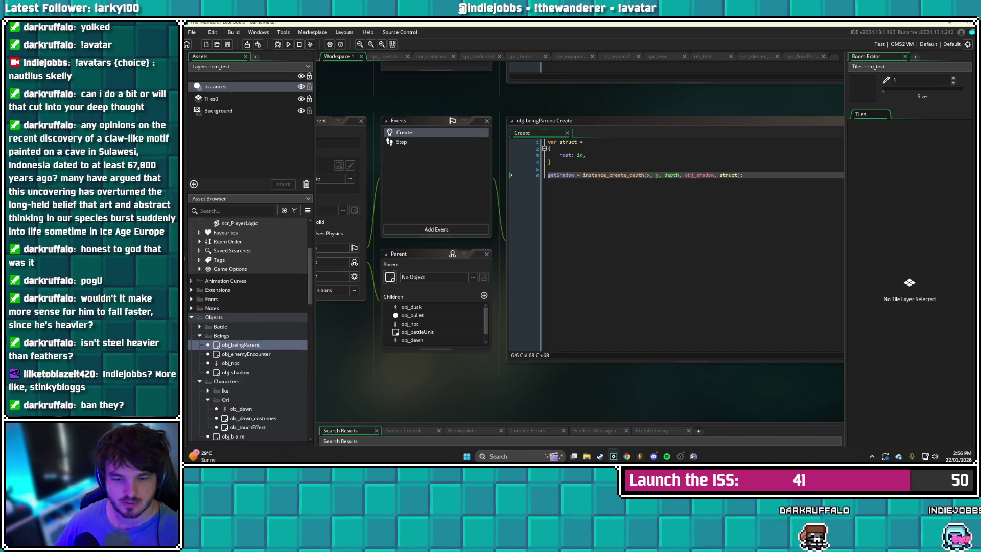
# Open obj_shadow's Step event and place the cursor at the end of line 22
pyautogui.click(240, 409)
pyautogui.scroll(4, 251, 330)
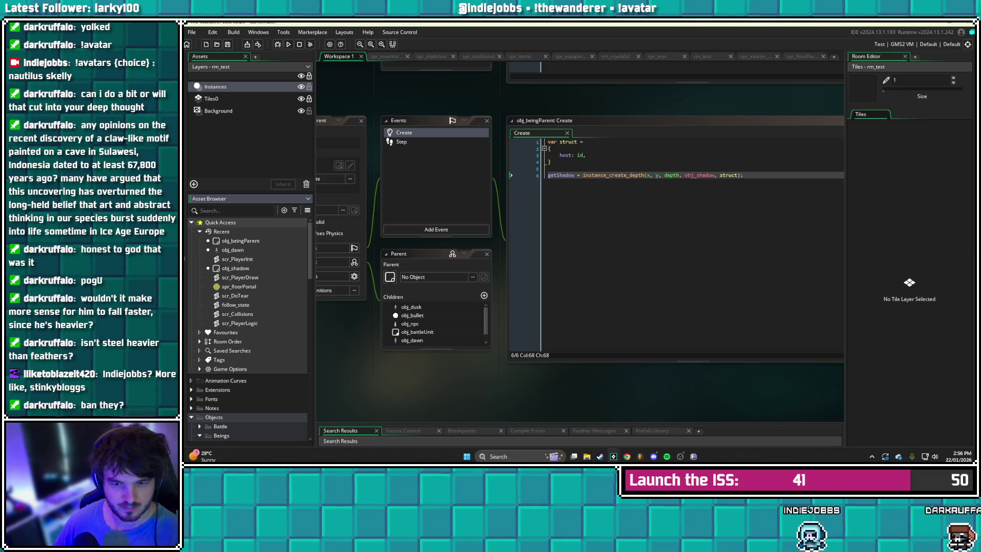
pyautogui.doubleClick(235, 268)
pyautogui.click(700, 272)
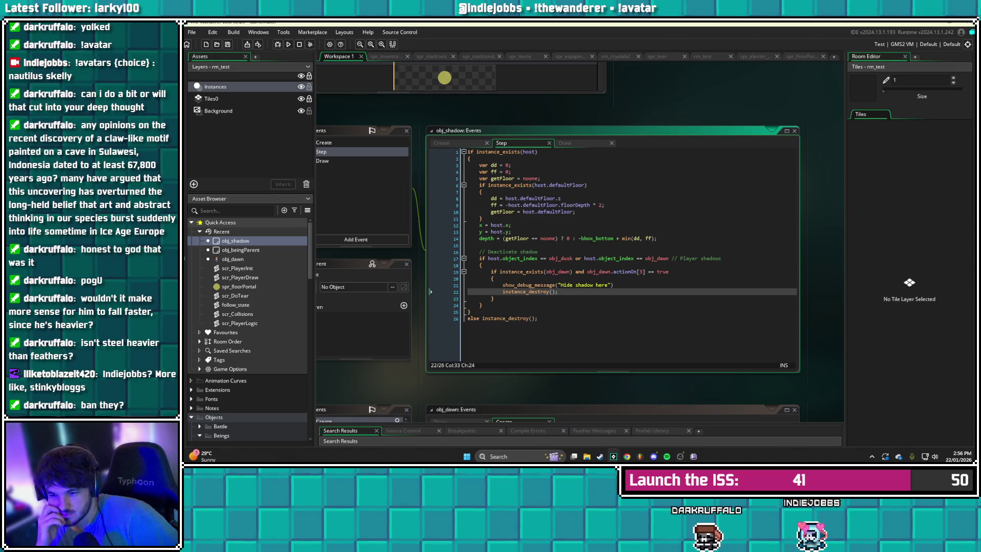
# Replace instance_destroy on line 22 with instance_deactivate_object via autocomplete
pyautogui.press('BackSpace')
pyautogui.press('BackSpace')
pyautogui.press('BackSpace')
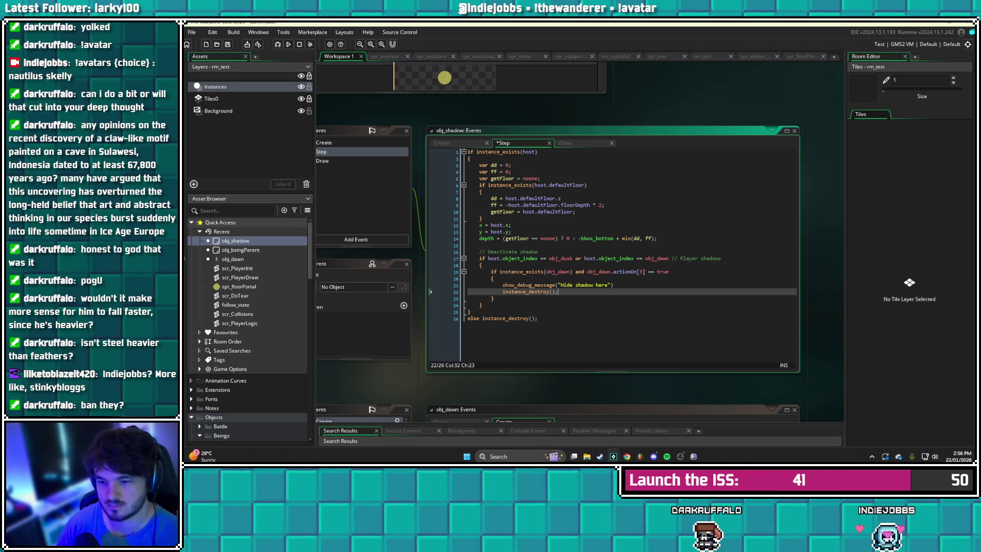
pyautogui.write('activare')
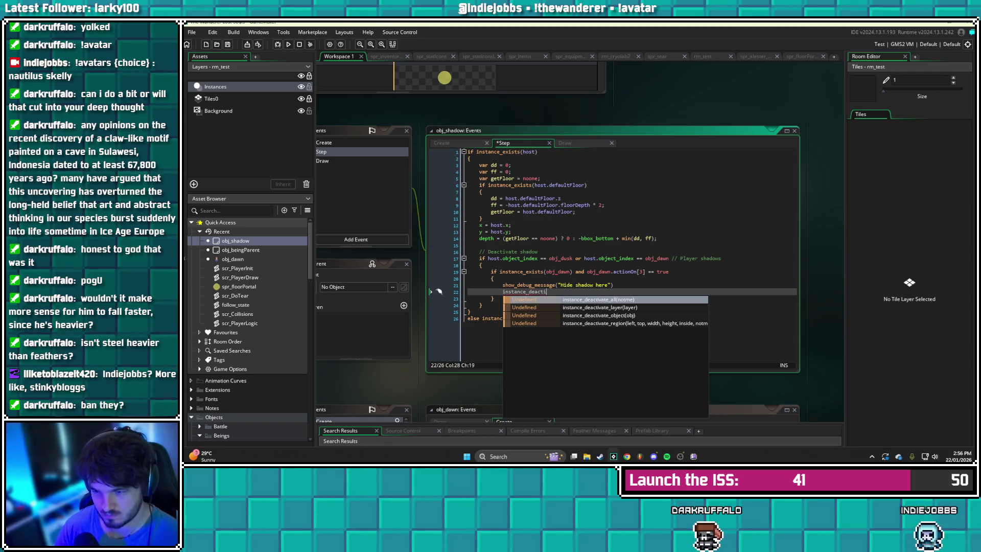
pyautogui.press('BackSpace')
pyautogui.press('BackSpace')
pyautogui.press('BackSpace')
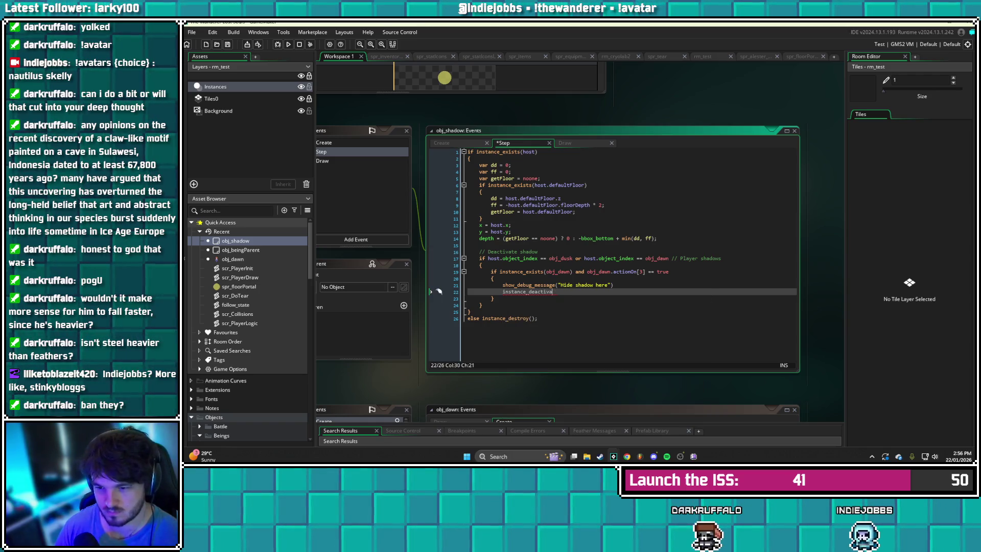
pyautogui.write('ate')
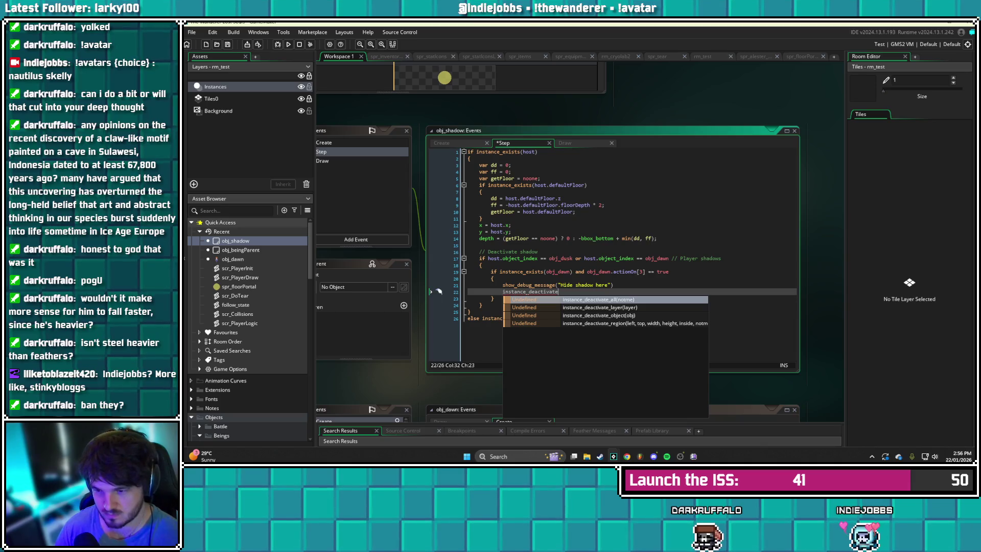
pyautogui.press('Down')
pyautogui.press('Down')
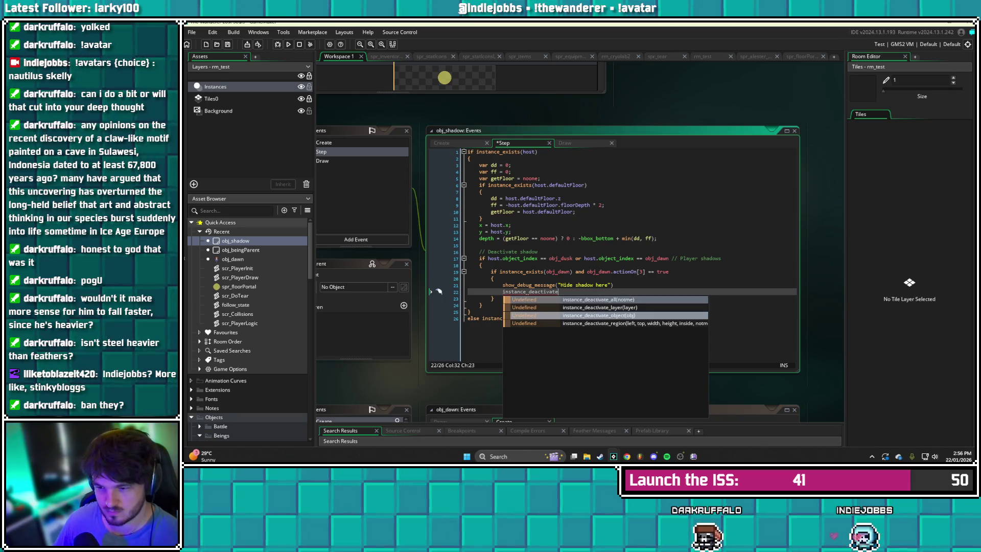
pyautogui.press('Return')
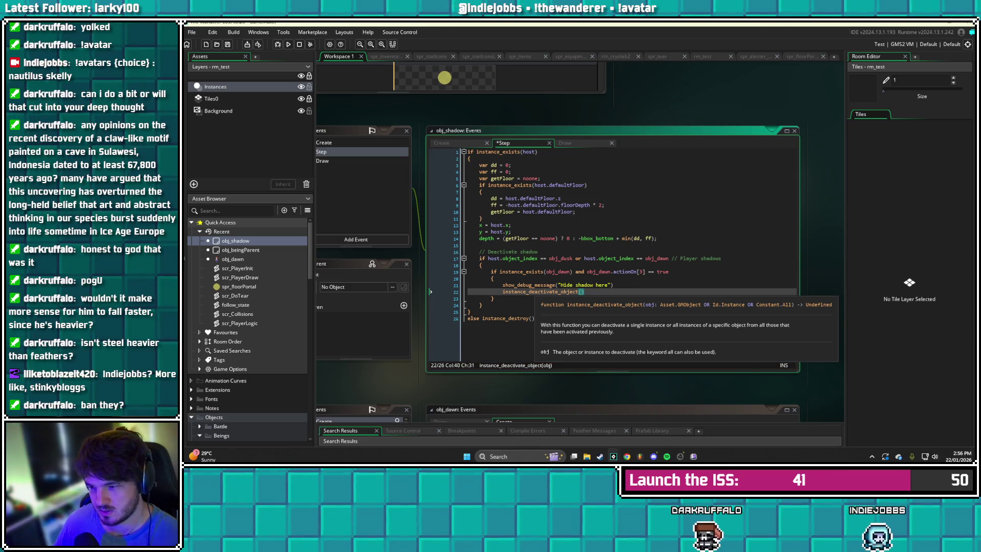
# Pass self as the argument, end the line with a semicolon, save, and run with F5
pyautogui.press('End')
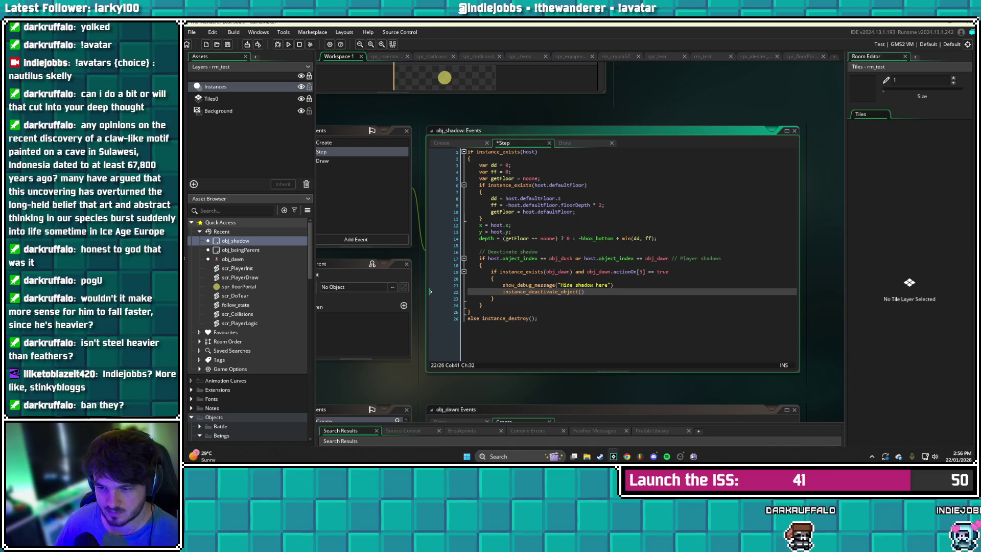
pyautogui.press('Left')
pyautogui.write('self')
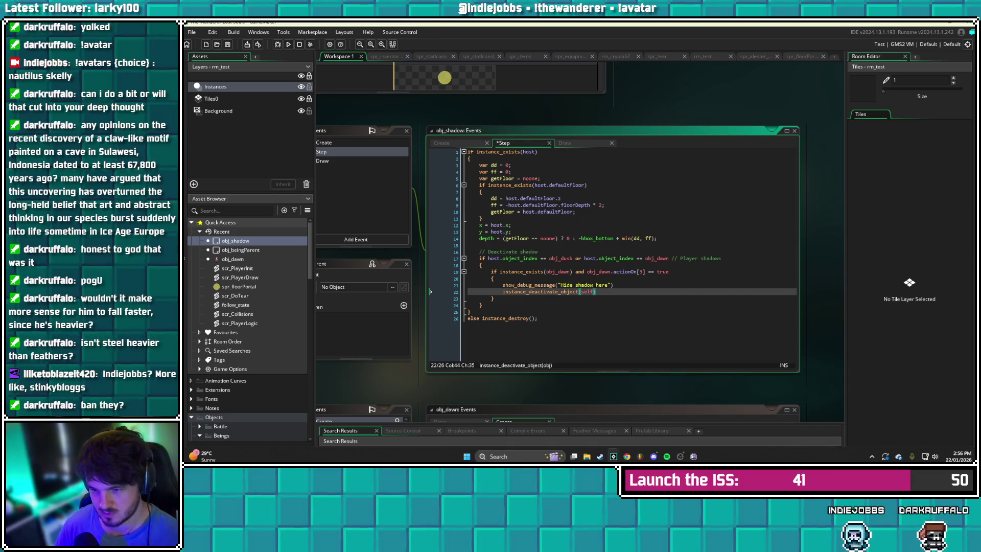
pyautogui.press('End')
pyautogui.write(';')
pyautogui.hotkey('ctrl', 's')
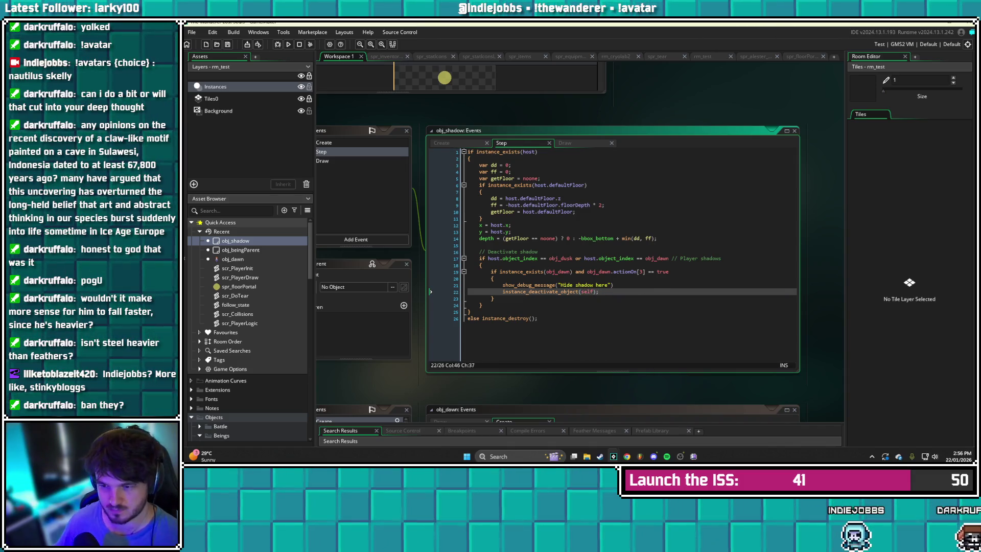
pyautogui.press('F5')
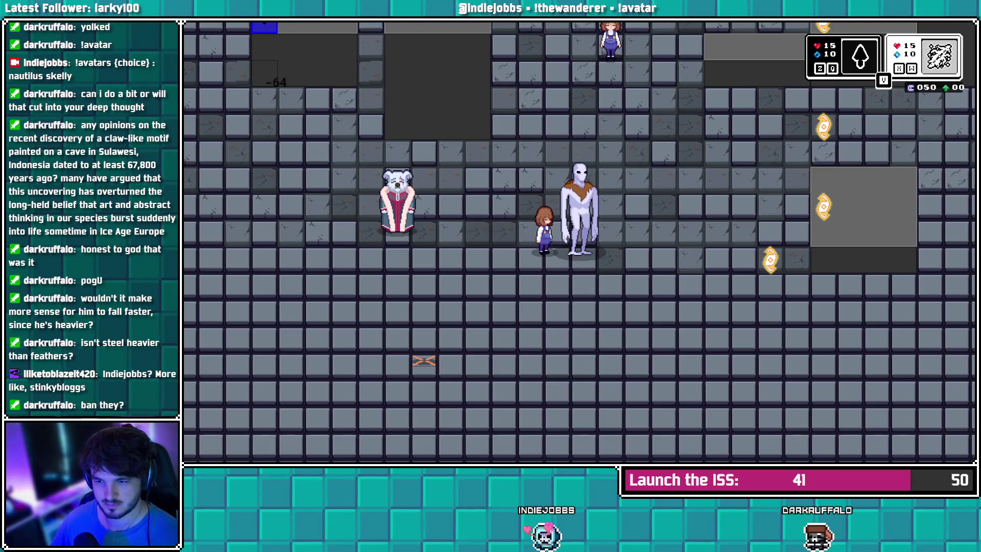
# Change instance_deactivate_object(self) to instance_deactivate_object(id), retest, then bring up project-wide Search & Replace
pyautogui.hotkey('alt', 'F4')
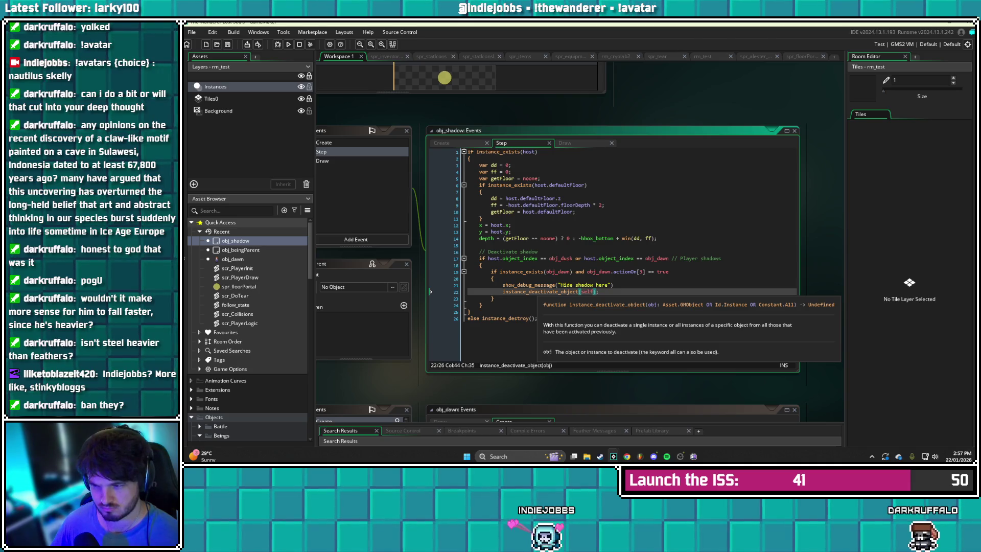
pyautogui.press('Escape')
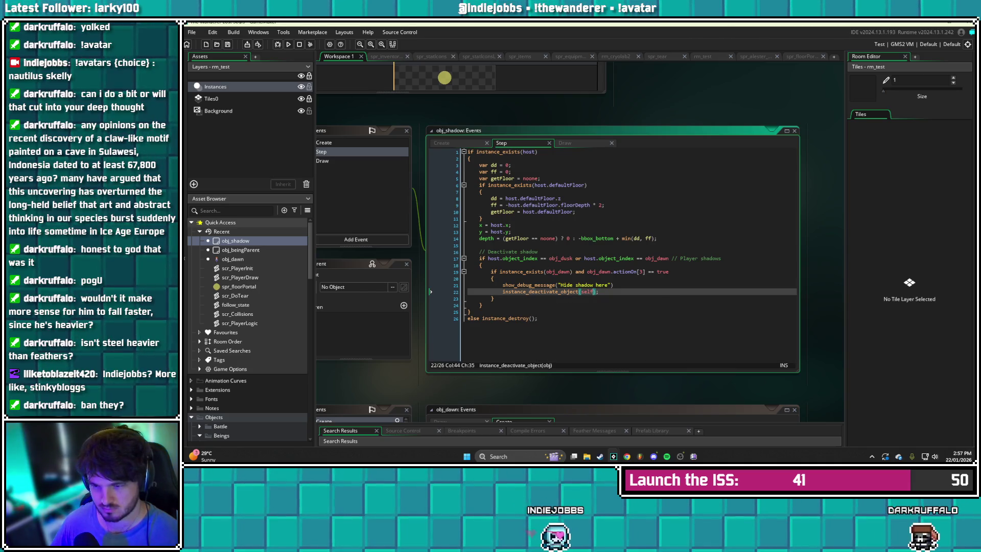
pyautogui.press('BackSpace')
pyautogui.press('BackSpace')
pyautogui.press('BackSpace')
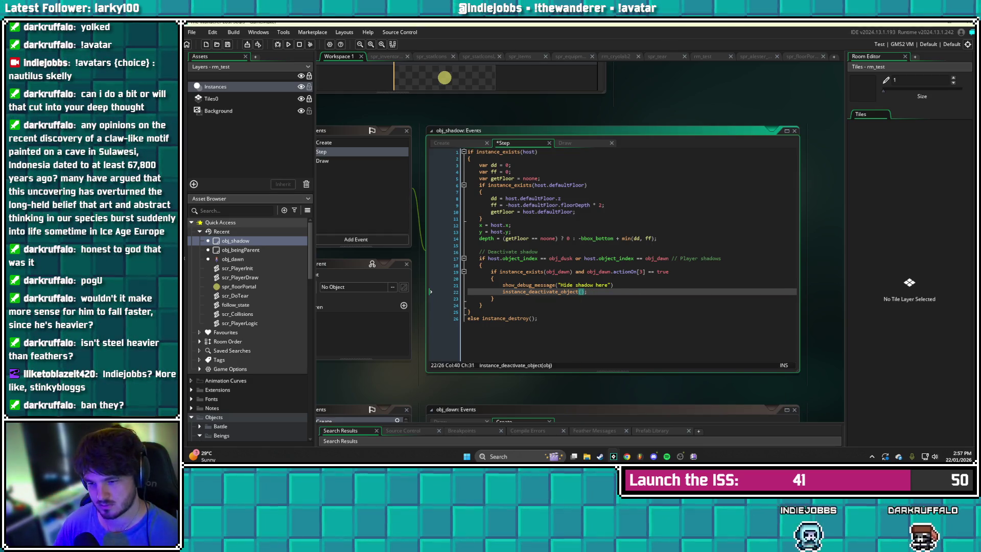
pyautogui.write('id')
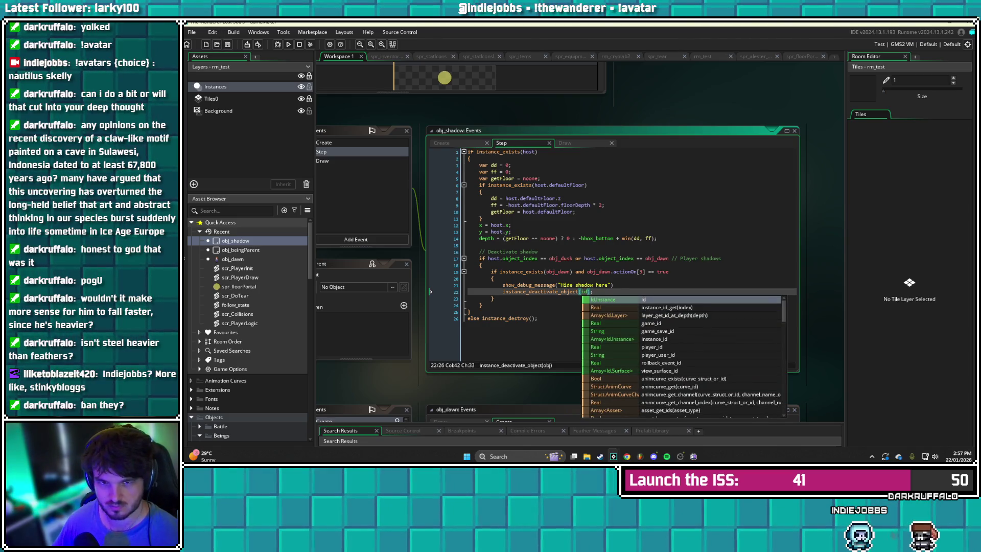
pyautogui.press('Escape')
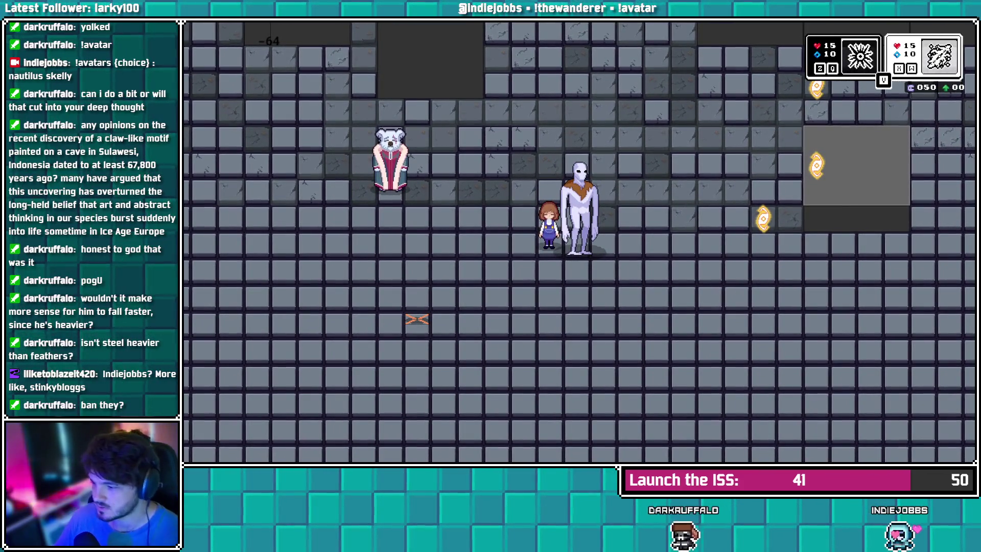
pyautogui.hotkey('alt', 'Tab')
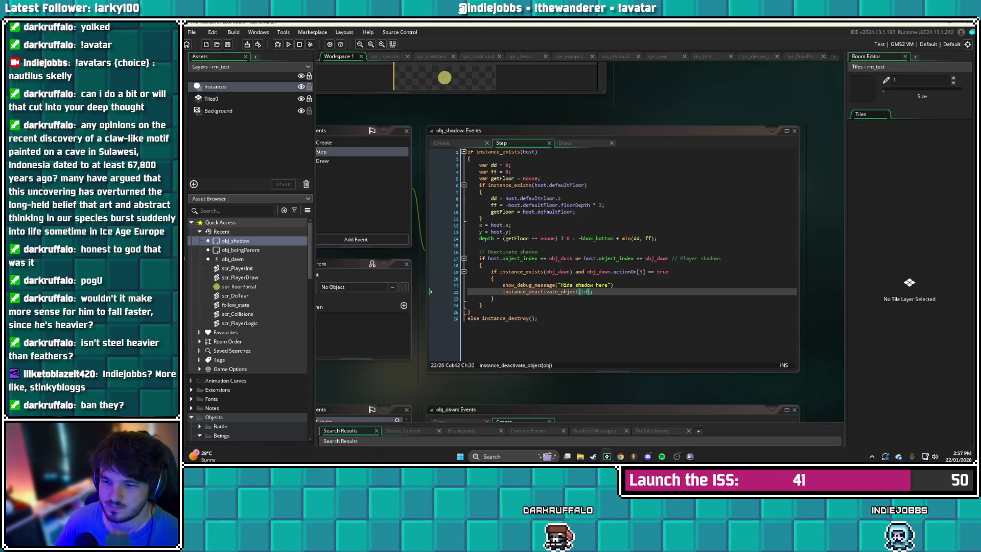
pyautogui.hotkey('ctrl', 'shift', 'f')
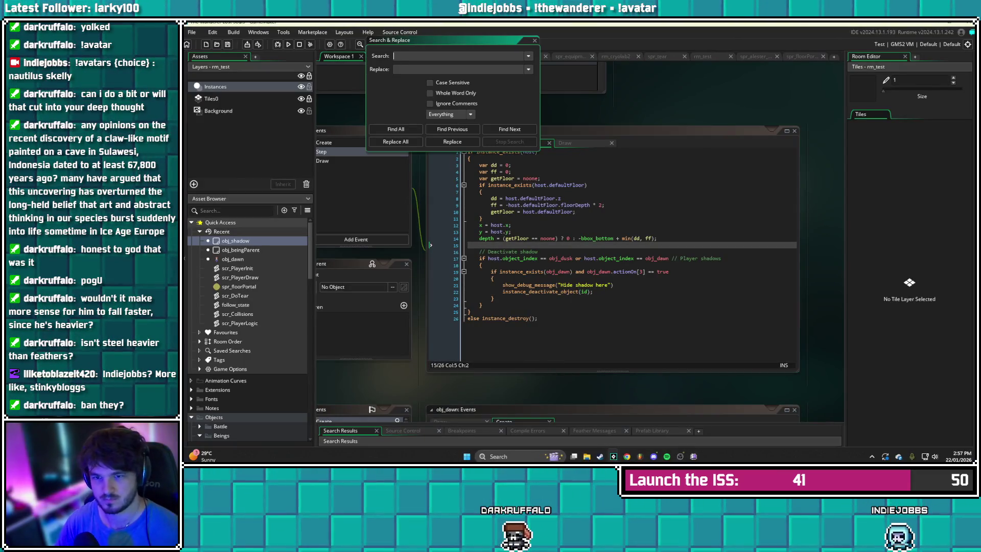
# Search the whole project for instance_activate_all, correcting the misspelled search term
pyautogui.write('instace_activate_all')
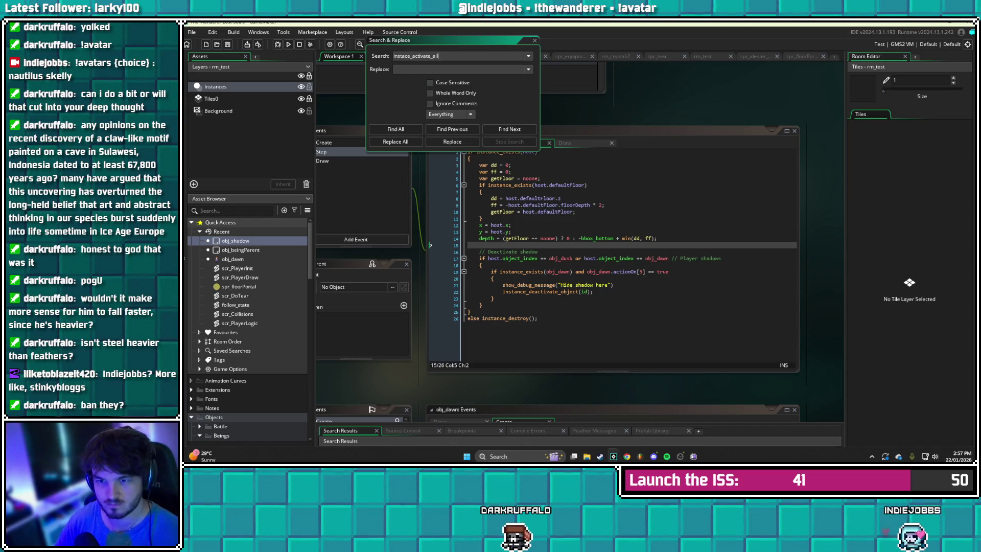
pyautogui.press('Return')
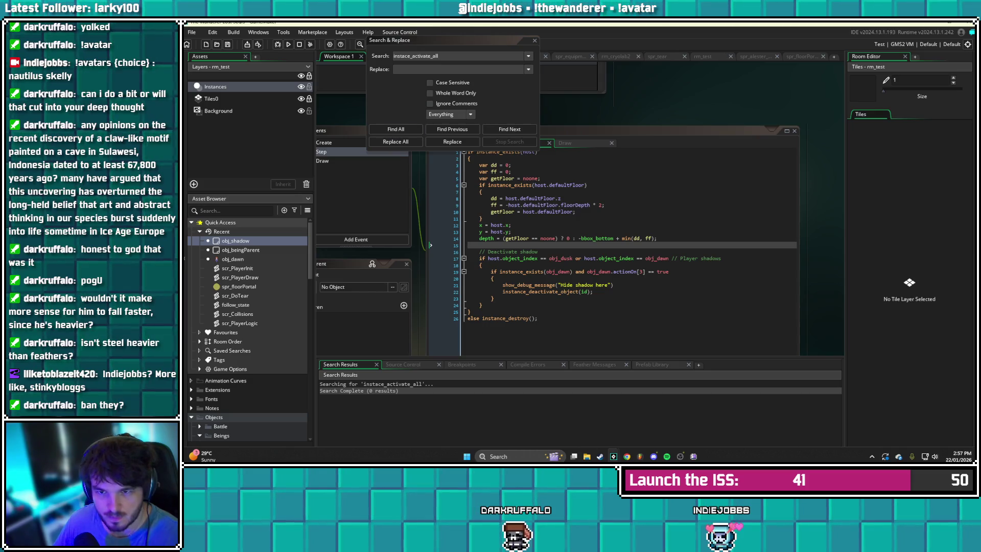
pyautogui.click(407, 56)
pyautogui.write('n')
pyautogui.press('Return')
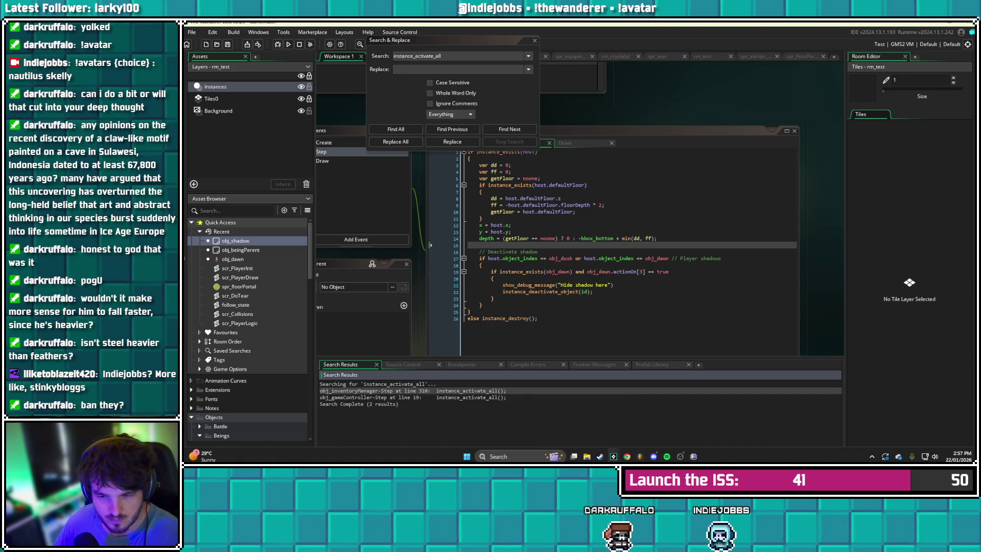
# Review the matches in obj_inventoryManager and obj_gameController Step, then switch to scr_PlayerDraw
pyautogui.press('Return')
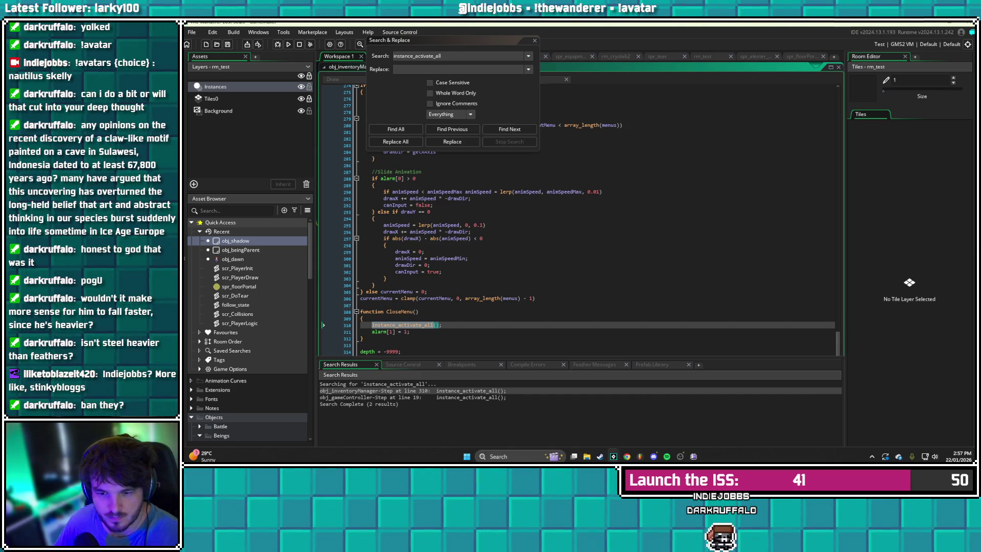
pyautogui.press('Return')
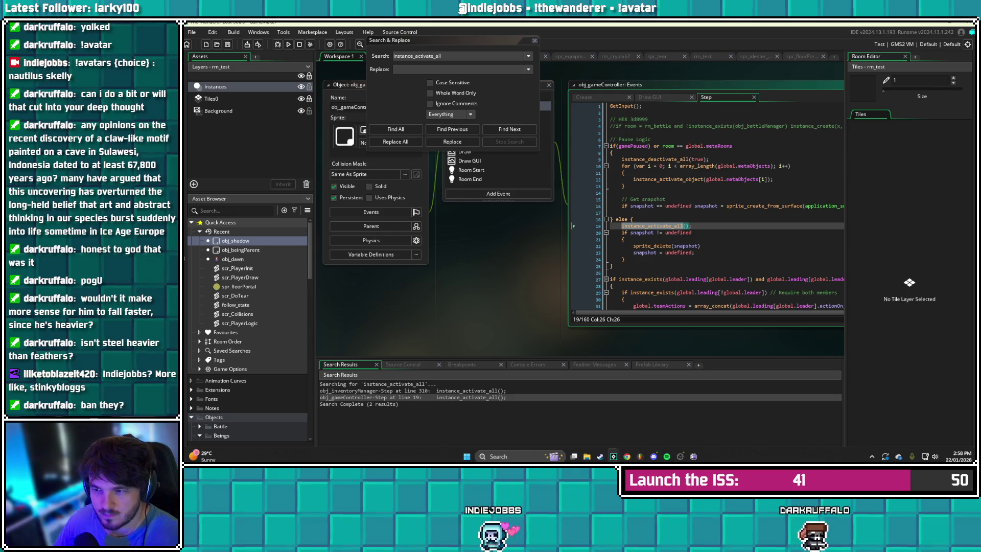
pyautogui.click(691, 226)
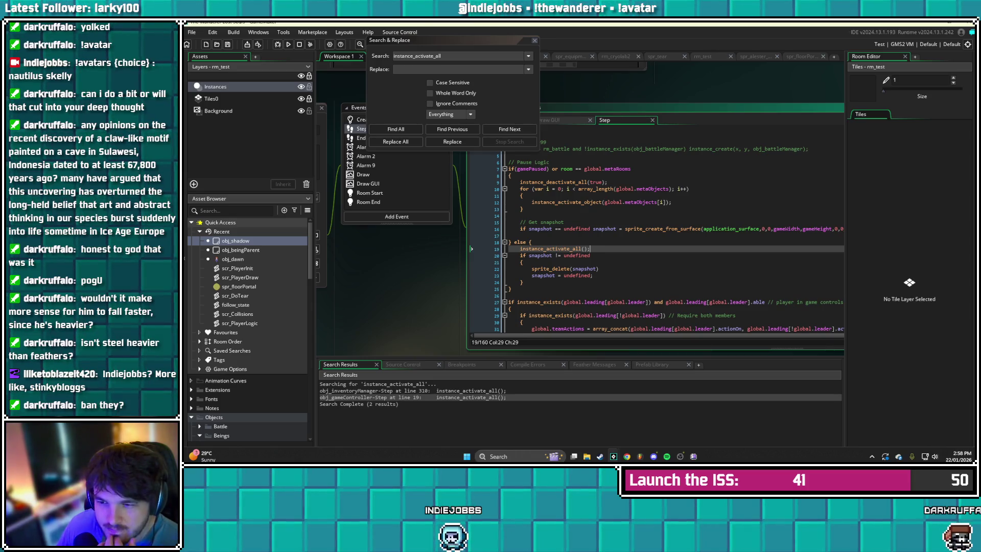
pyautogui.press('Escape')
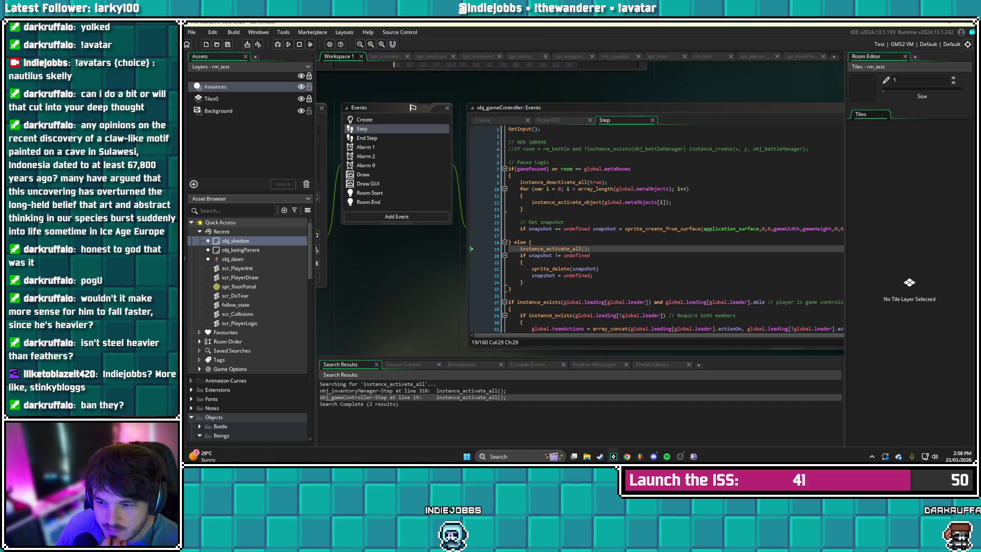
pyautogui.press('Down')
pyautogui.press('Down')
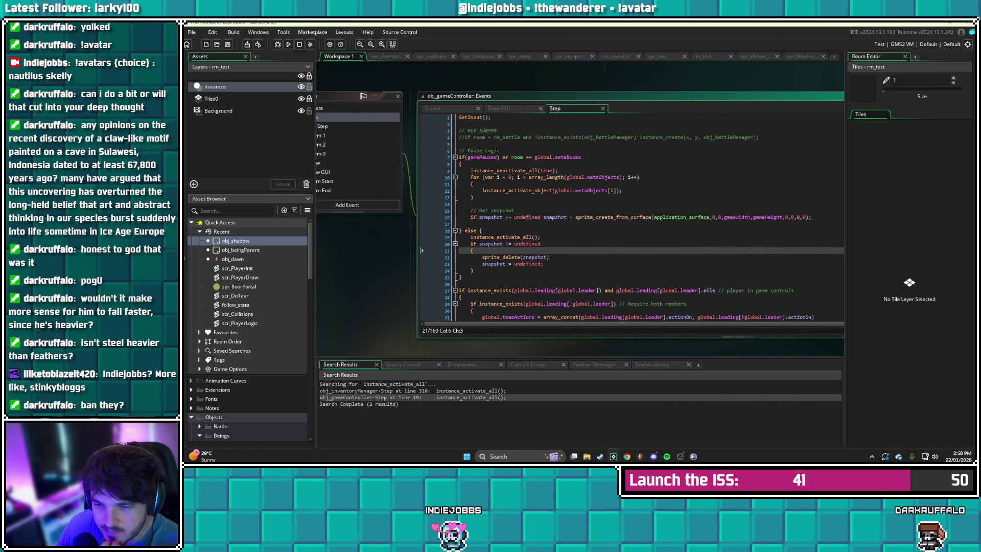
pyautogui.press('Up')
pyautogui.press('Up')
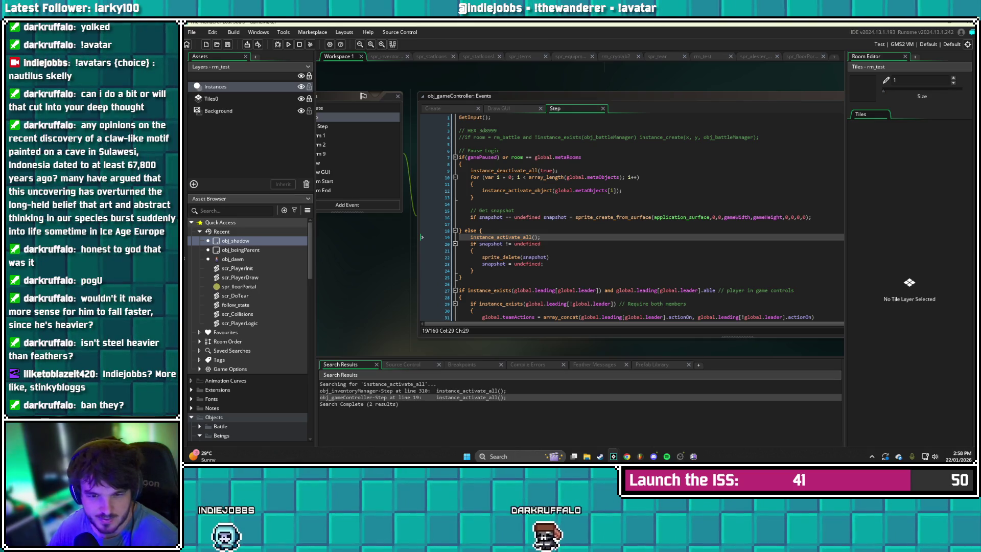
pyautogui.hotkey('ctrl', 'Tab')
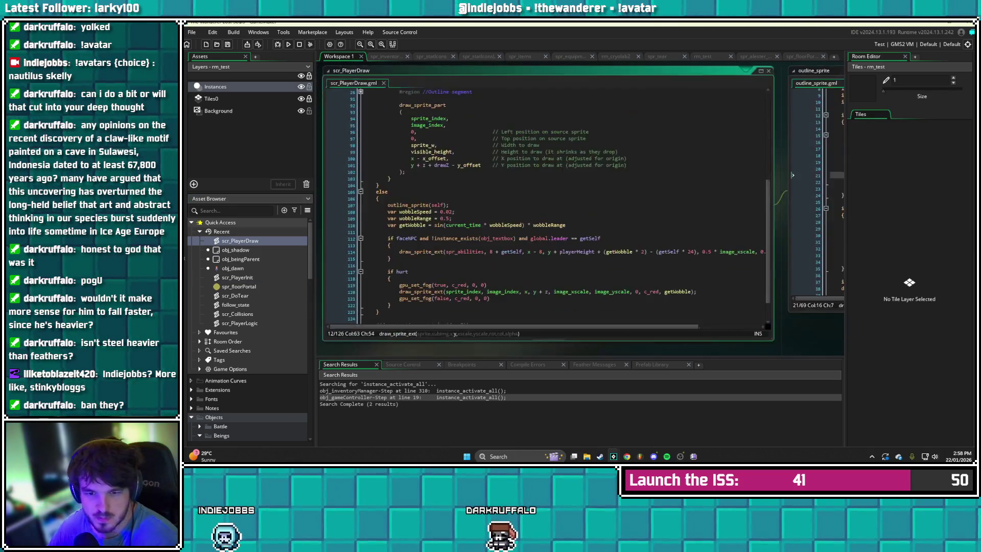
# Delete the show_debug_message line and the instance_deactivate_object(id) call in obj_shadow's Step, then save
pyautogui.hotkey('ctrl', 'Tab')
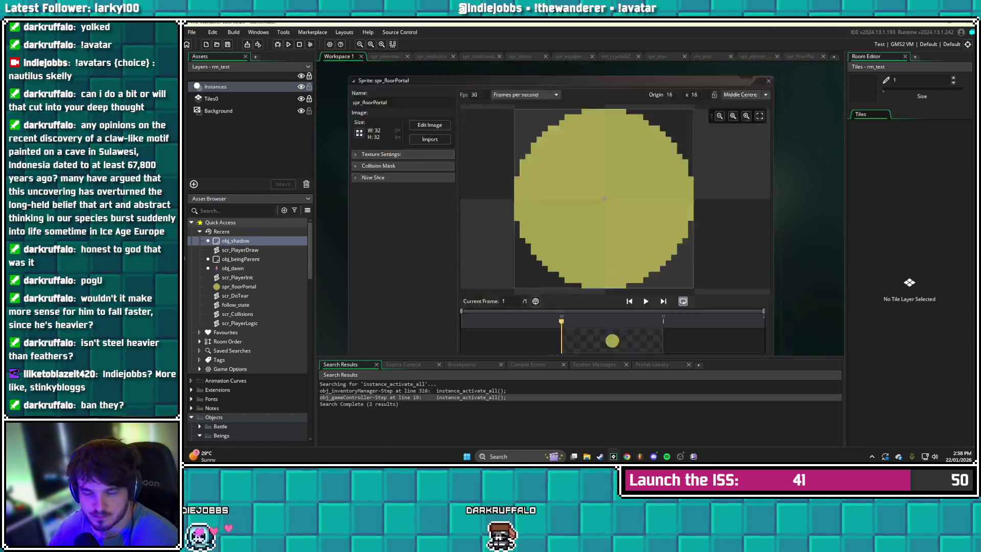
pyautogui.click(596, 270)
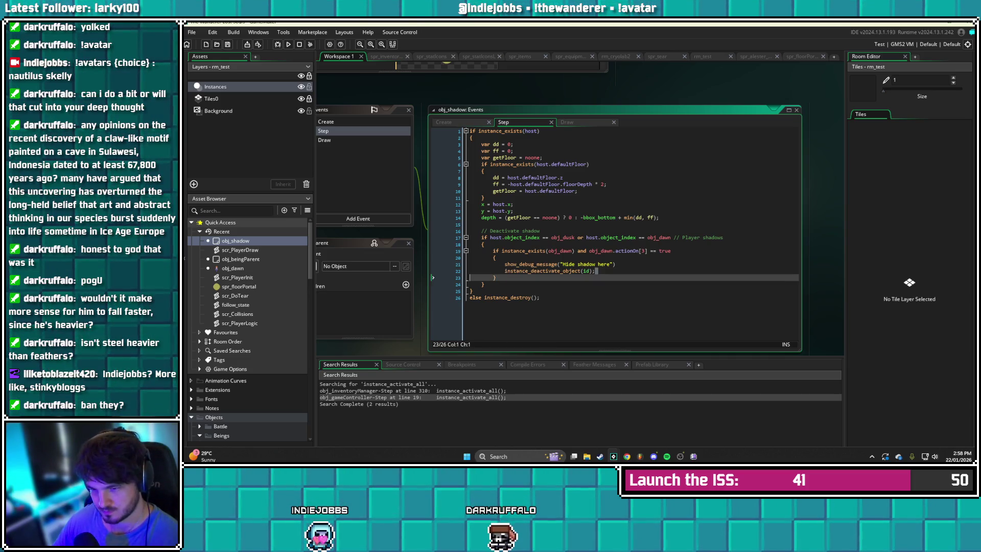
pyautogui.click(433, 264)
pyautogui.press('BackSpace')
pyautogui.press('BackSpace')
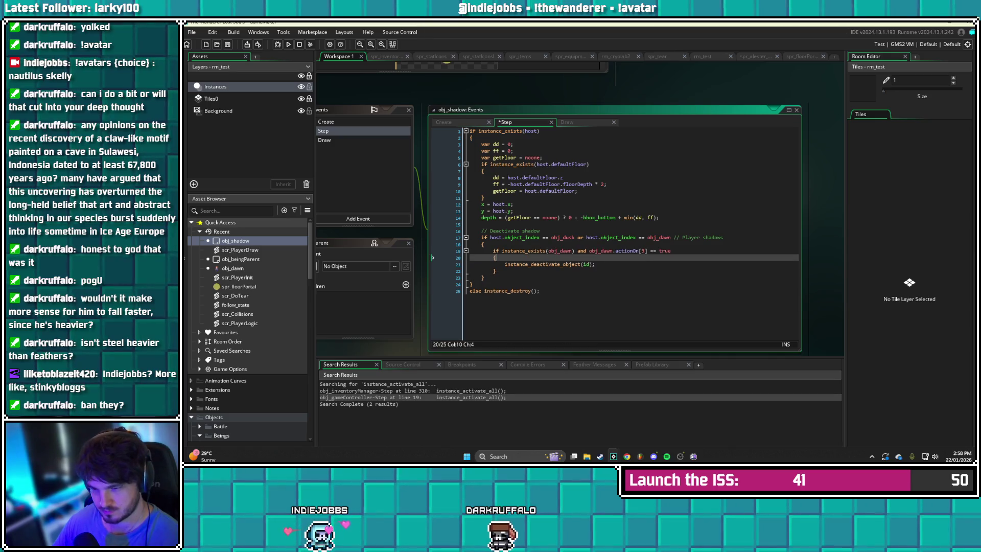
pyautogui.press('Down')
pyautogui.press('End')
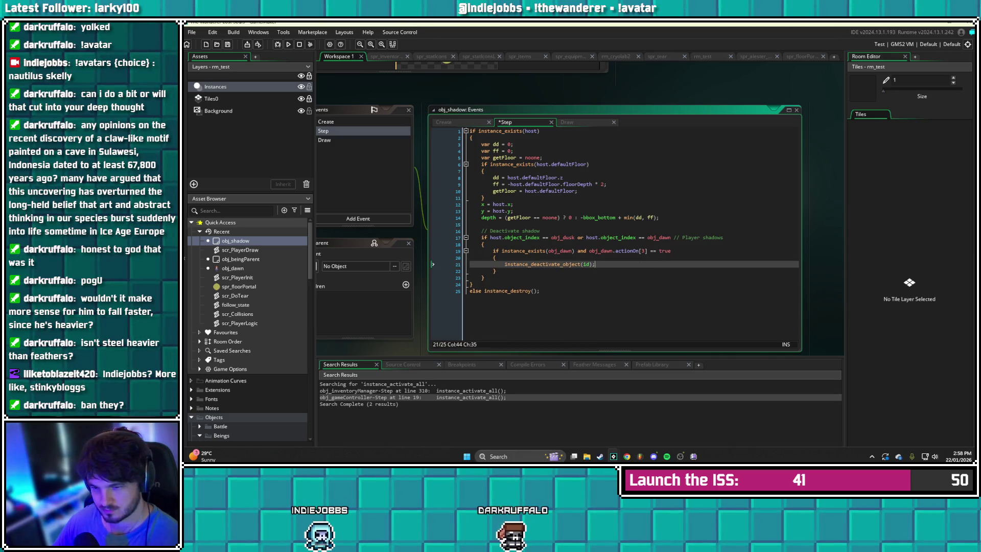
pyautogui.hotkey('ctrl', 'shift', 'Left')
pyautogui.hotkey('ctrl', 'shift', 'Left')
pyautogui.hotkey('ctrl', 'shift', 'Left')
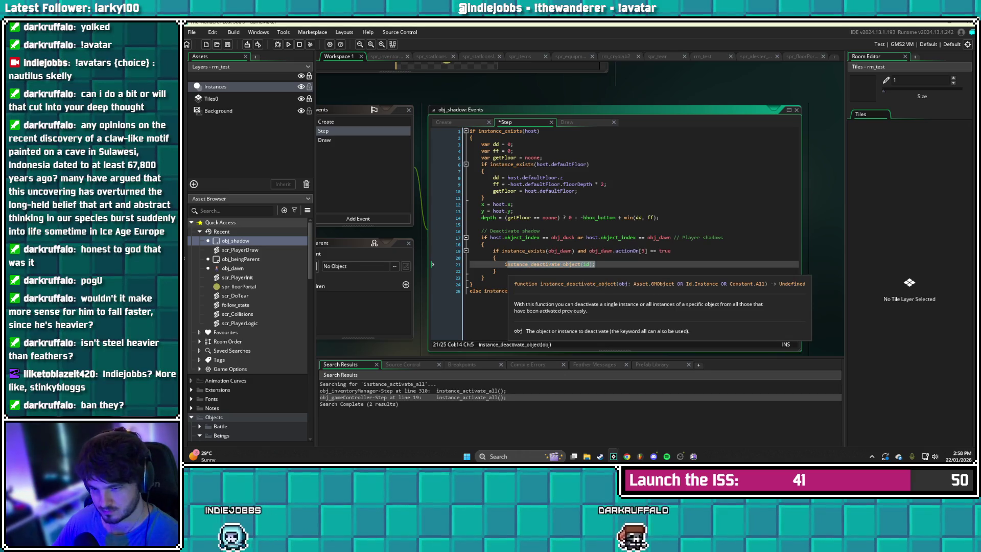
pyautogui.press('BackSpace')
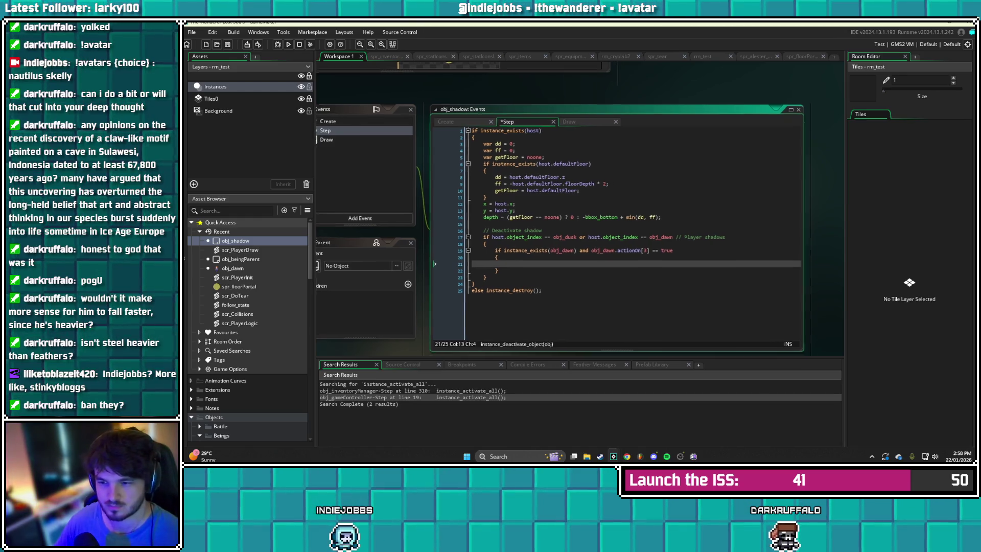
pyautogui.hotkey('ctrl', 's')
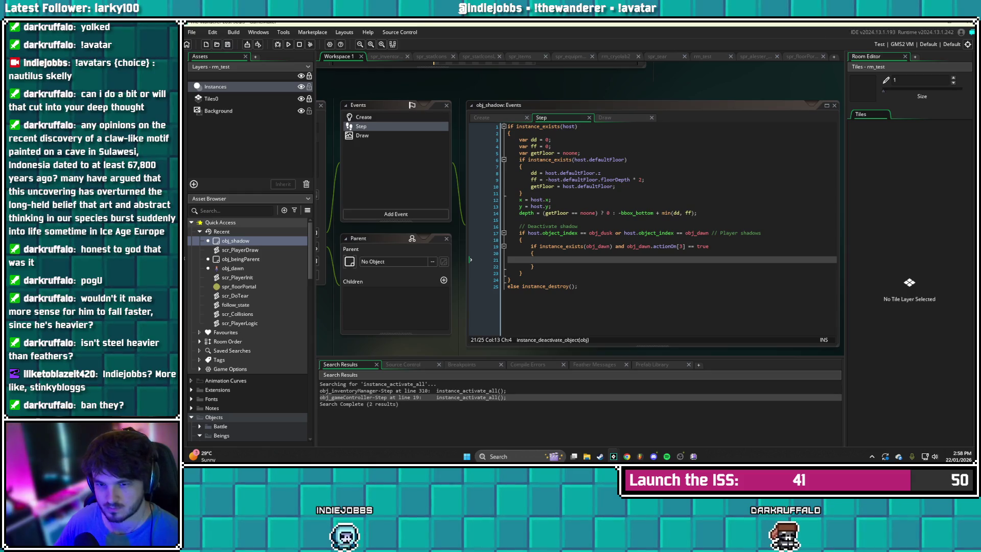
# Append 'and active' to the surface_exists condition on line 4 of obj_shadow's Draw event and save
pyautogui.click(362, 136)
pyautogui.scroll(20, 651, 225)
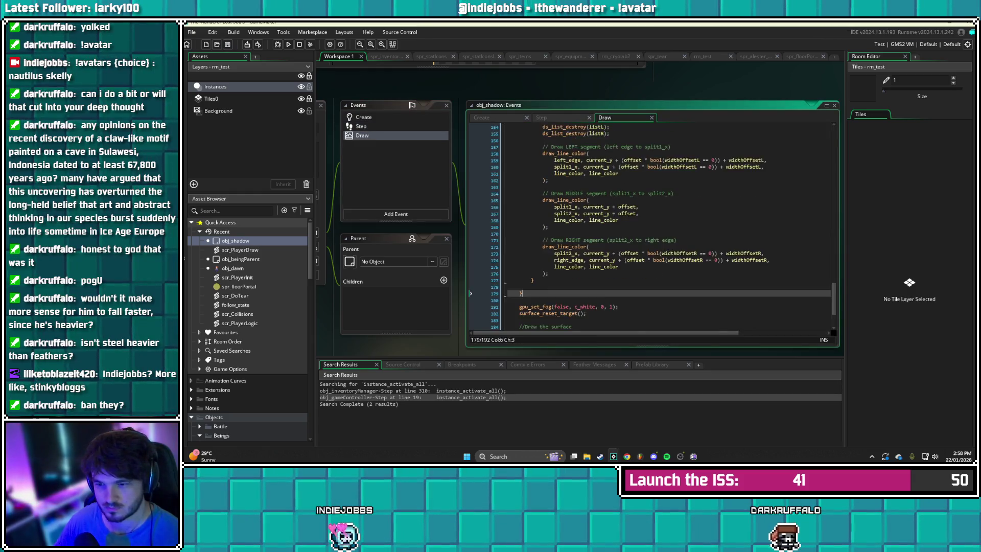
pyautogui.scroll(10, 651, 225)
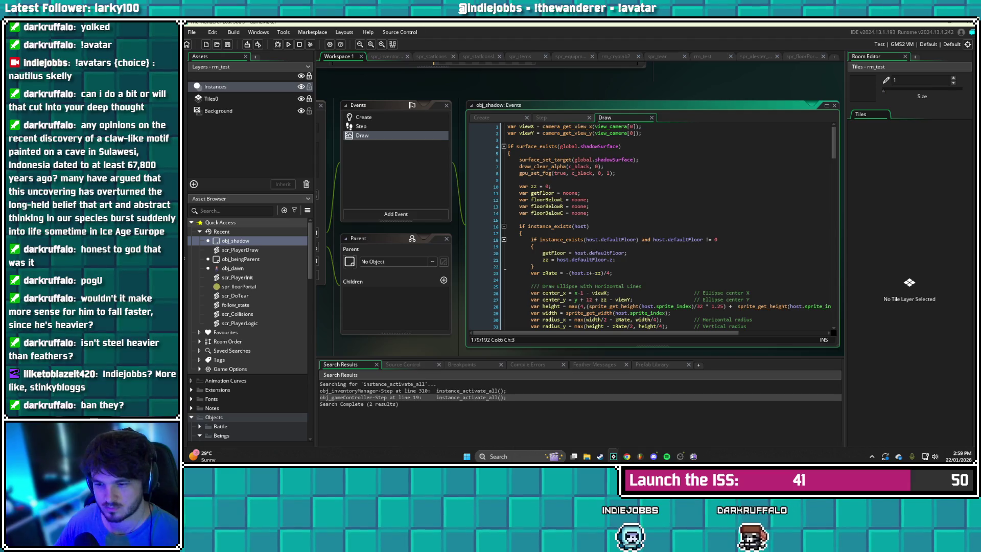
pyautogui.scroll(-20, 651, 224)
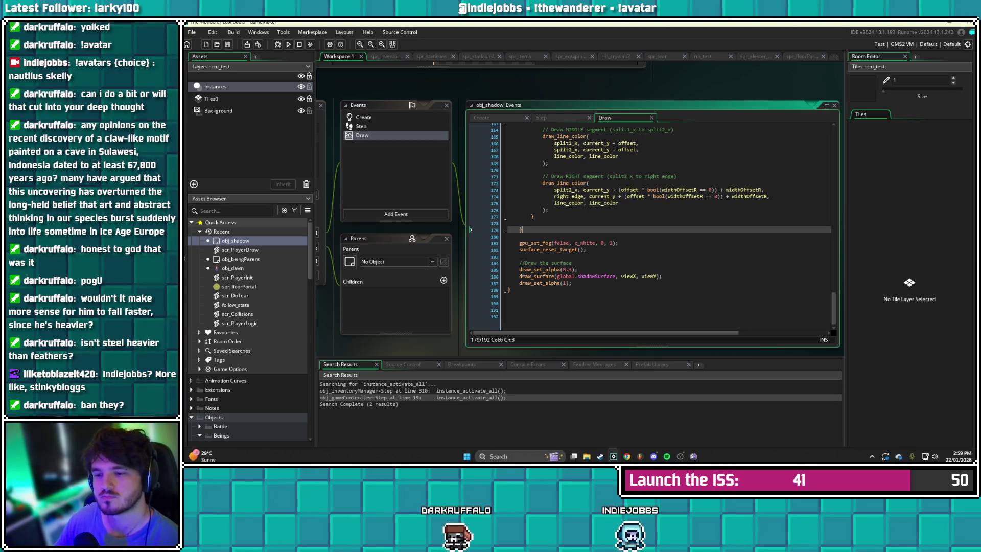
pyautogui.scroll(5, 648, 224)
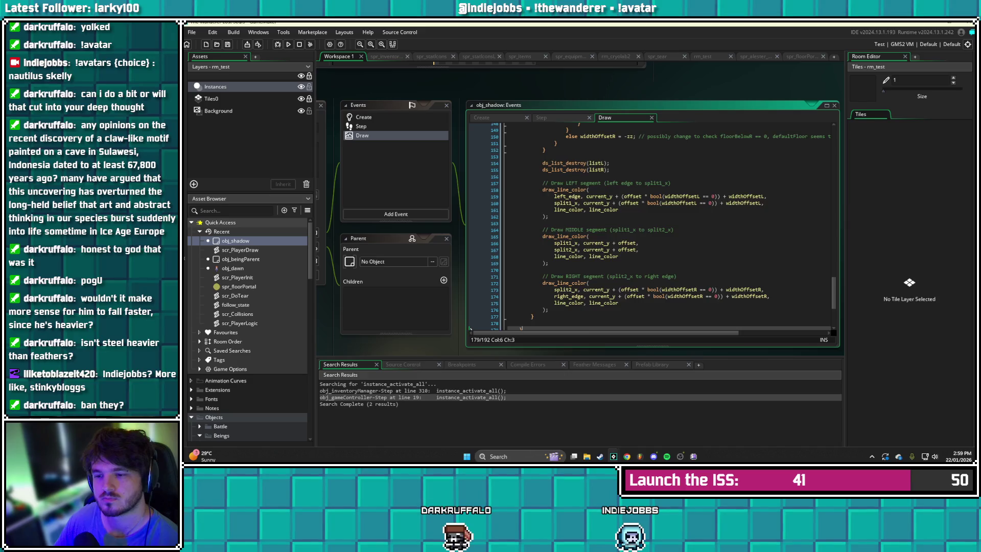
pyautogui.scroll(20, 651, 225)
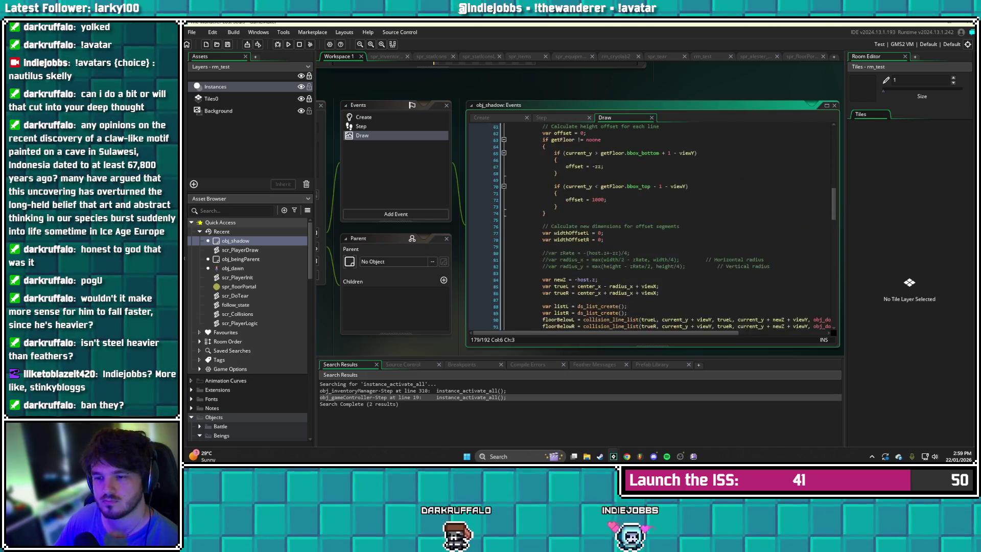
pyautogui.scroll(20, 651, 224)
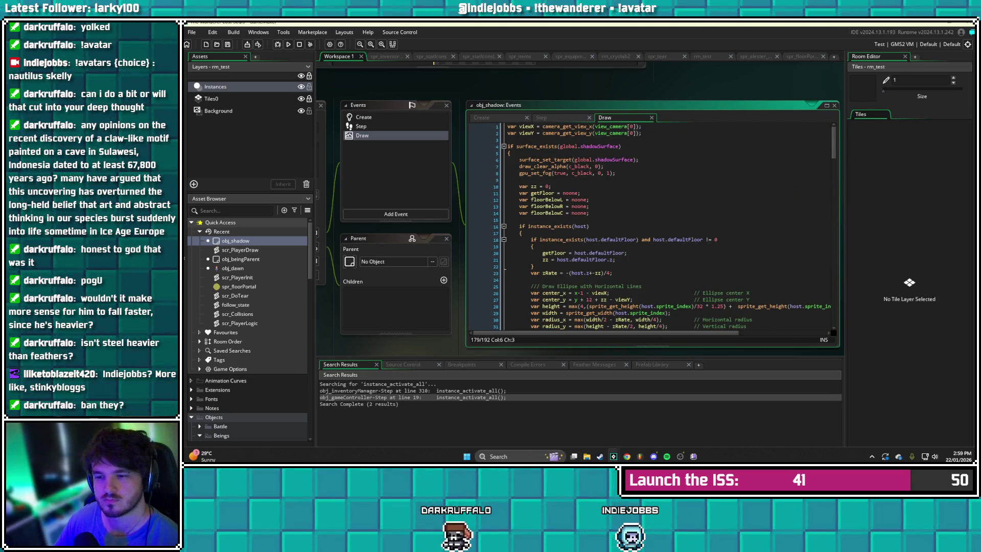
pyautogui.click(622, 146)
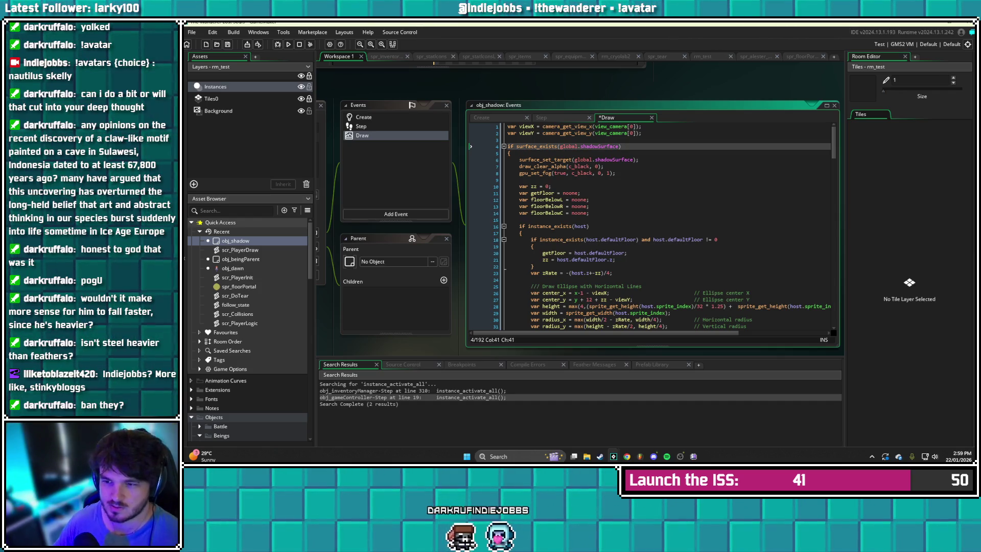
pyautogui.write('and ')
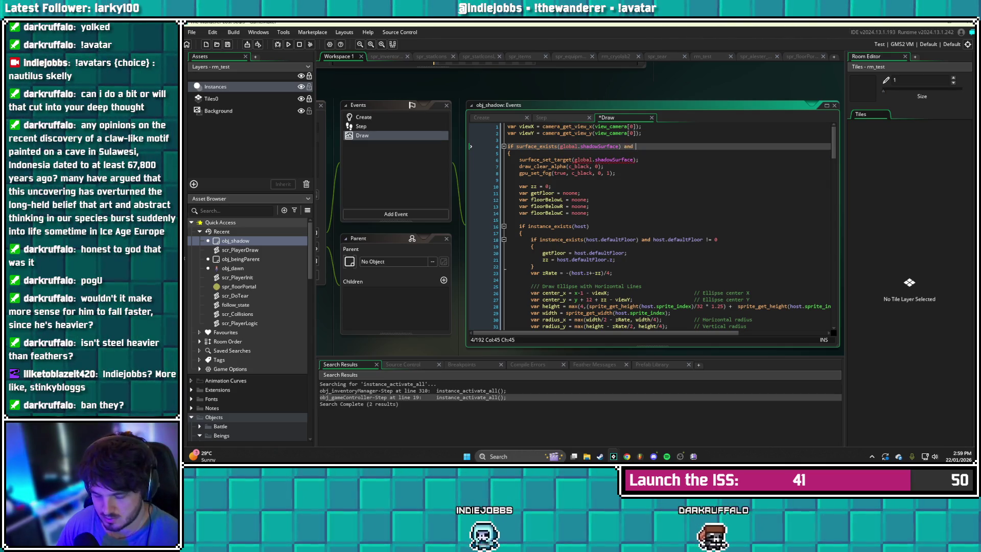
pyautogui.write('acti')
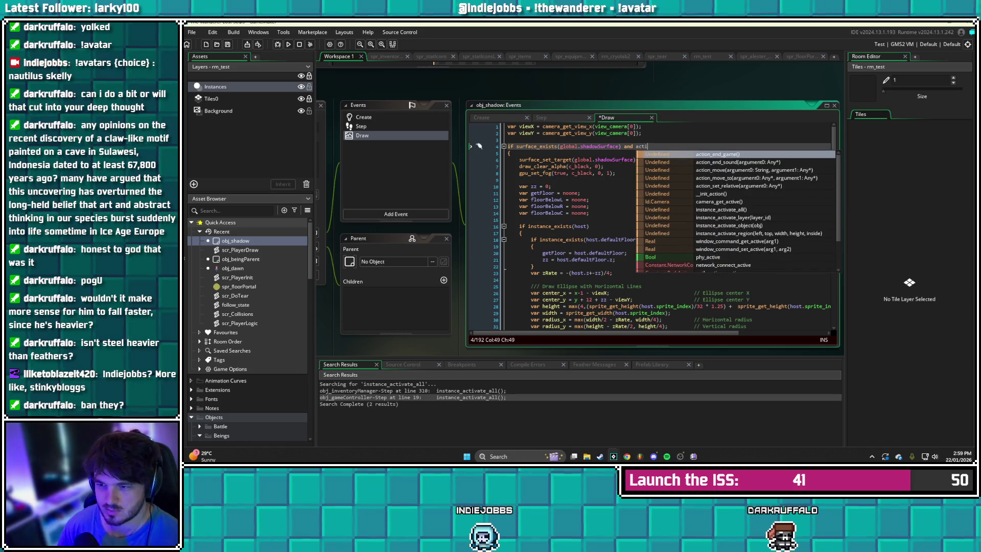
pyautogui.write('ve')
pyautogui.hotkey('ctrl', 's')
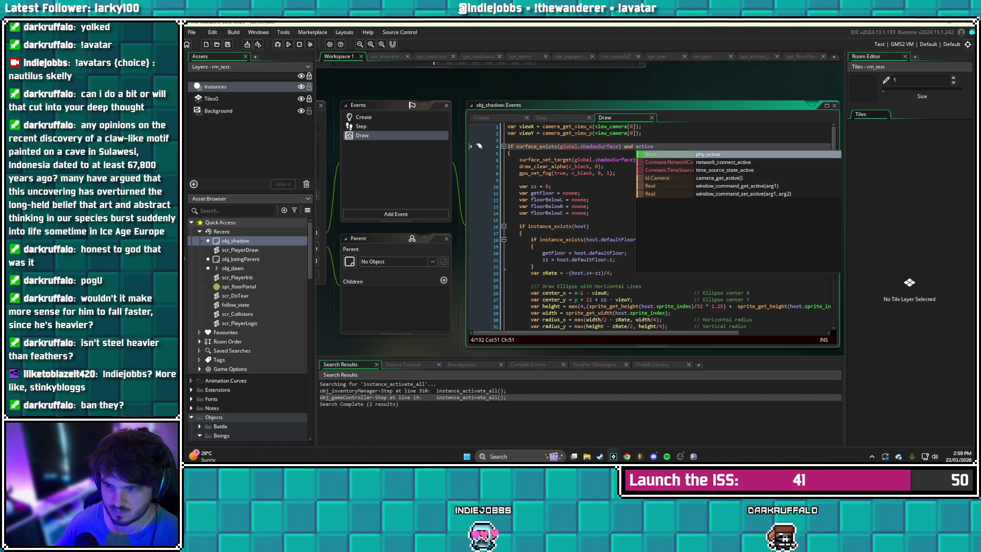
pyautogui.click(482, 118)
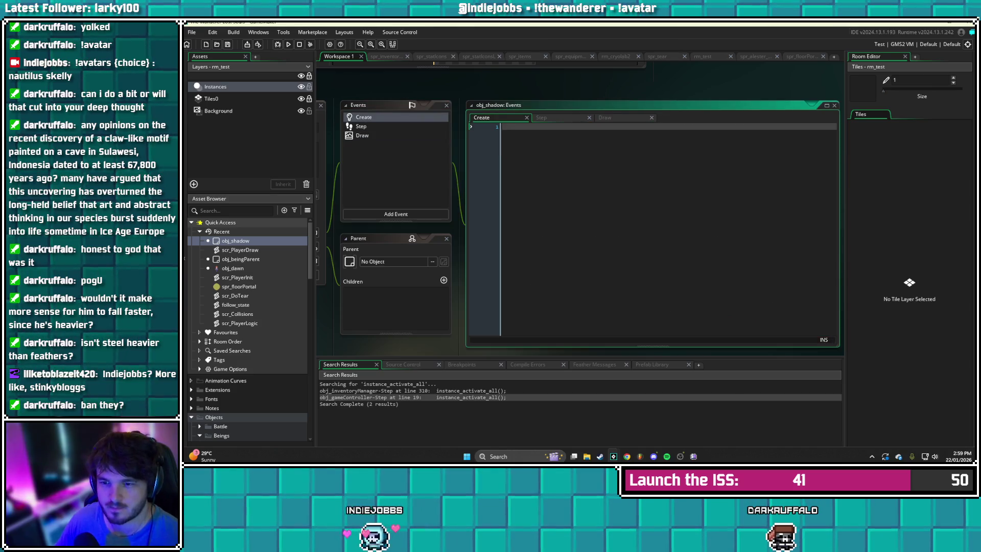
# Initialise 'active = true' in Create and set 'active = false;' inside the obj_dawn actionOn[3] block
pyautogui.write('active =')
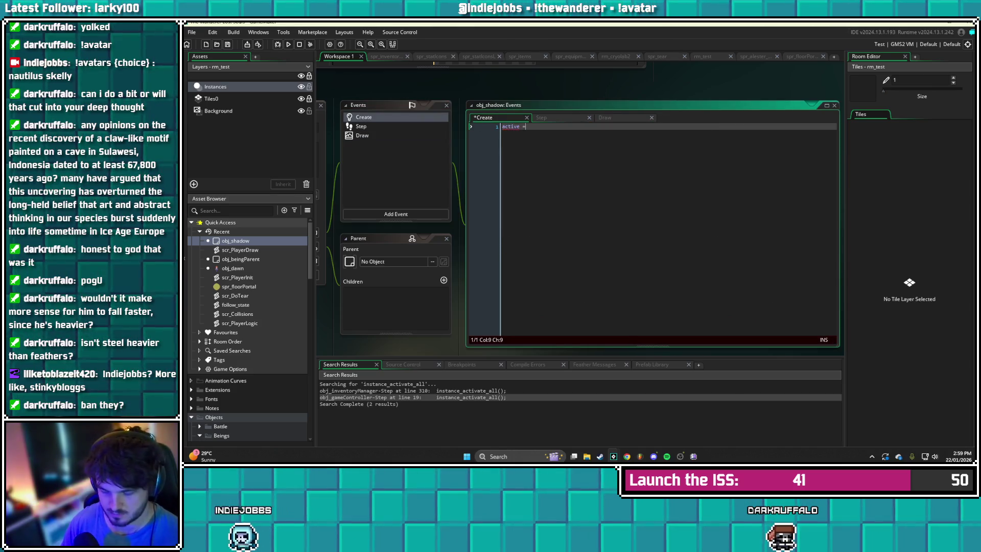
pyautogui.write(' true;')
pyautogui.hotkey('ctrl', 's')
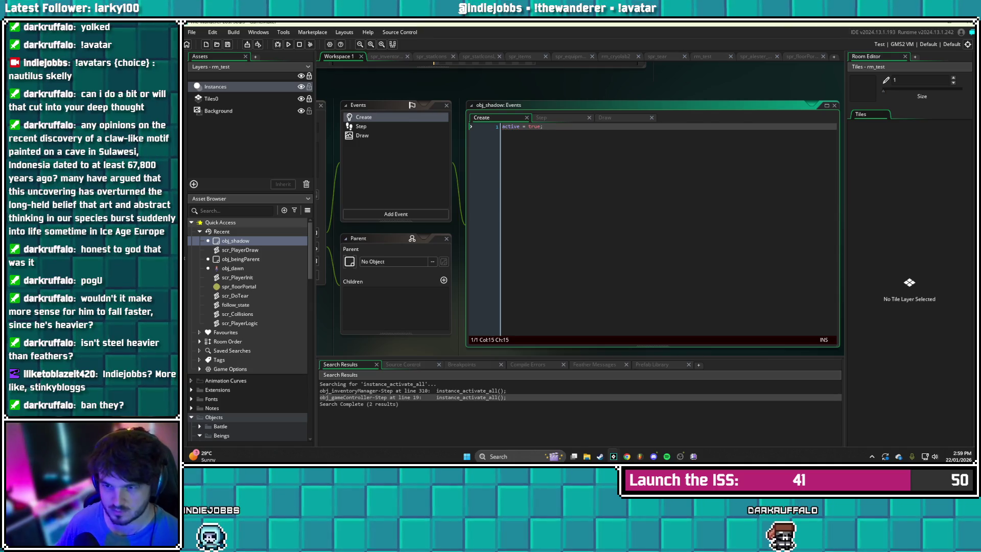
pyautogui.click(361, 126)
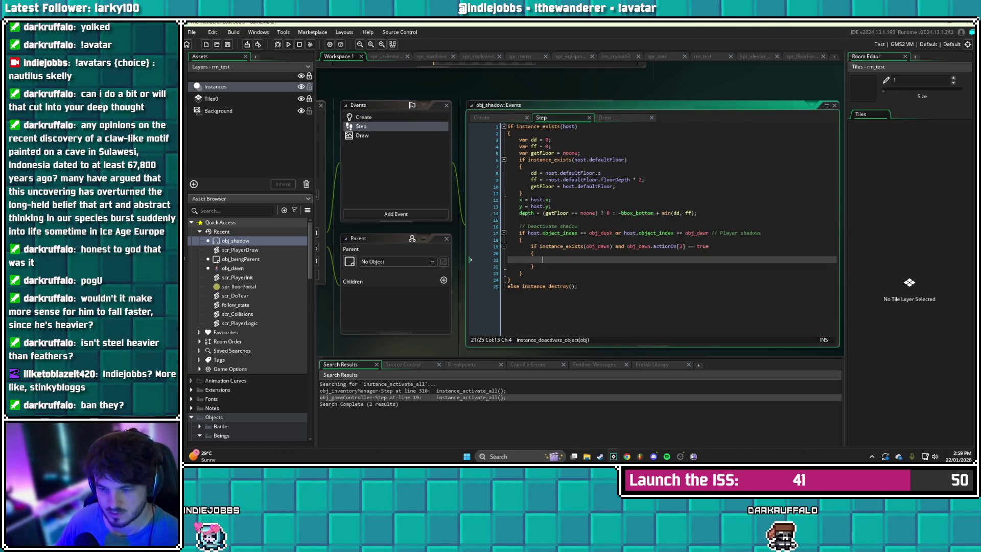
pyautogui.write('active = f')
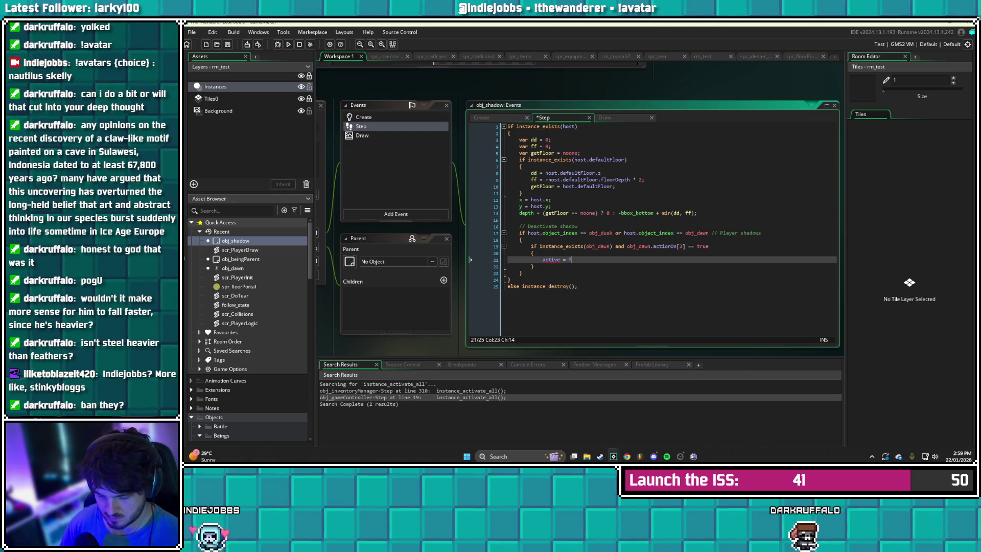
pyautogui.write('alse;')
pyautogui.hotkey('ctrl', 's')
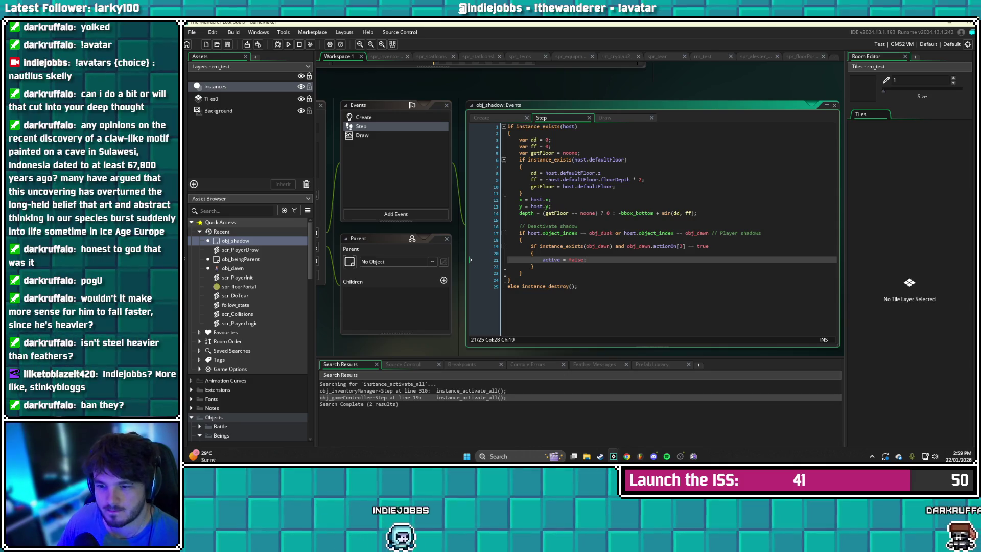
# Add 'else active = true' with a '// change theis' comment, save, and run the game
pyautogui.click(533, 266)
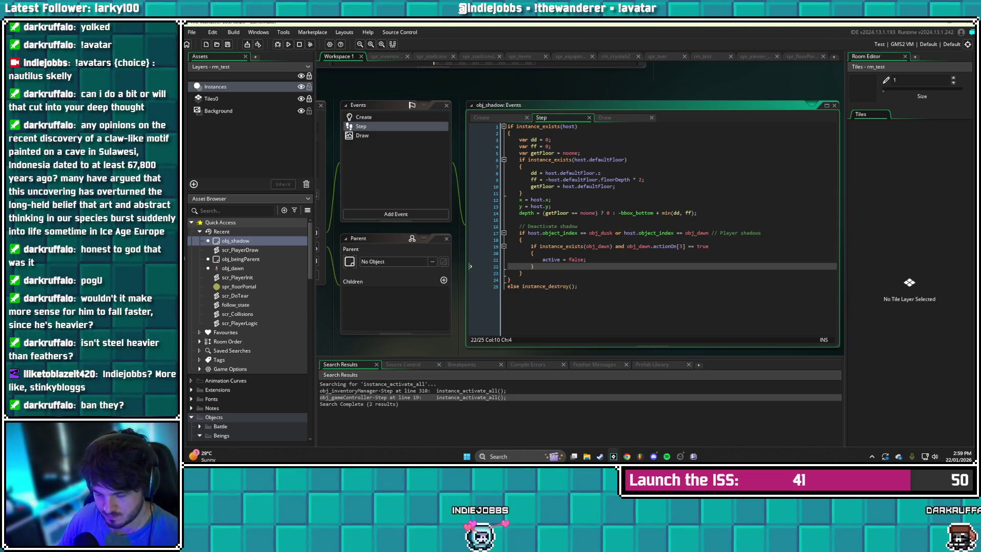
pyautogui.press('Return')
pyautogui.write('else active ')
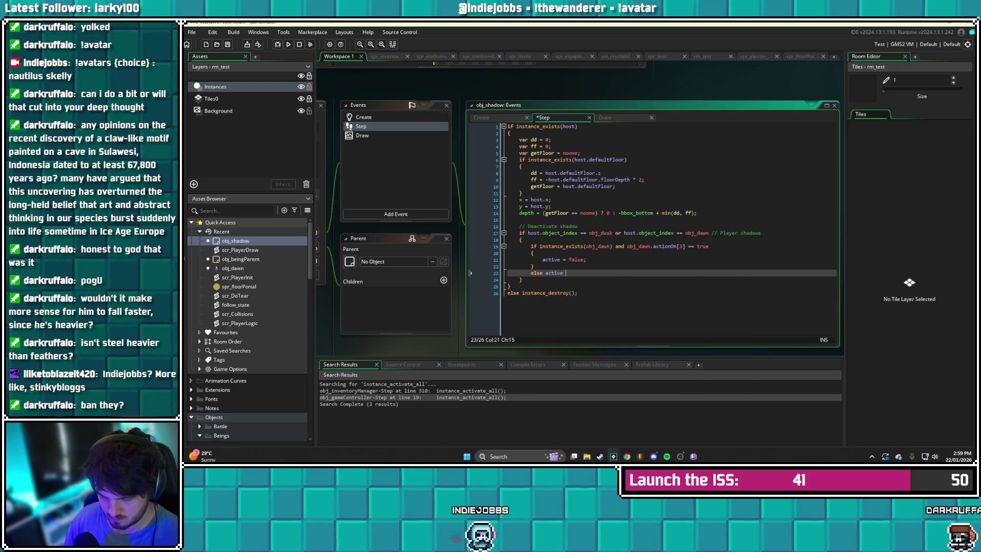
pyautogui.write('= true;')
pyautogui.hotkey('ctrl', 's')
pyautogui.write('// change the')
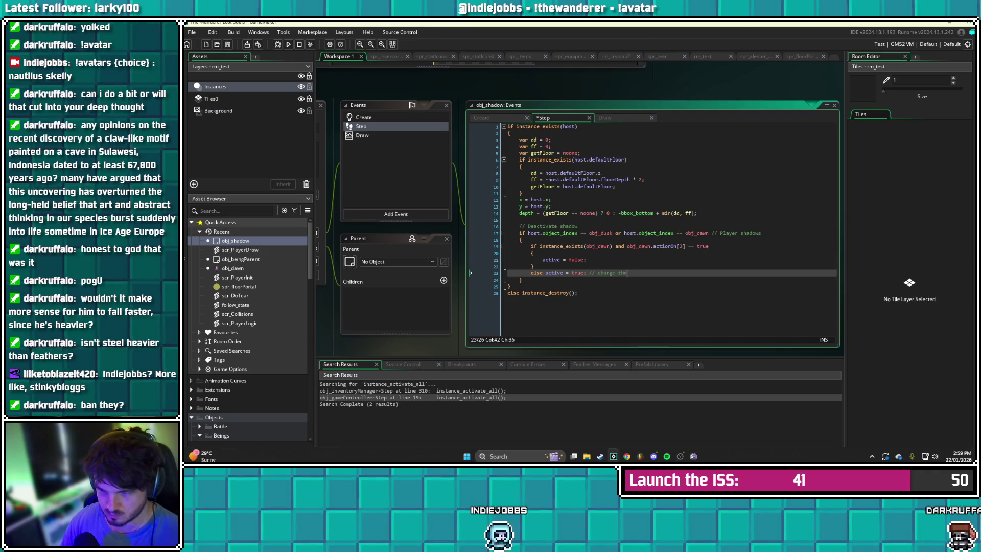
pyautogui.write('is')
pyautogui.hotkey('ctrl', 's')
pyautogui.press('F5')
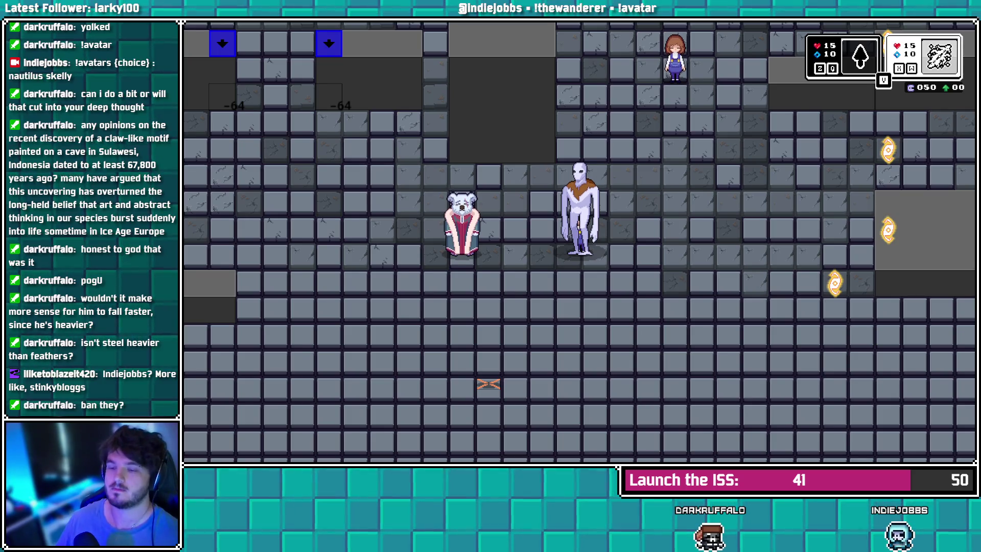
# Walk the character right in the test run, then close the game to return to the IDE
pyautogui.press('Right')
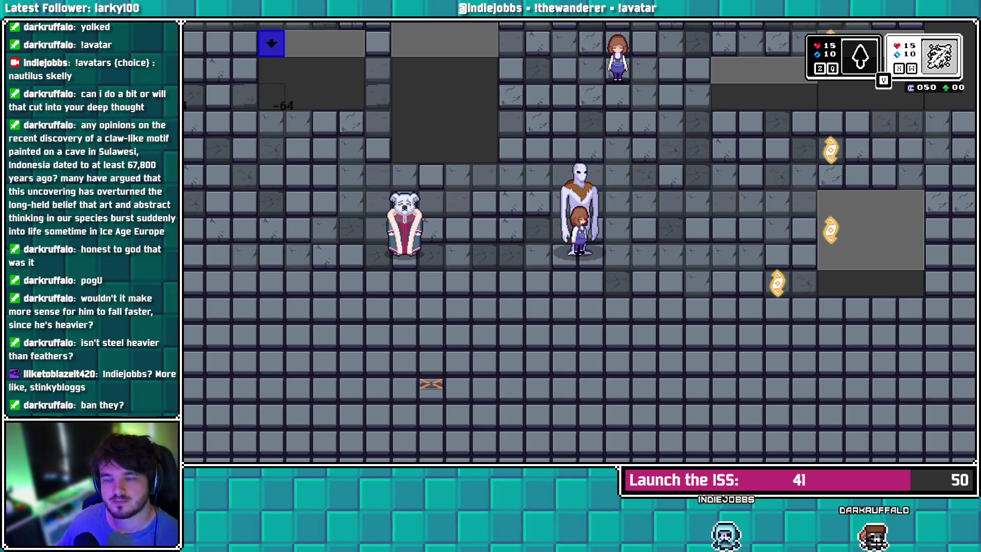
pyautogui.press('Escape')
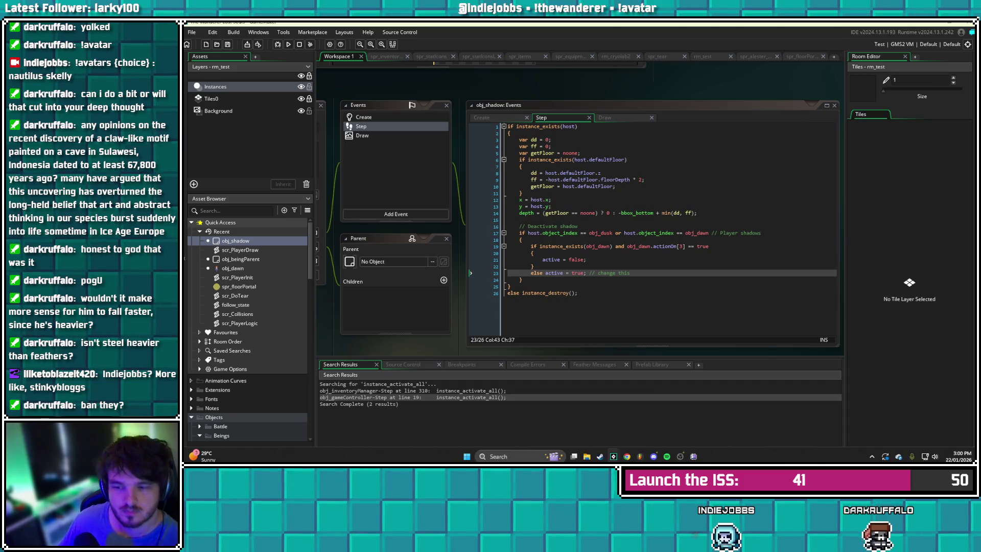
# Review the scr_PlayerLogic and scr_PlayerDraw code
pyautogui.doubleClick(240, 323)
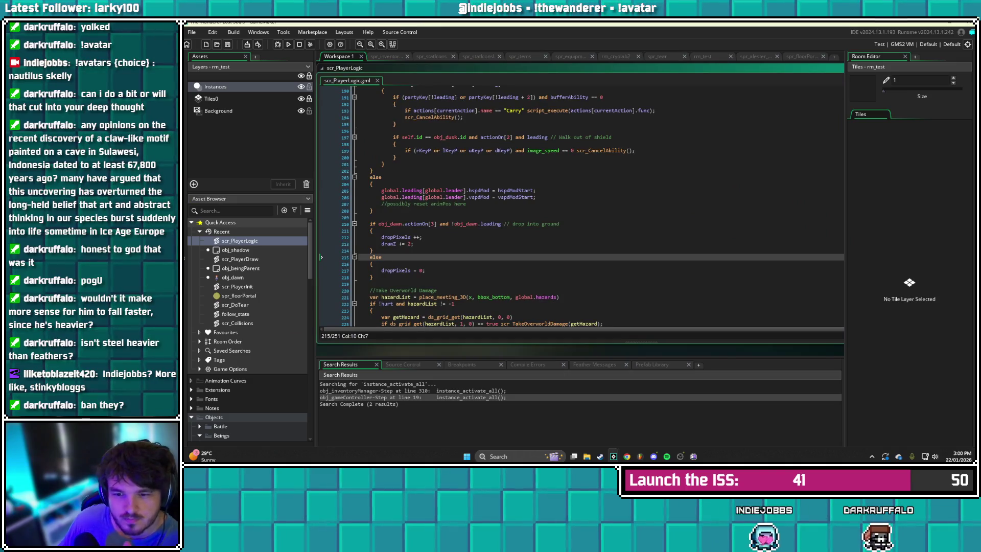
pyautogui.scroll(1, 592, 206)
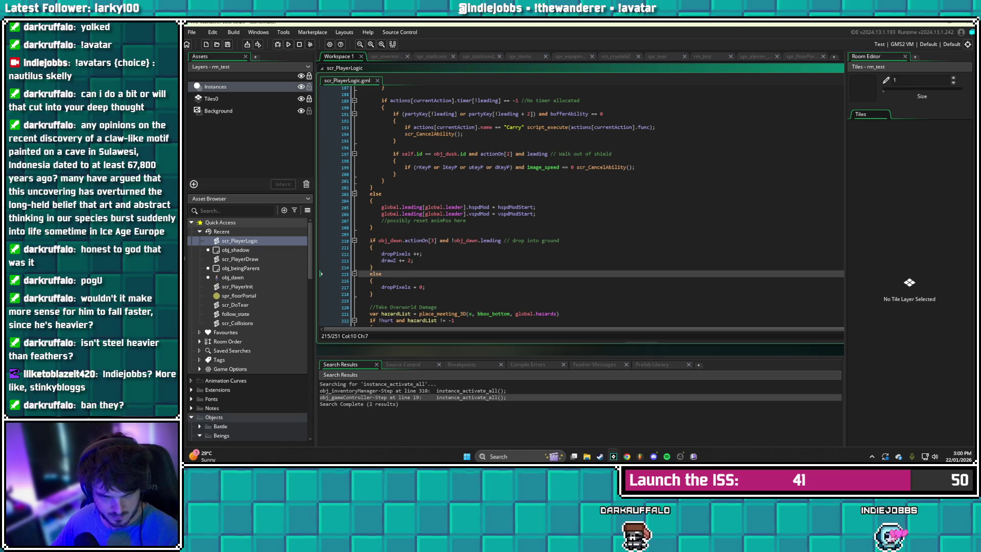
pyautogui.hotkey('ctrl', 'Tab')
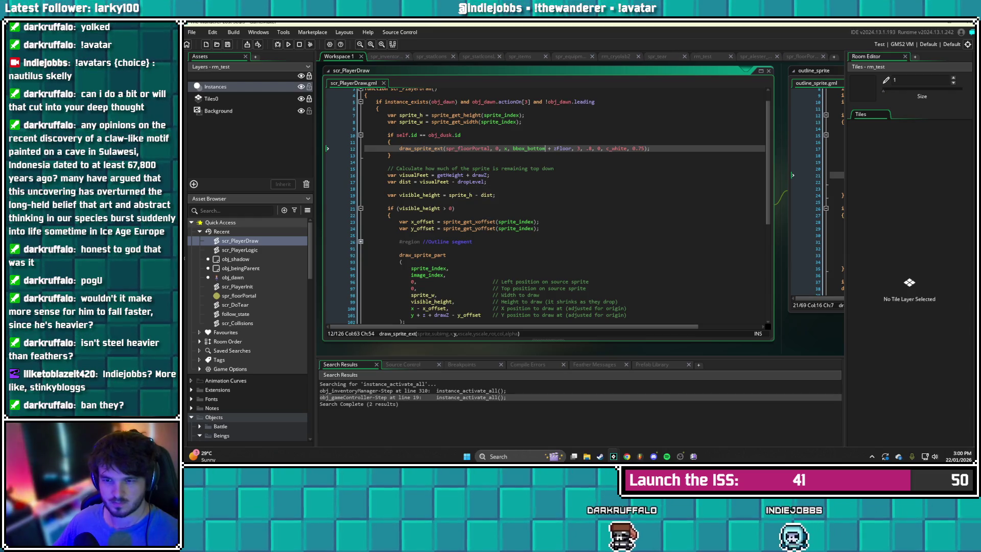
pyautogui.scroll(1, 546, 204)
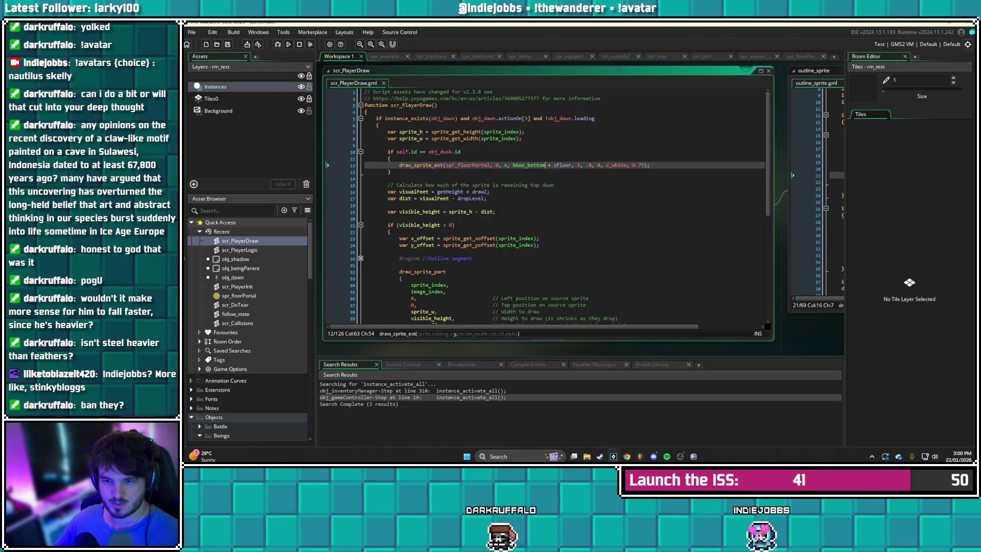
pyautogui.scroll(-2, 562, 204)
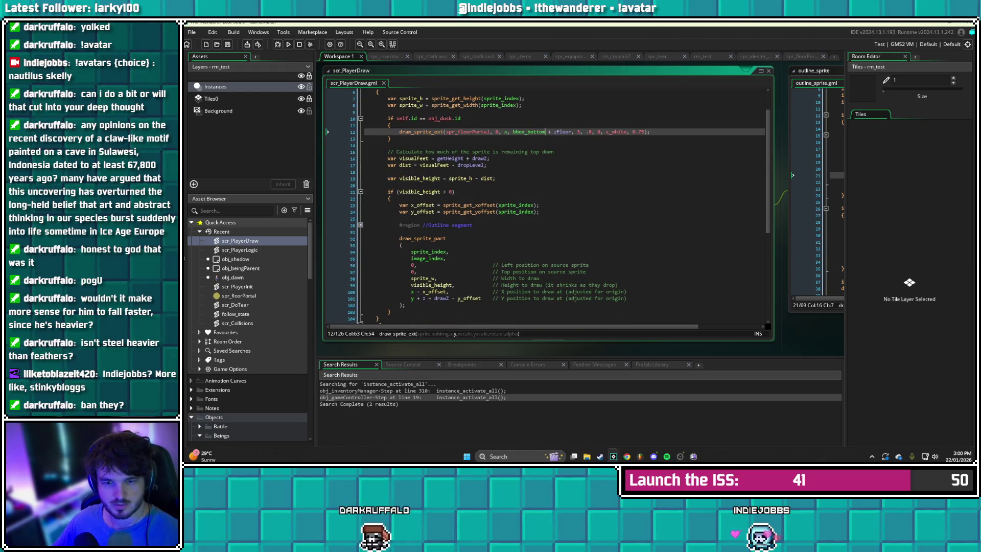
# Delete the dropPixels initialisation line from scr_PlayerInit, then return to scr_PlayerLogic
pyautogui.doubleClick(238, 286)
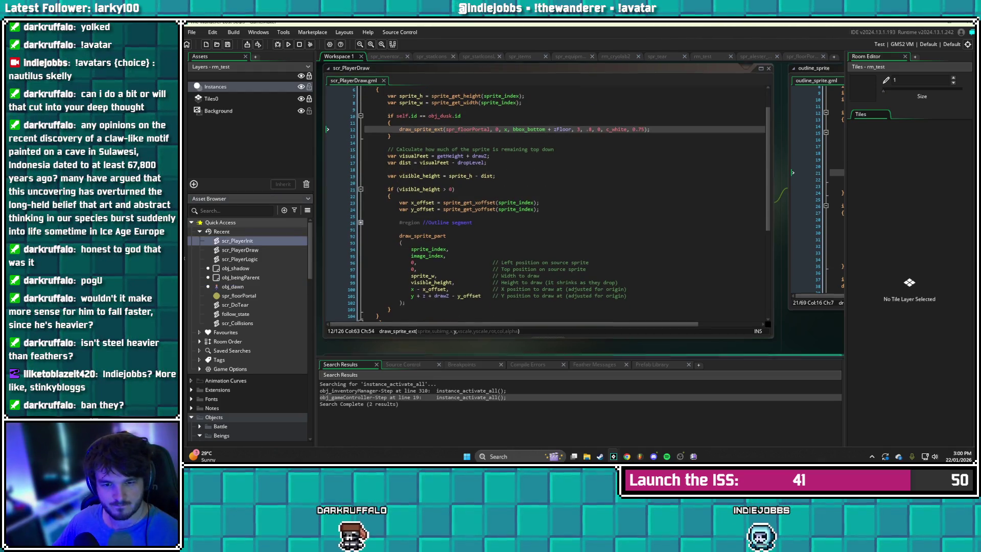
pyautogui.scroll(-20, 449, 256)
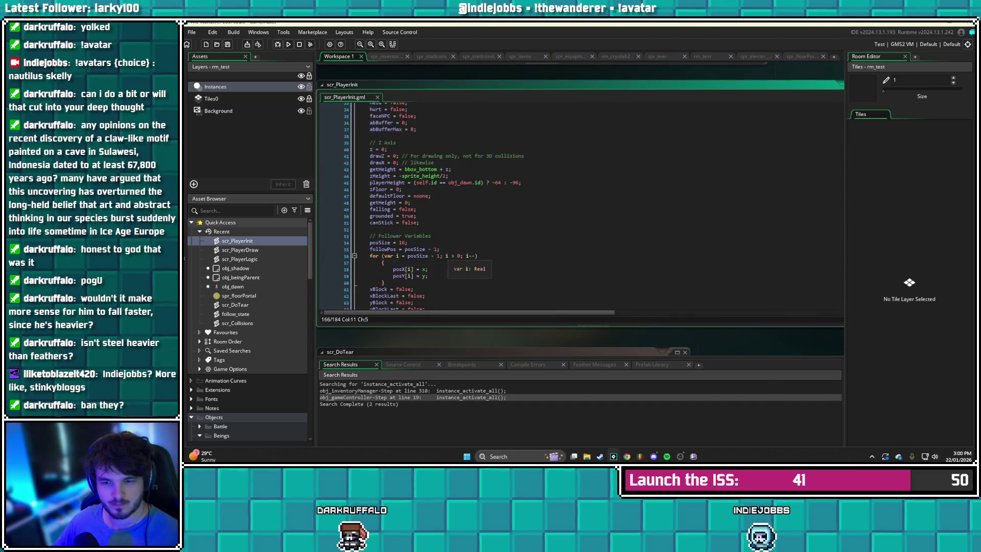
pyautogui.scroll(12, 450, 255)
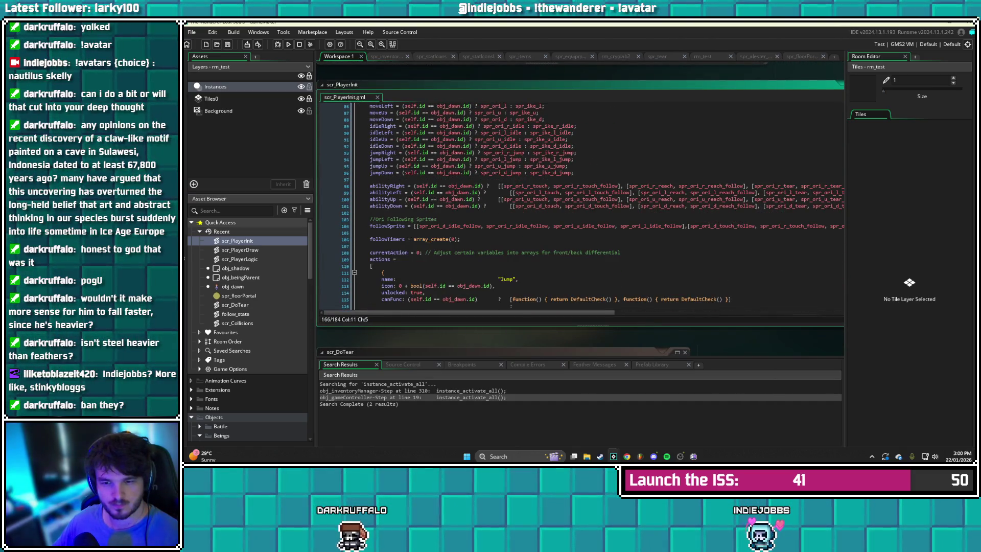
pyautogui.scroll(5, 579, 204)
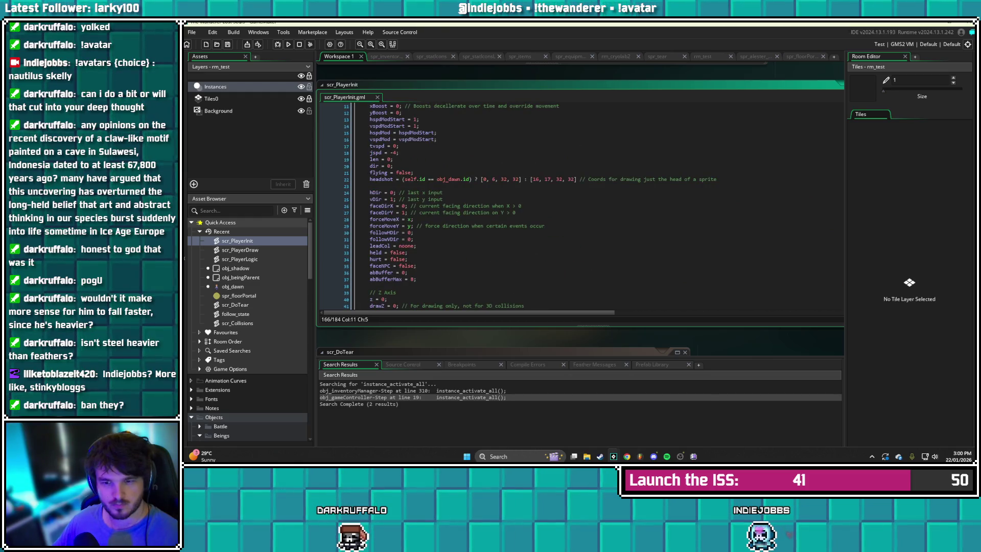
pyautogui.scroll(3, 447, 247)
pyautogui.scroll(-5, 579, 204)
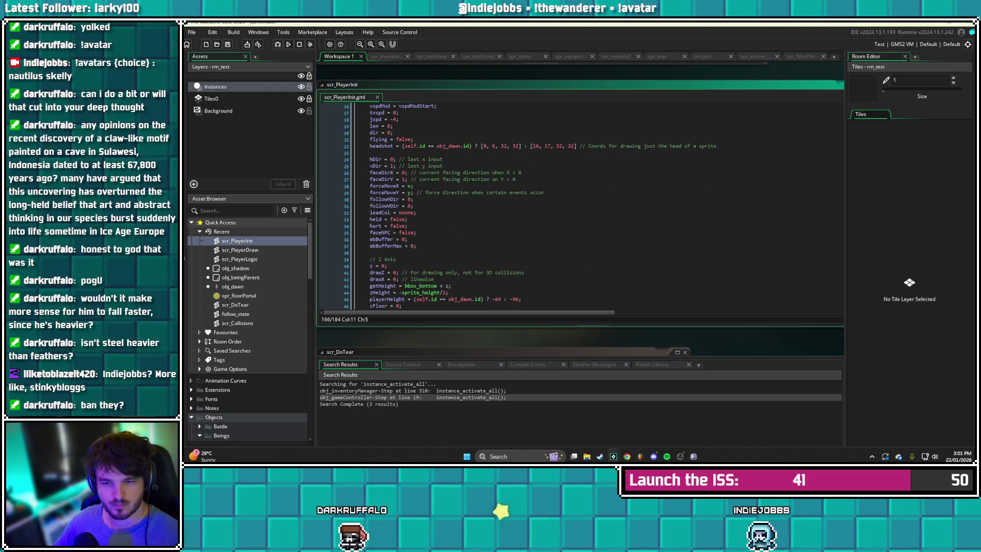
pyautogui.scroll(-4, 580, 205)
pyautogui.scroll(-3, 580, 204)
pyautogui.scroll(-7, 580, 204)
pyautogui.click(321, 239)
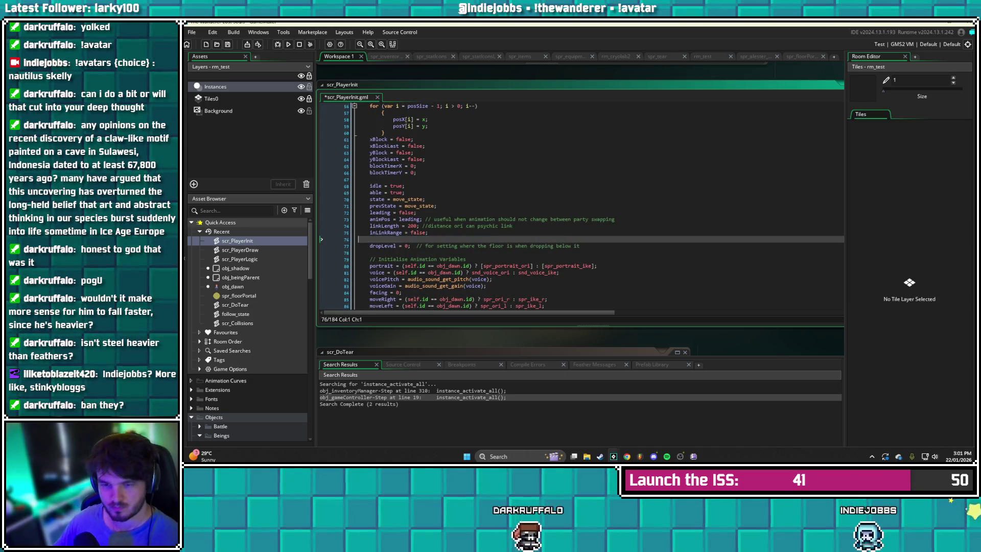
pyautogui.press('BackSpace')
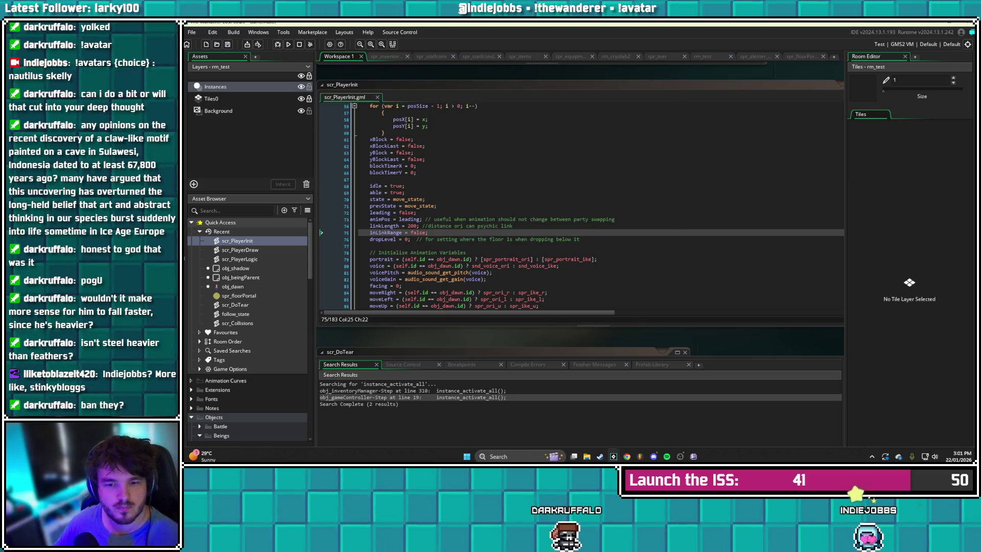
pyautogui.doubleClick(240, 259)
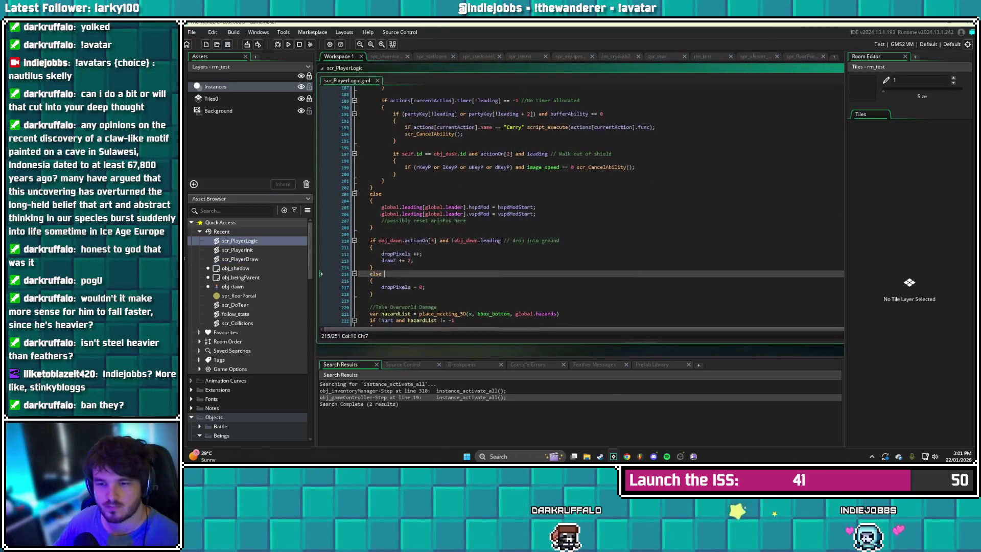
# Delete the dropPixels ++ line, empty the else branch, and save scr_PlayerLogic
pyautogui.click(424, 253)
pyautogui.hotkey('shift', 'Home')
pyautogui.press('BackSpace')
pyautogui.press('BackSpace')
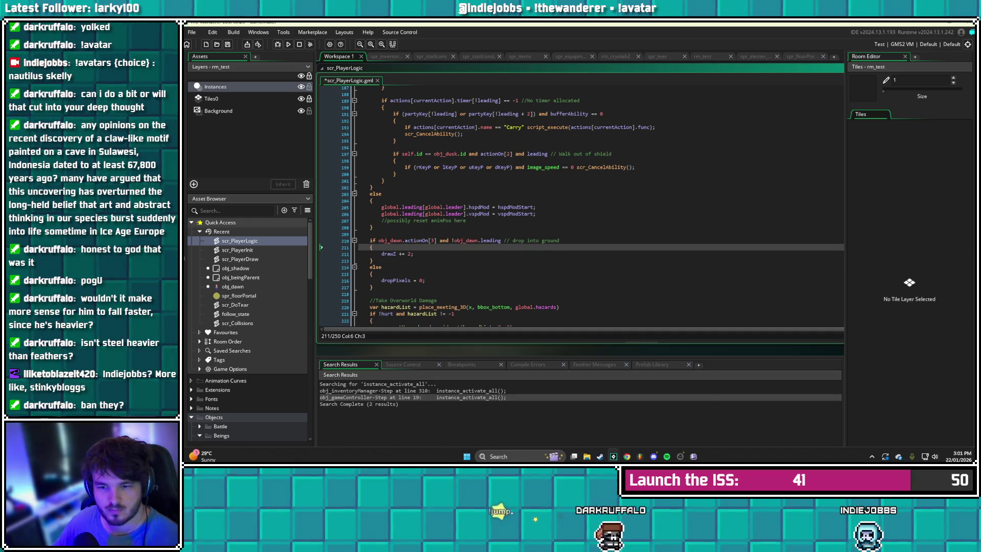
pyautogui.moveTo(373, 287); pyautogui.dragTo(358, 274)
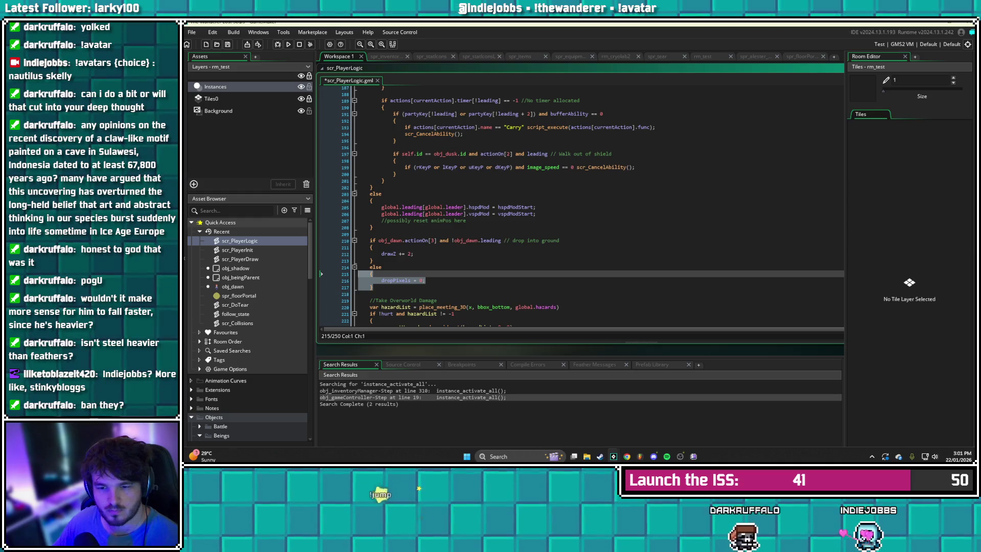
pyautogui.write('{')
pyautogui.press('Return')
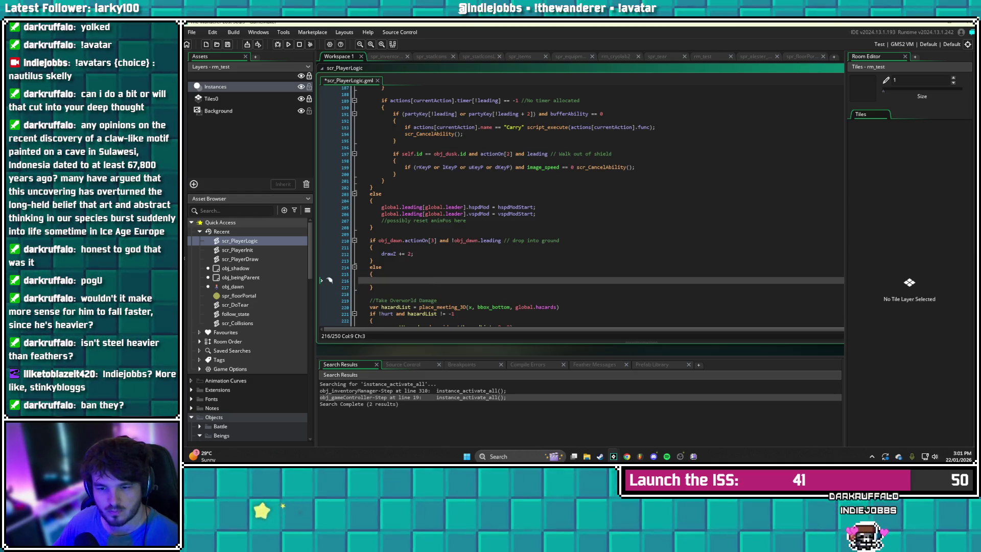
pyautogui.hotkey('ctrl', 's')
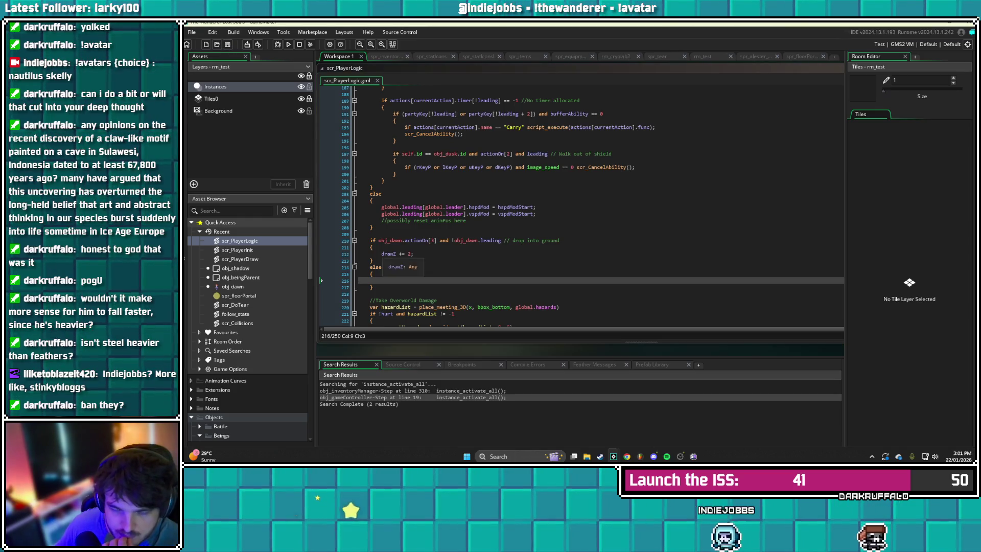
# Guard drawZ += 2 with 'if drawZ < sprite_height' and save
pyautogui.click(381, 253)
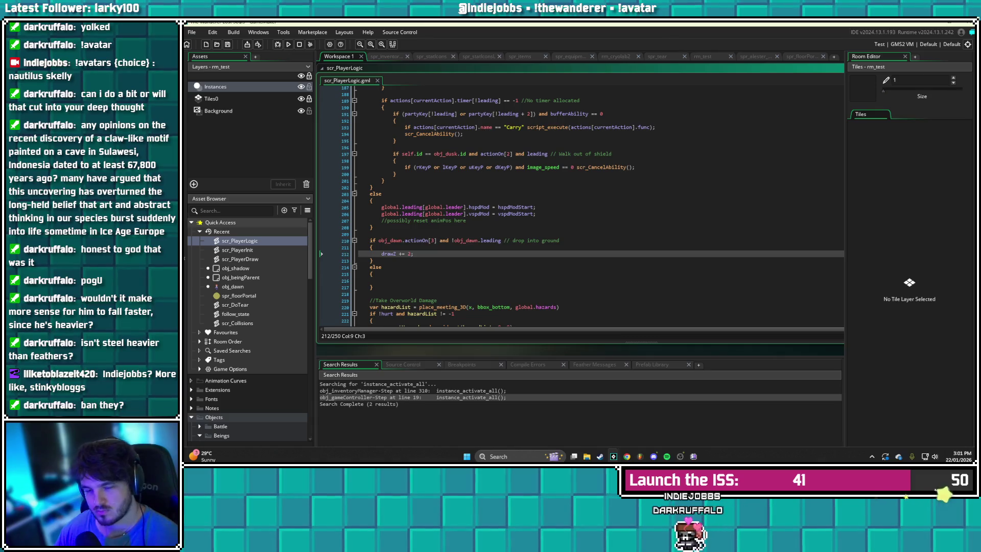
pyautogui.write('if ')
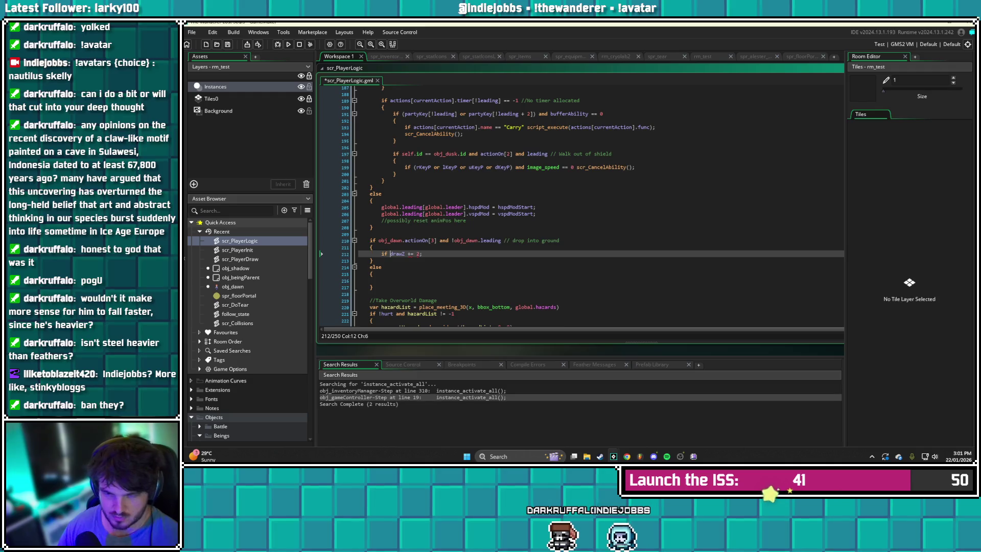
pyautogui.write('draw')
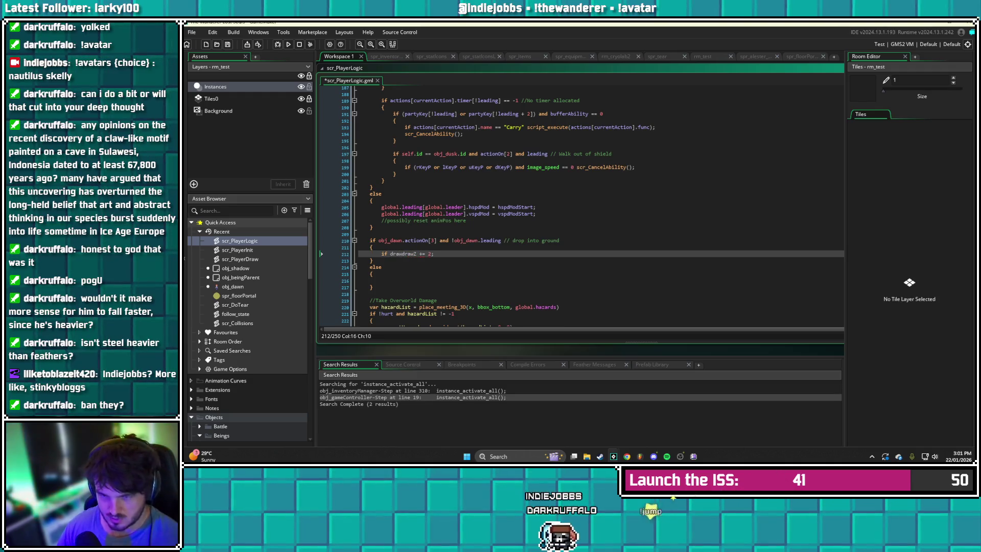
pyautogui.write('Z <')
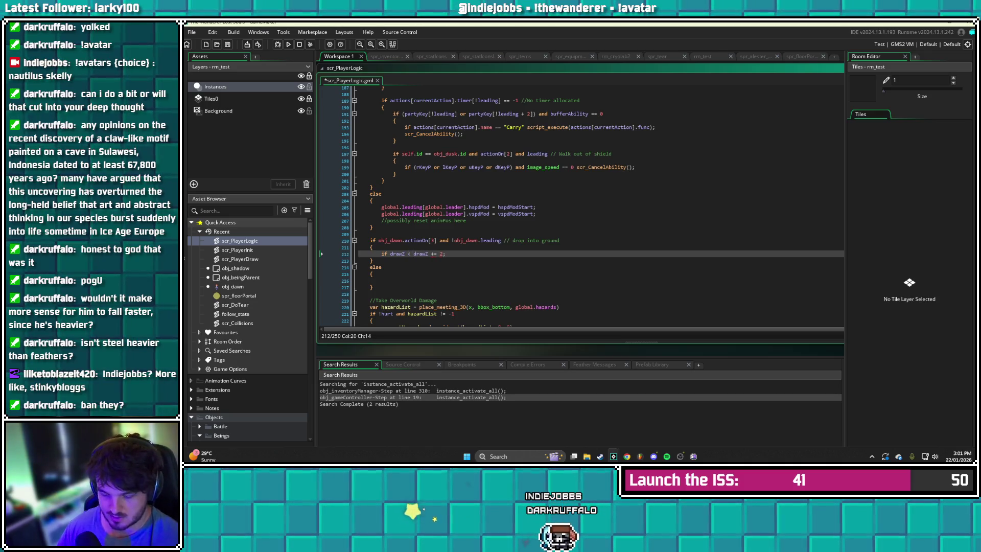
pyautogui.write(' sprite_heigth')
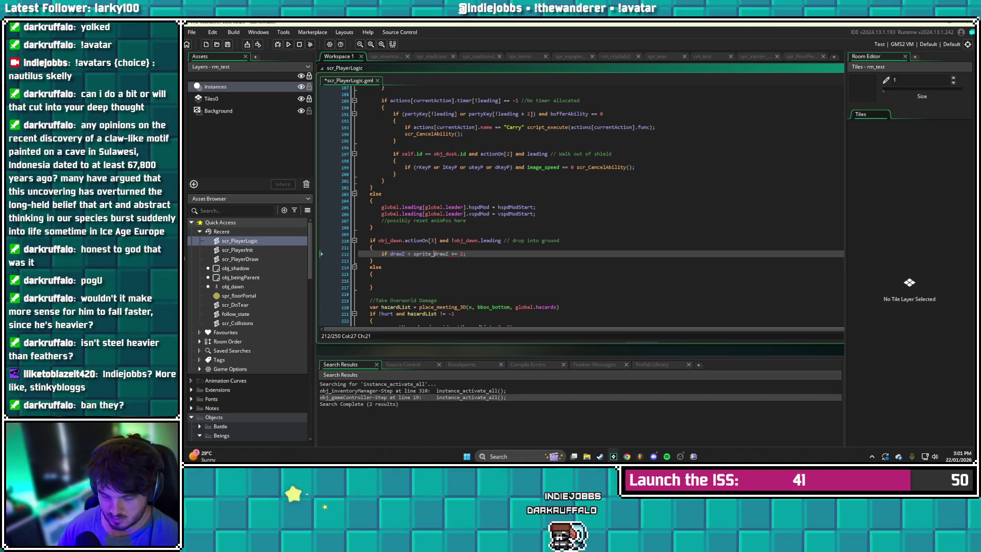
pyautogui.press('BackSpace')
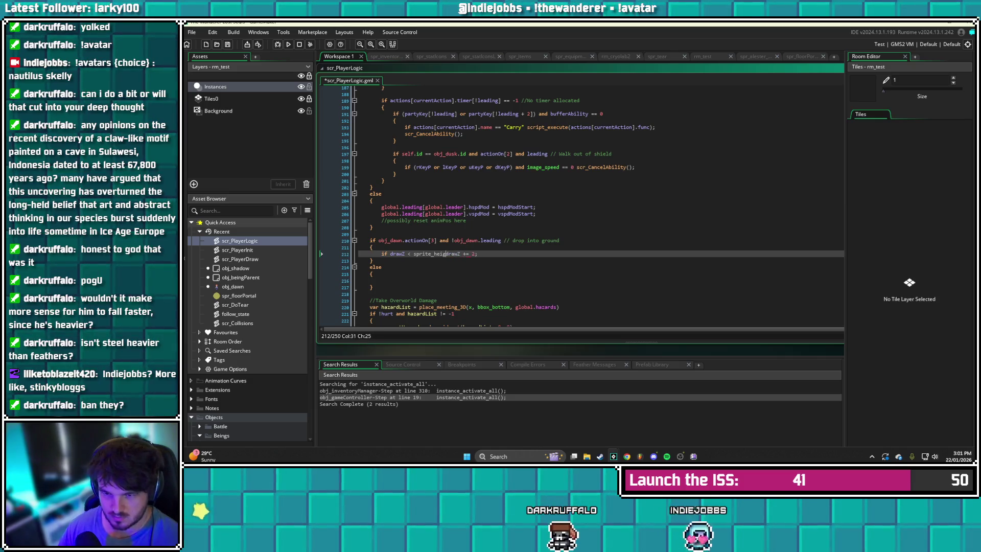
pyautogui.write('ht')
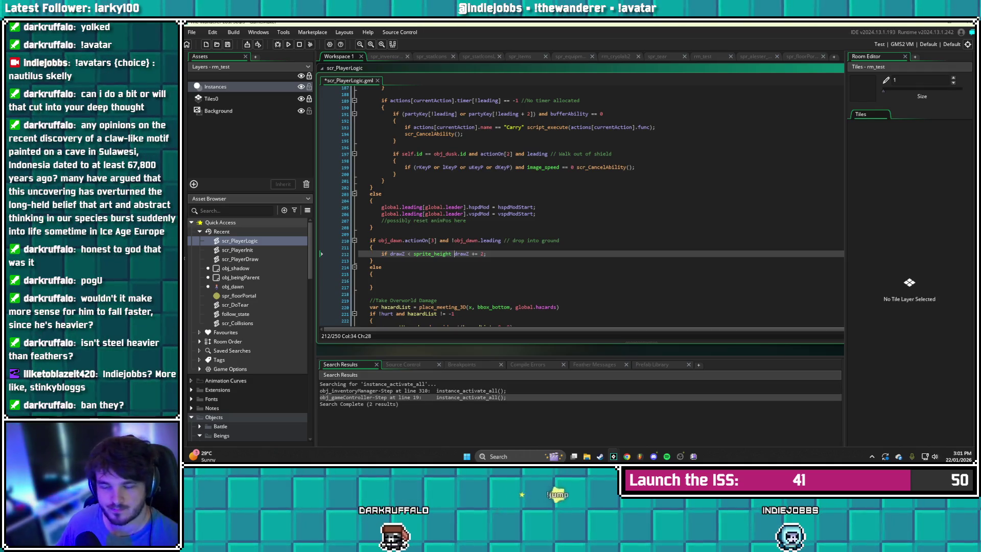
pyautogui.hotkey('ctrl', 's')
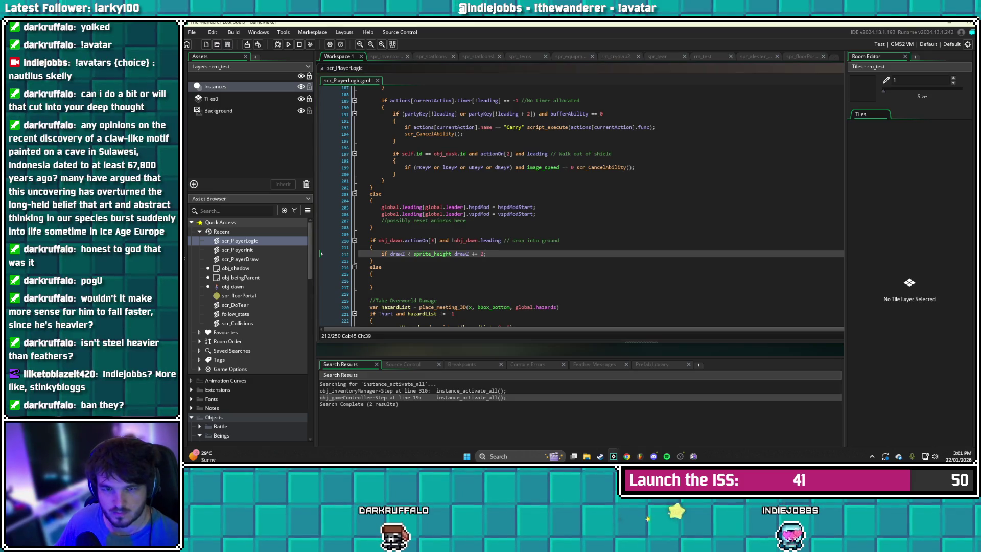
# Run the game and abort it after the code error
pyautogui.click(288, 45)
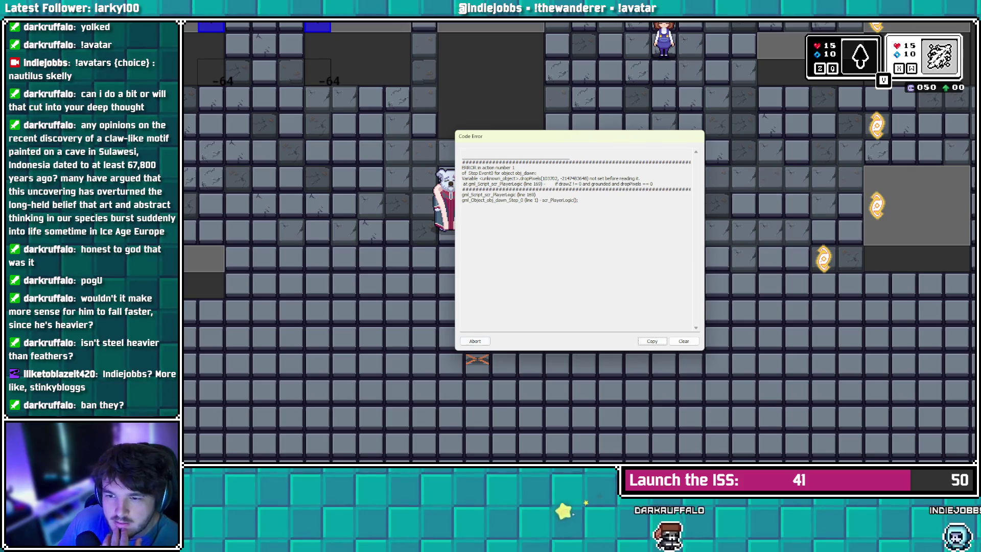
pyautogui.click(475, 341)
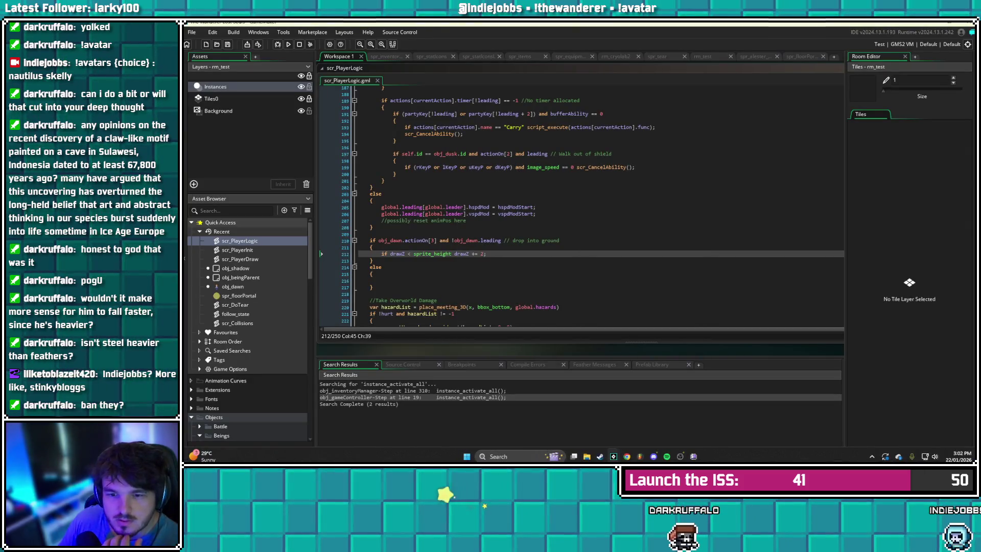
pyautogui.scroll(10, 582, 204)
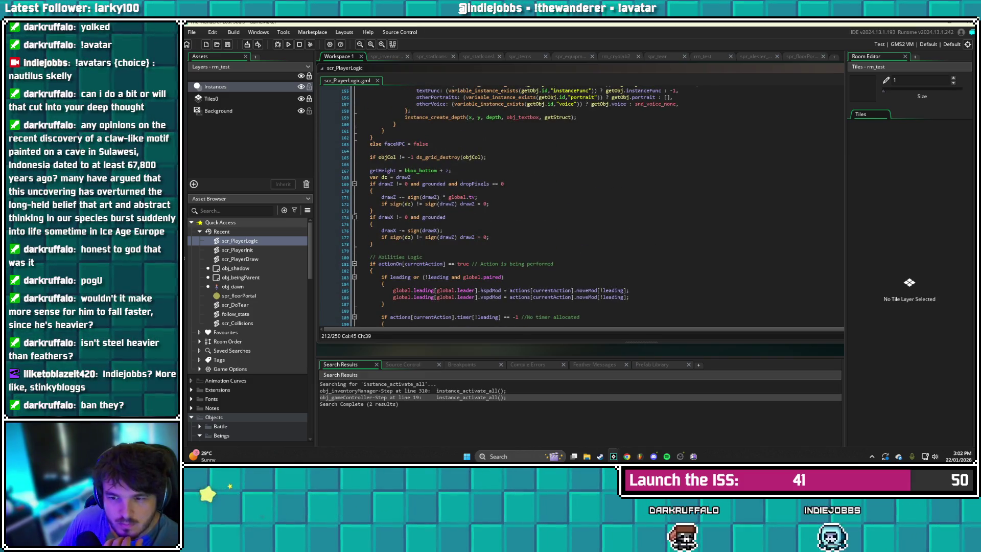
# Remove the dropPixels condition from line 169, save, and rerun the game
pyautogui.moveTo(504, 184); pyautogui.dragTo(449, 183)
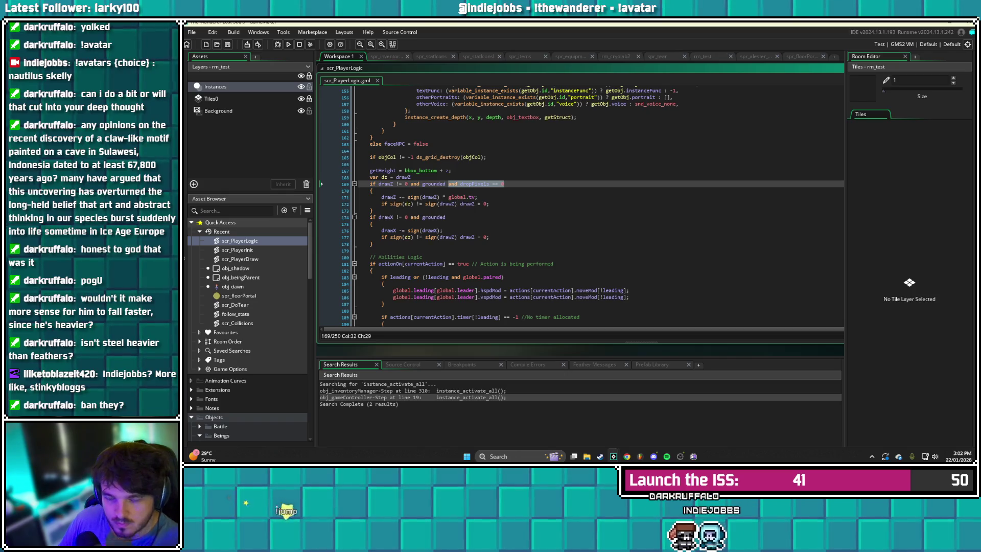
pyautogui.press('BackSpace')
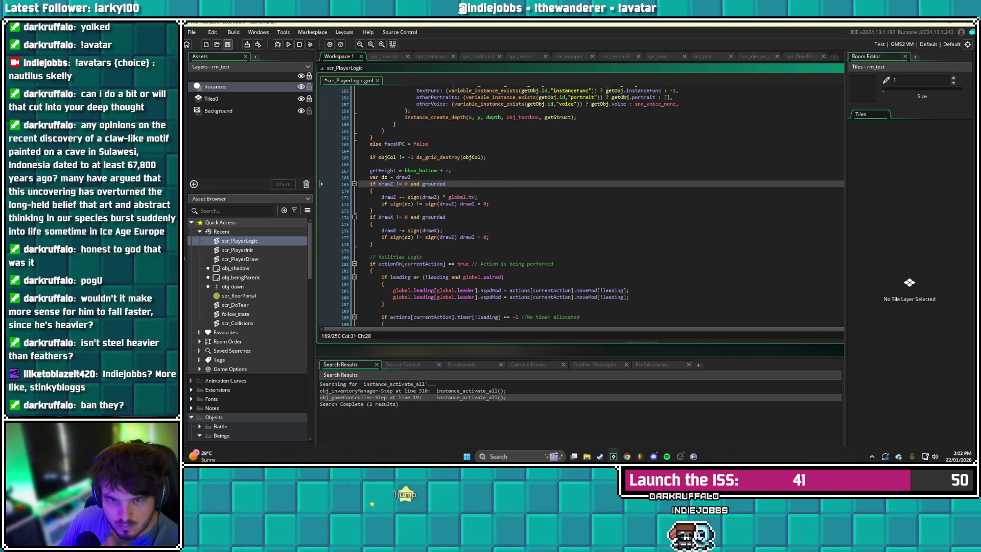
pyautogui.hotkey('ctrl', 's')
pyautogui.click(288, 44)
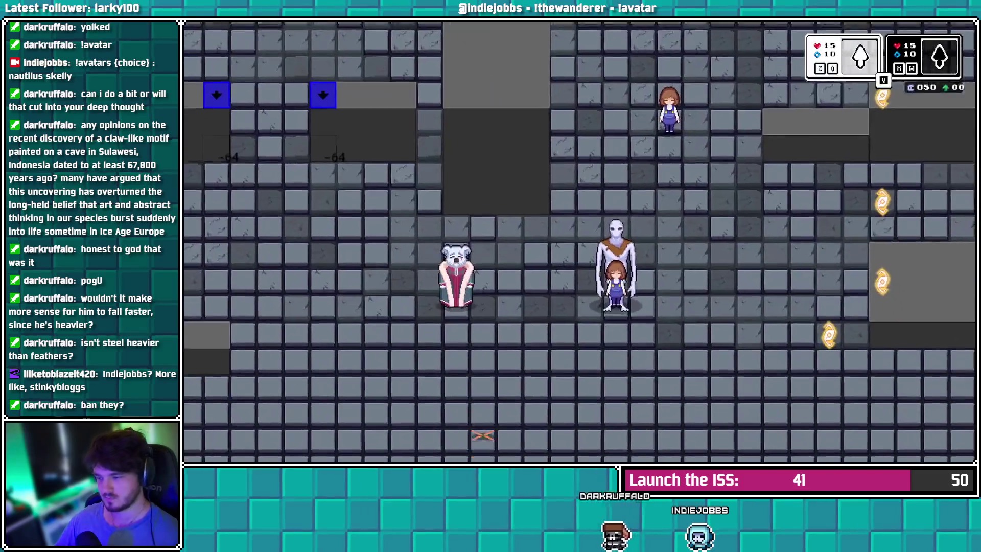
# Test merging the girl into the white figure and separating her, then return to the IDE
pyautogui.press('Tab')
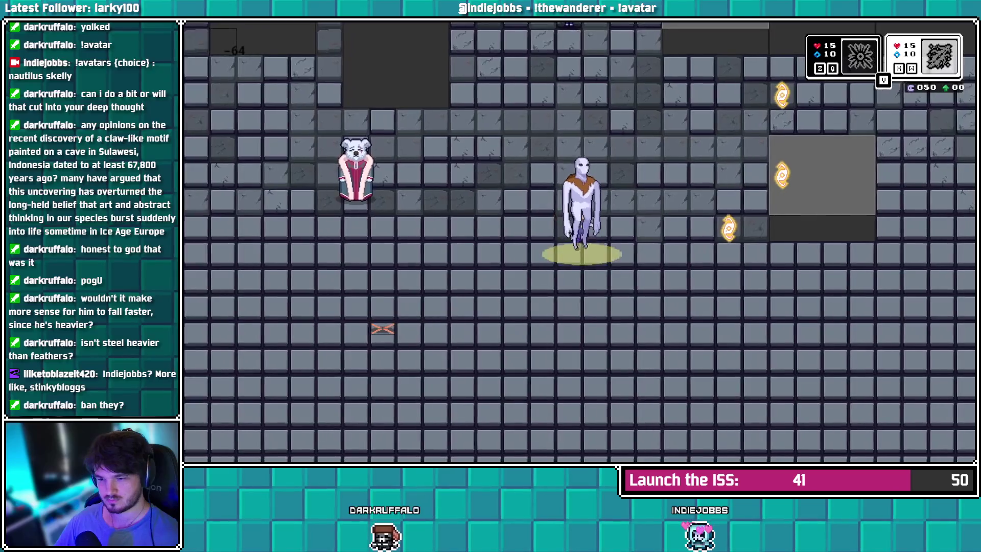
pyautogui.press('a')
pyautogui.press('a')
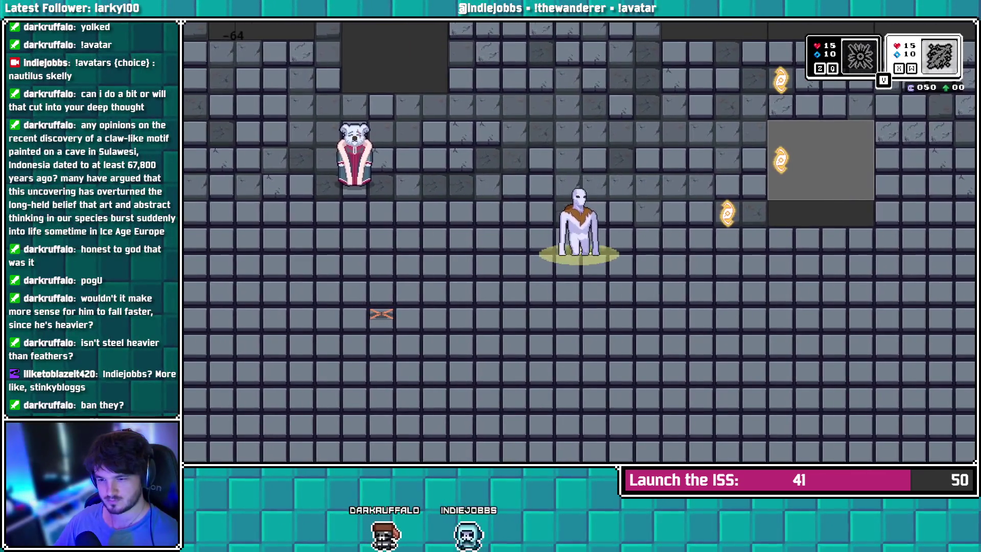
pyautogui.press('d')
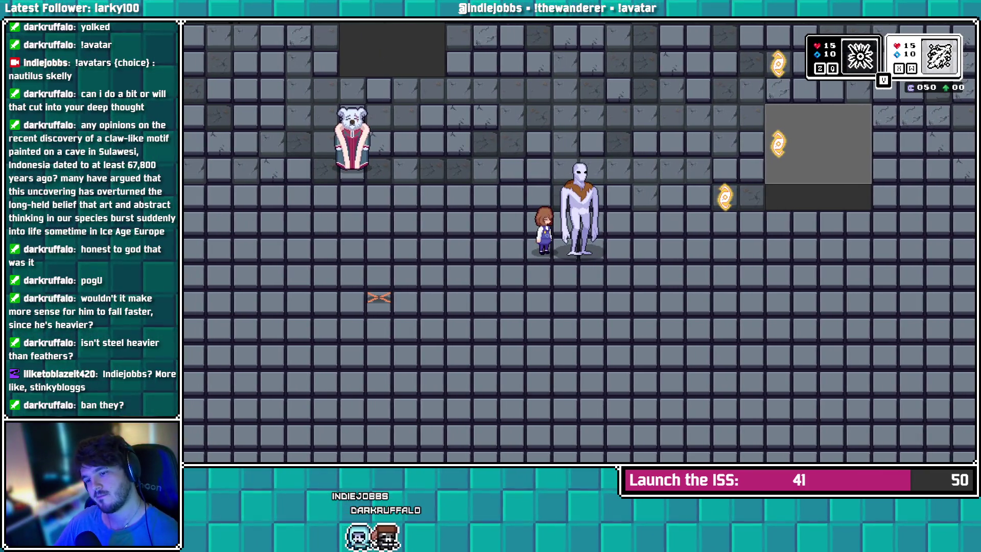
pyautogui.hotkey('alt', 'Tab')
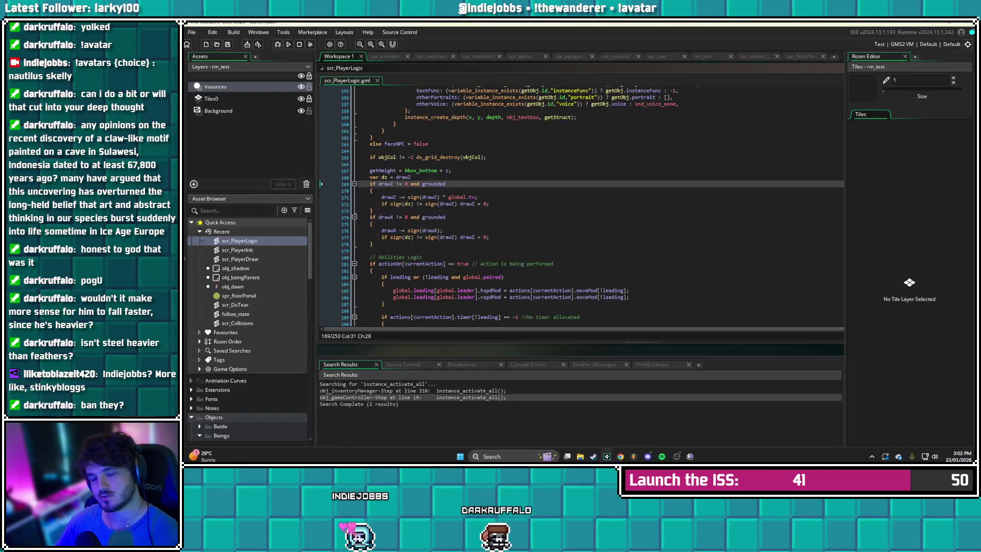
# Wrap drawZ += 2 in braces under the sprite_height check on line 212
pyautogui.click(372, 210)
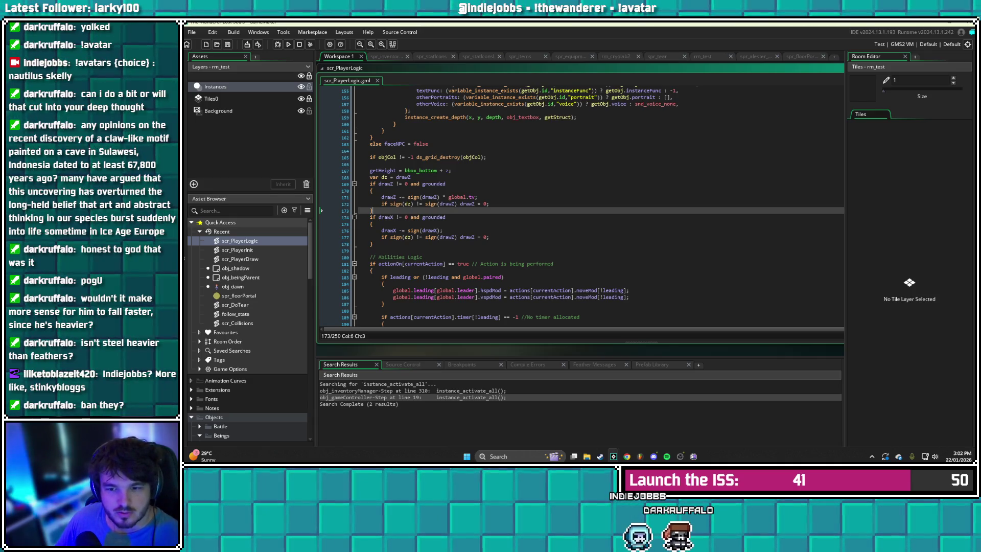
pyautogui.scroll(-19, 579, 205)
pyautogui.scroll(9, 580, 204)
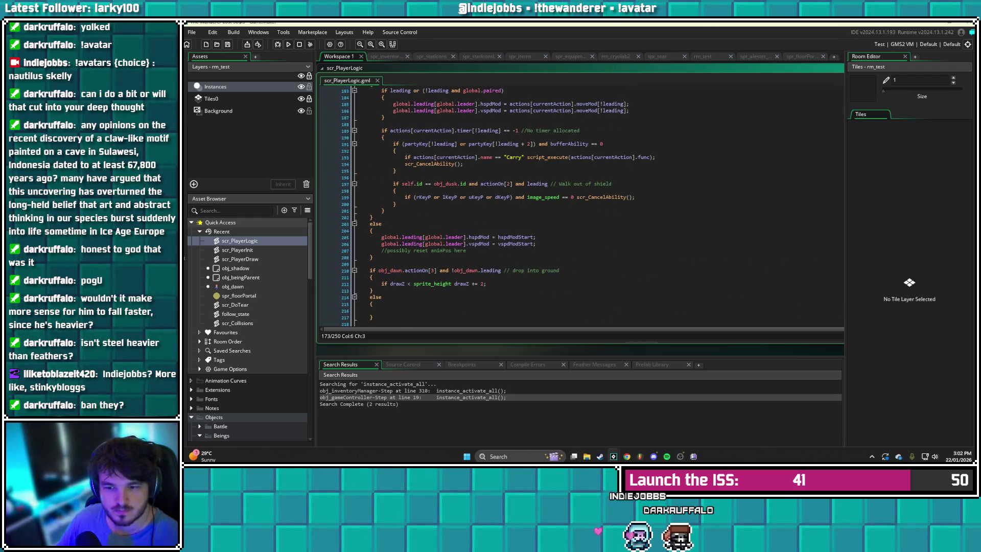
pyautogui.scroll(-2, 471, 250)
pyautogui.click(471, 250)
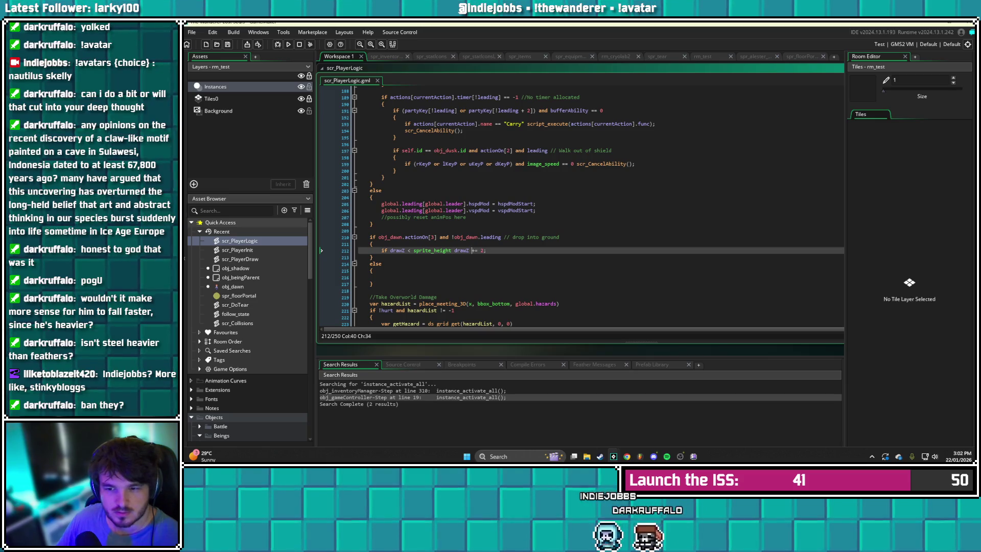
pyautogui.click(454, 251)
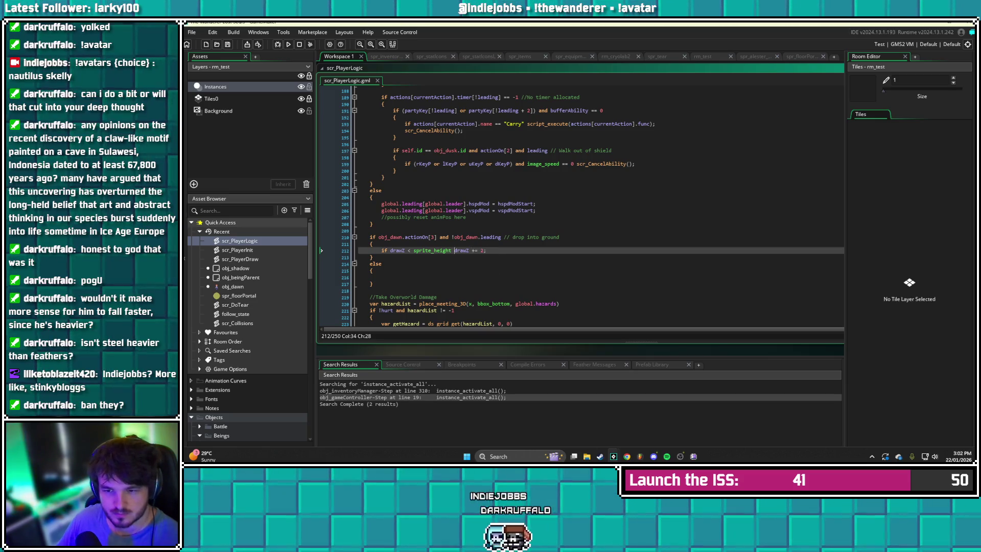
pyautogui.press('Return')
pyautogui.write('{')
pyautogui.press('Return')
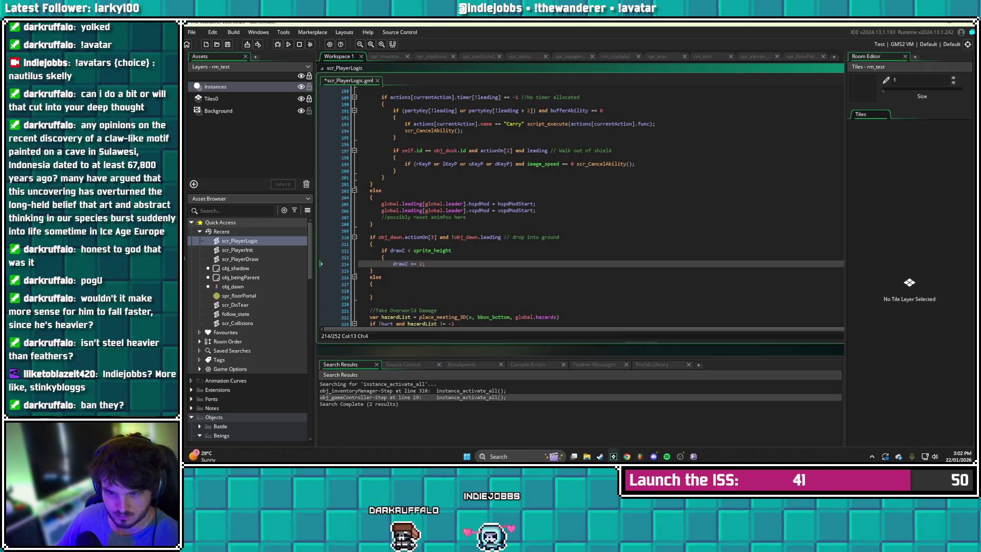
pyautogui.press('Return')
pyautogui.write('}')
# Add an else block beginning drawZ = sprite_height
pyautogui.press('Return')
pyautogui.write('else')
pyautogui.press('Return')
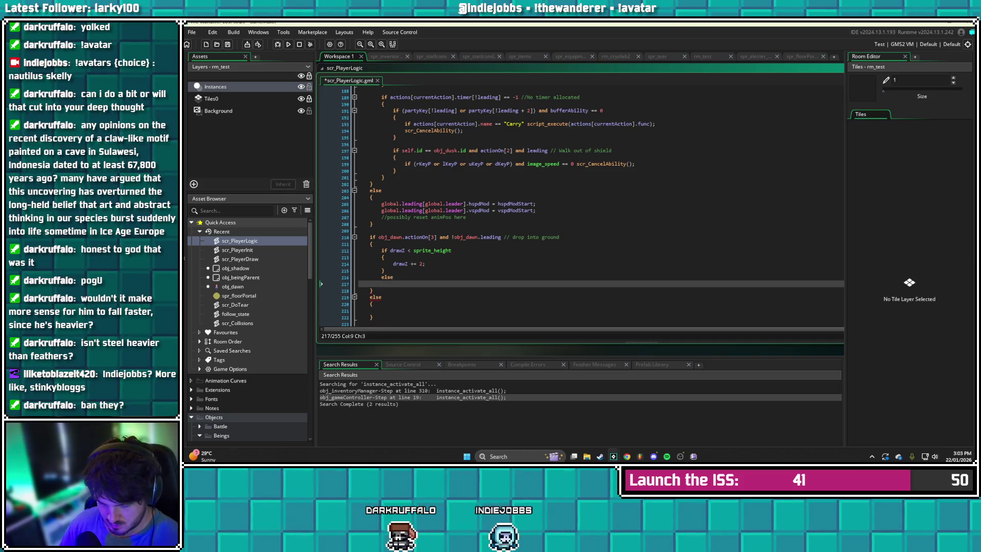
pyautogui.write('{')
pyautogui.press('Return')
pyautogui.press('Return')
pyautogui.click(393, 290)
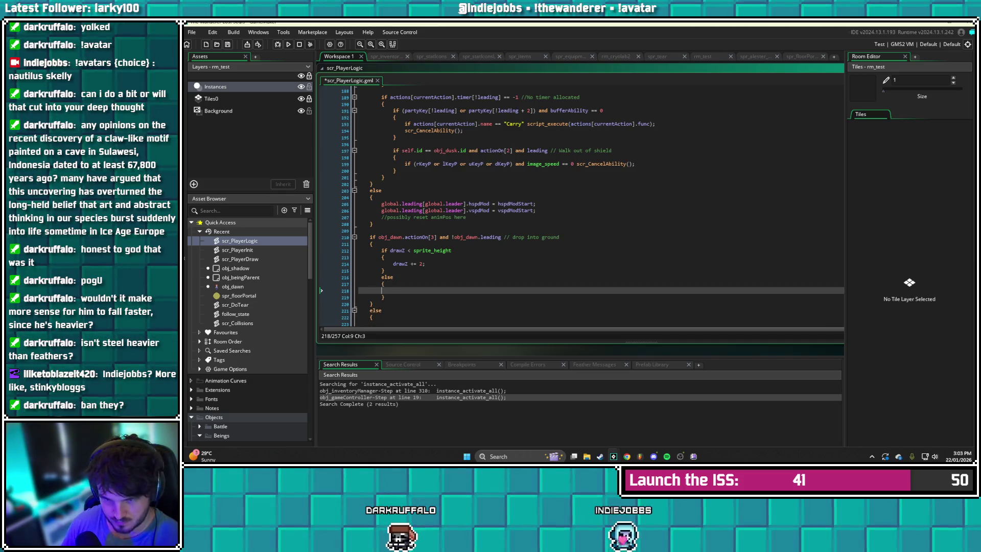
pyautogui.write('drawZ =')
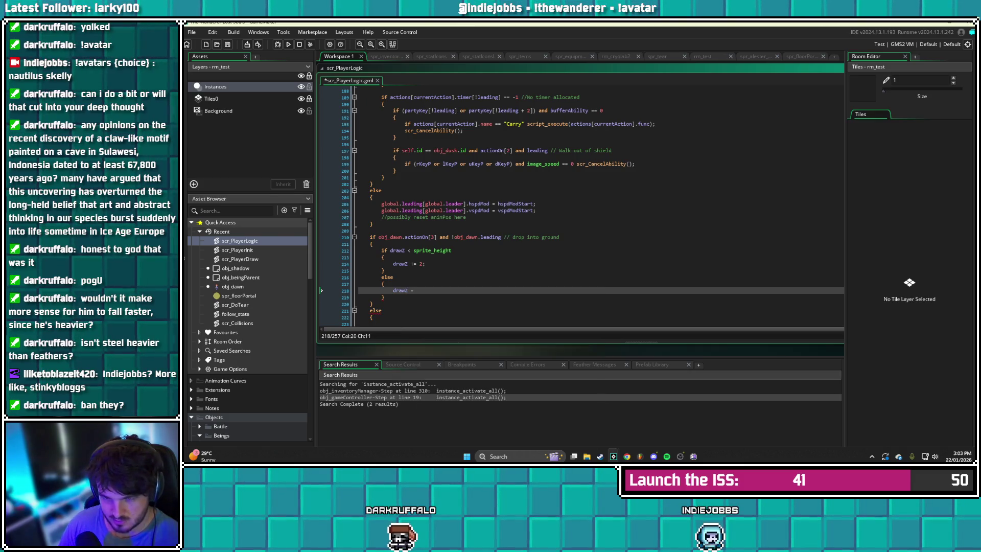
pyautogui.write(' sprite_height;')
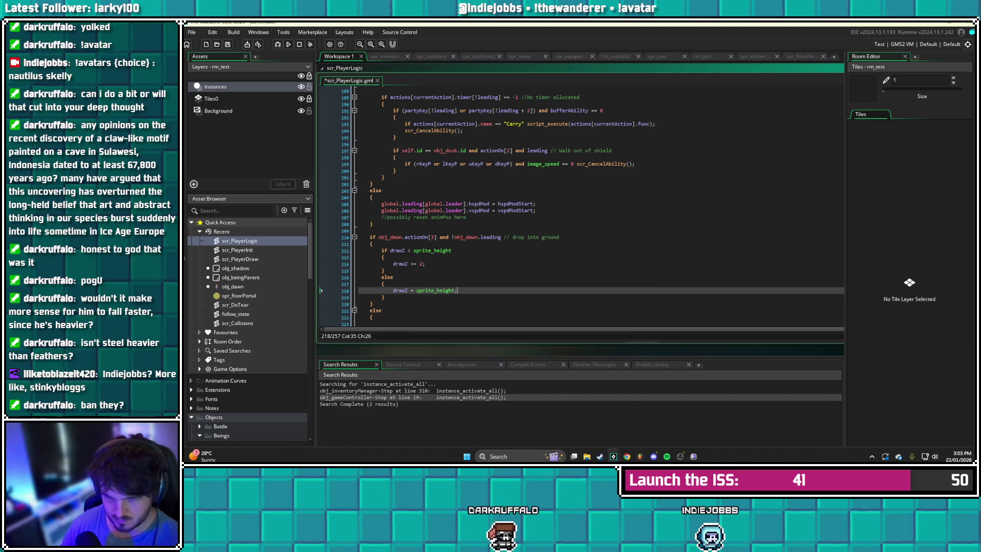
# Save the script, test merging and un-merging the girl in the game, then return to the code
pyautogui.hotkey('ctrl', 's')
pyautogui.scroll(-3, 580, 204)
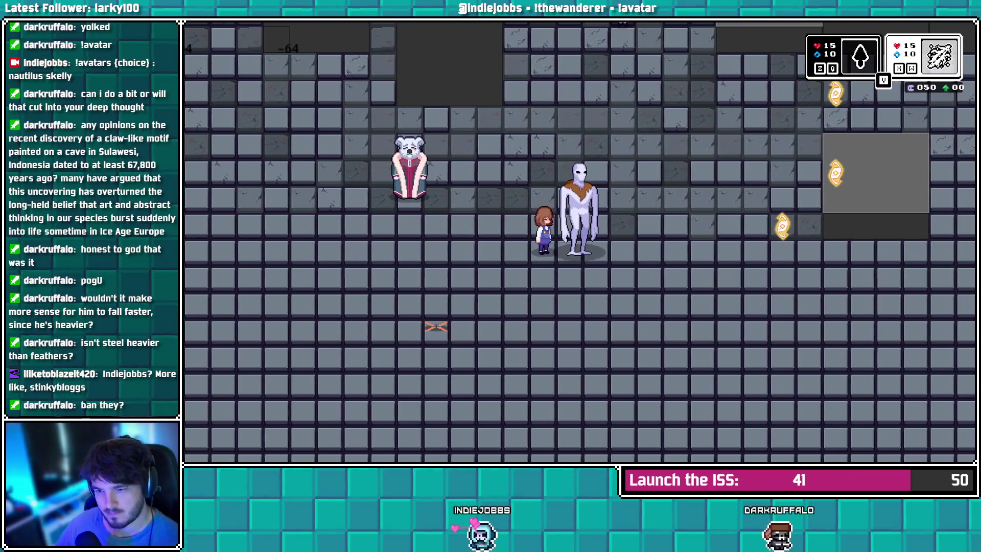
pyautogui.press('Right')
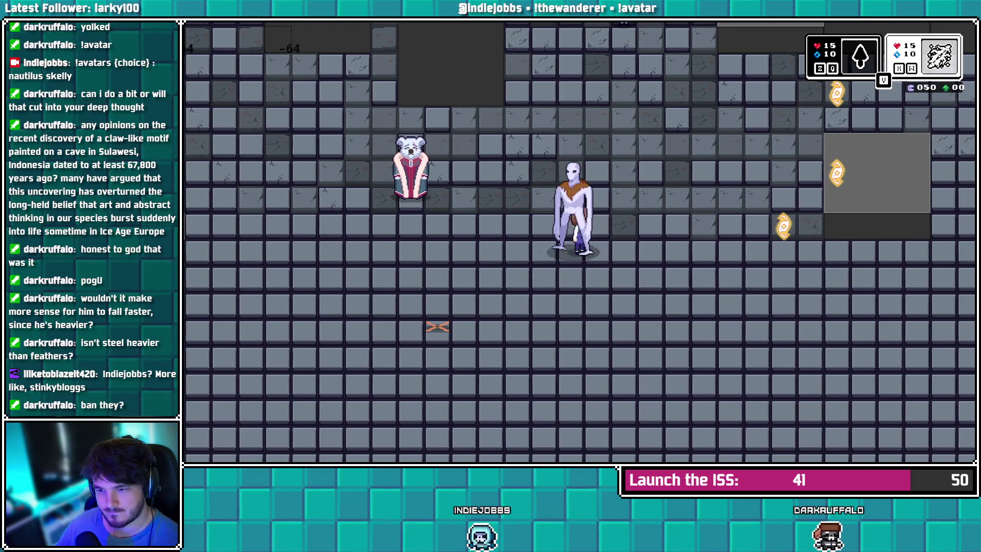
pyautogui.press('Left')
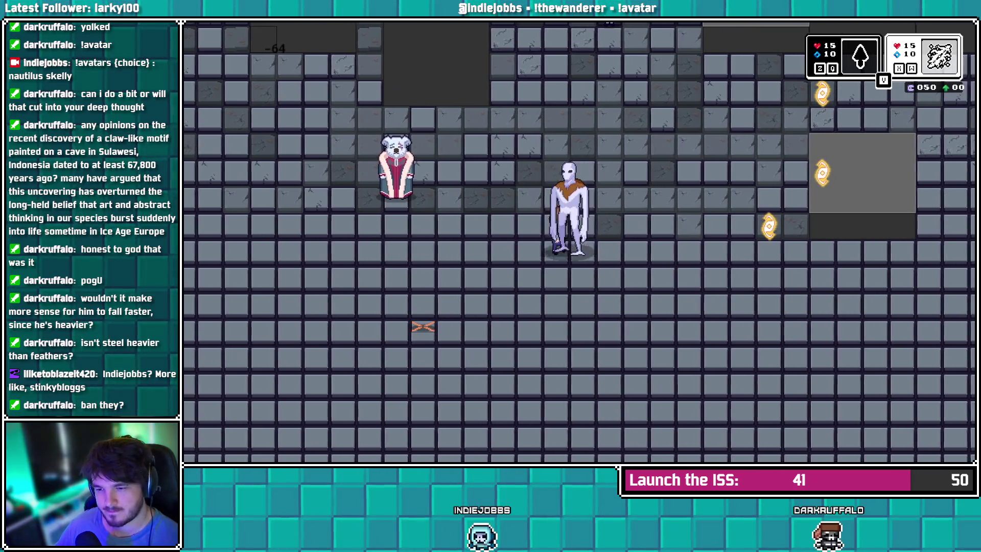
pyautogui.press('Left')
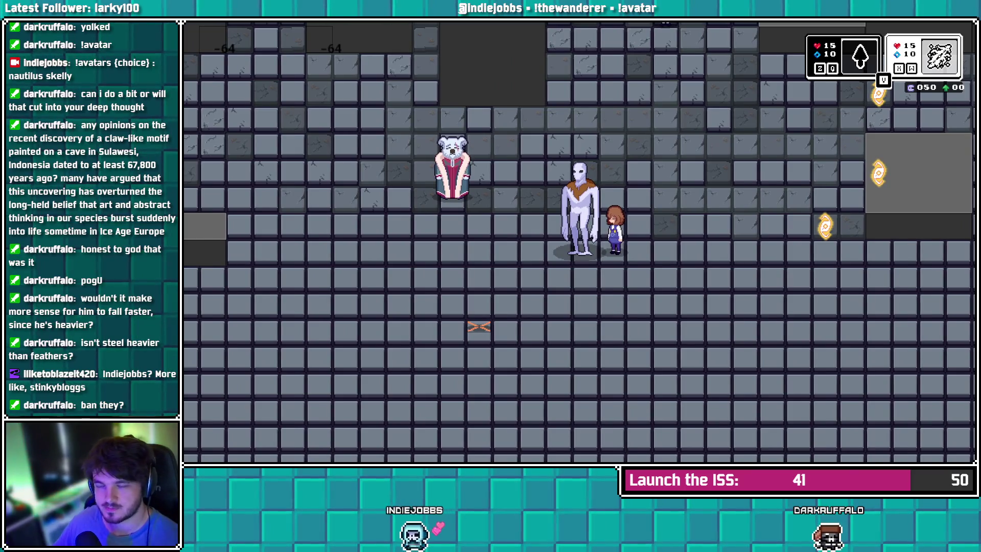
pyautogui.hotkey('alt', 'Tab')
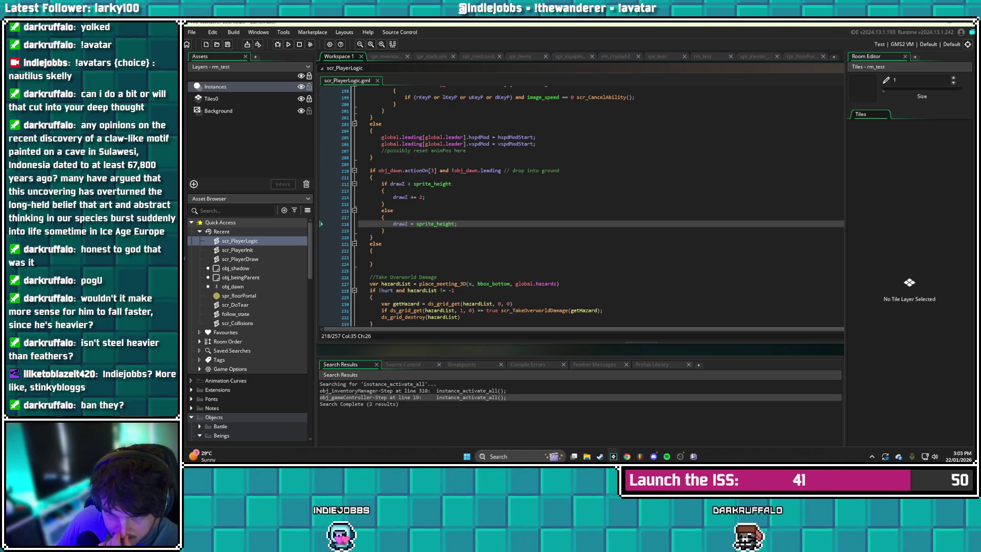
pyautogui.click(425, 196)
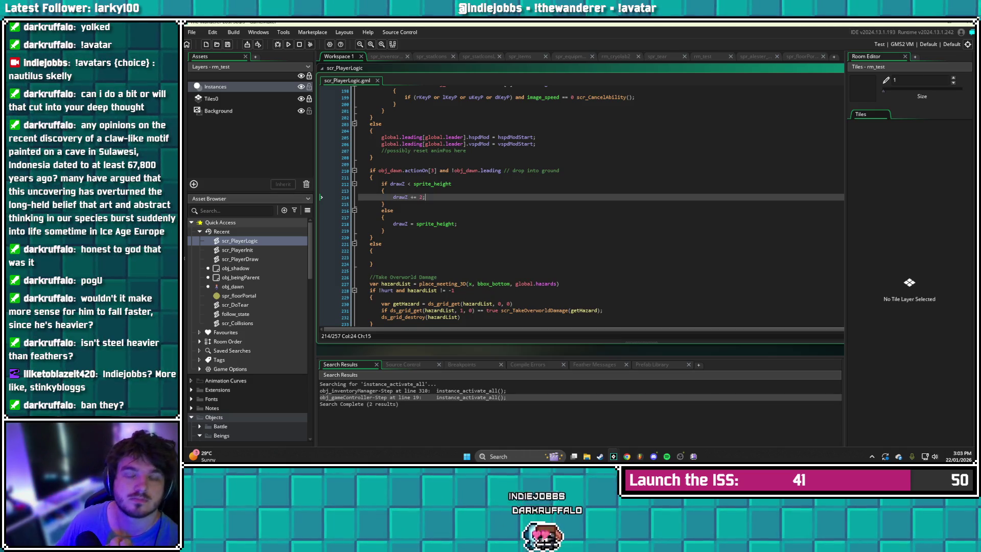
pyautogui.click(462, 223)
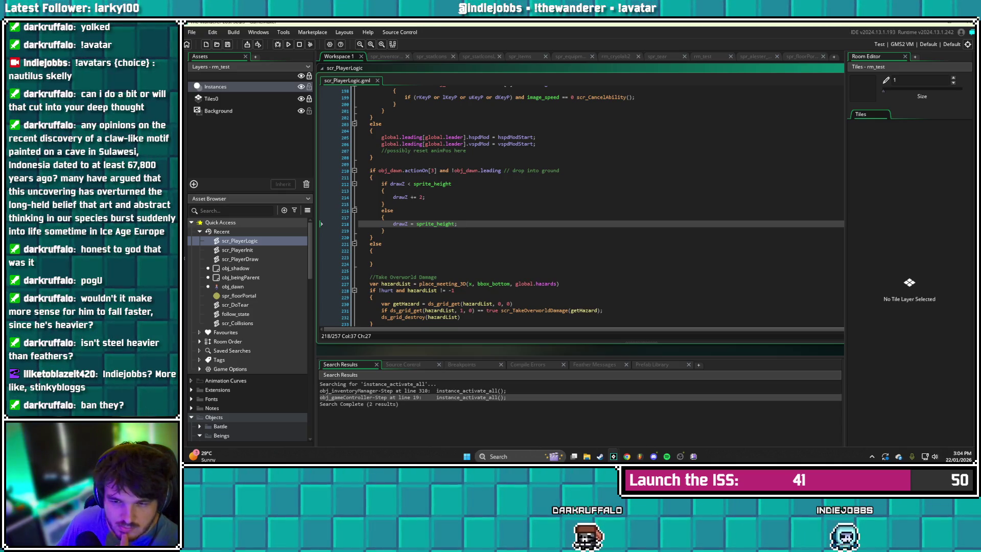
pyautogui.moveTo(439, 184)
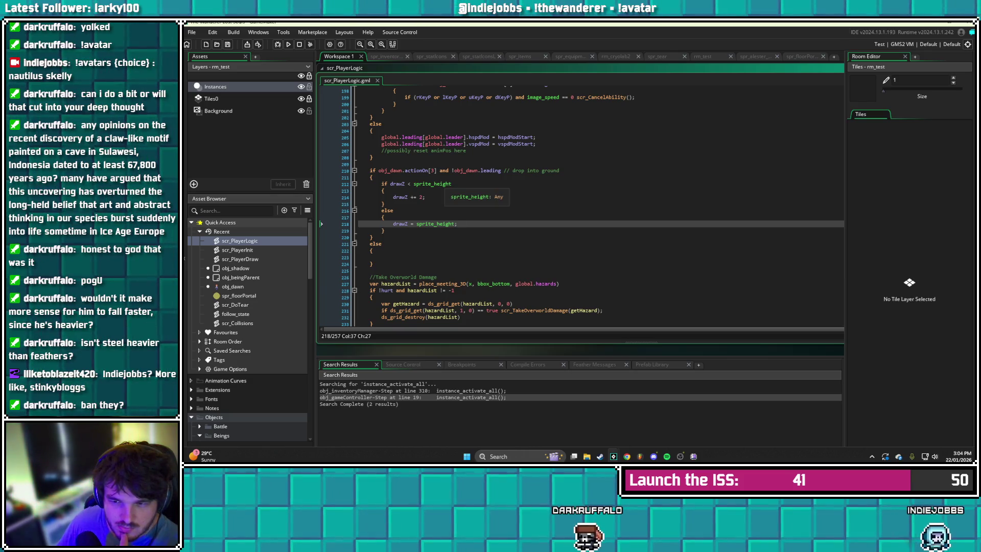
pyautogui.doubleClick(432, 184)
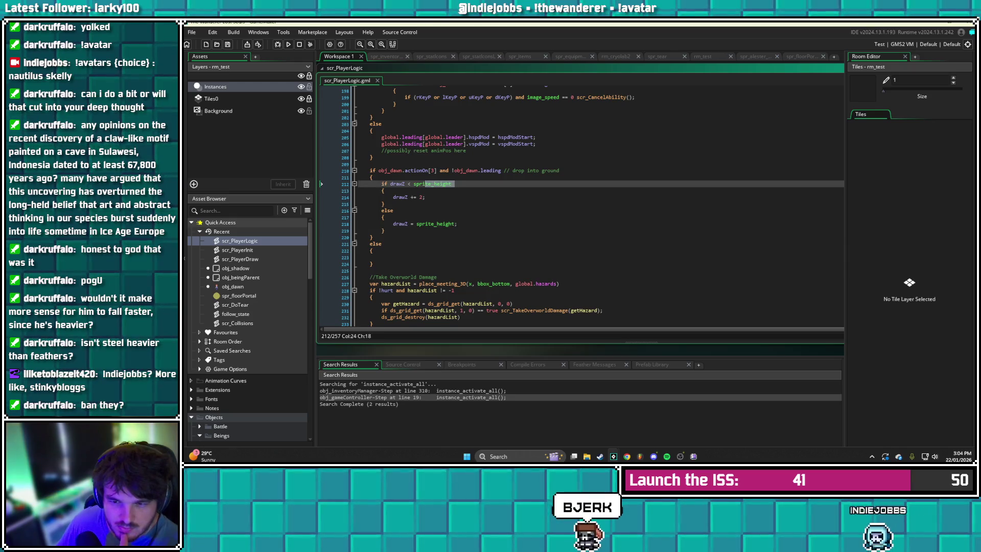
# Replace sprite_height with sprite_get_height(sprite_index) in the drop condition
pyautogui.click(414, 184)
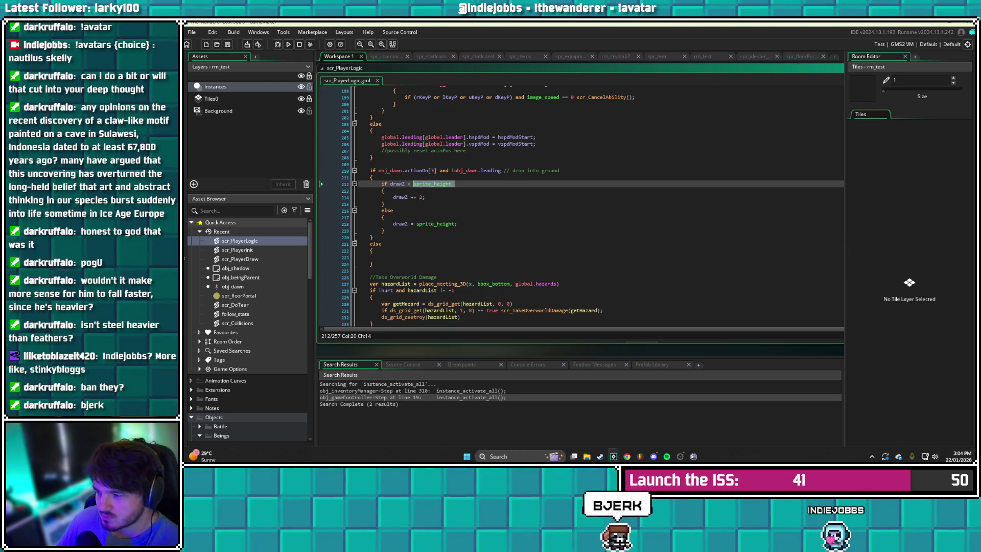
pyautogui.write('sprit')
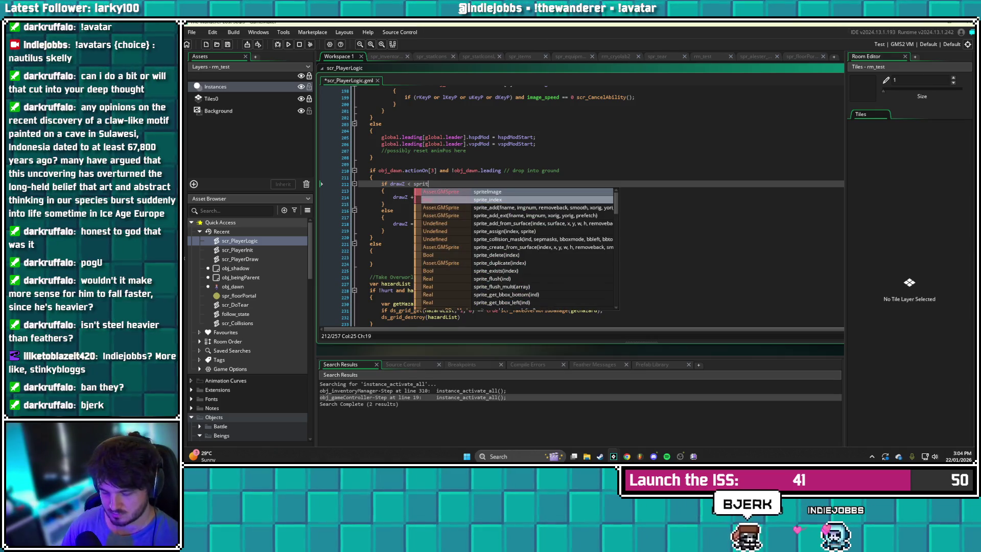
pyautogui.write('e_get_heig')
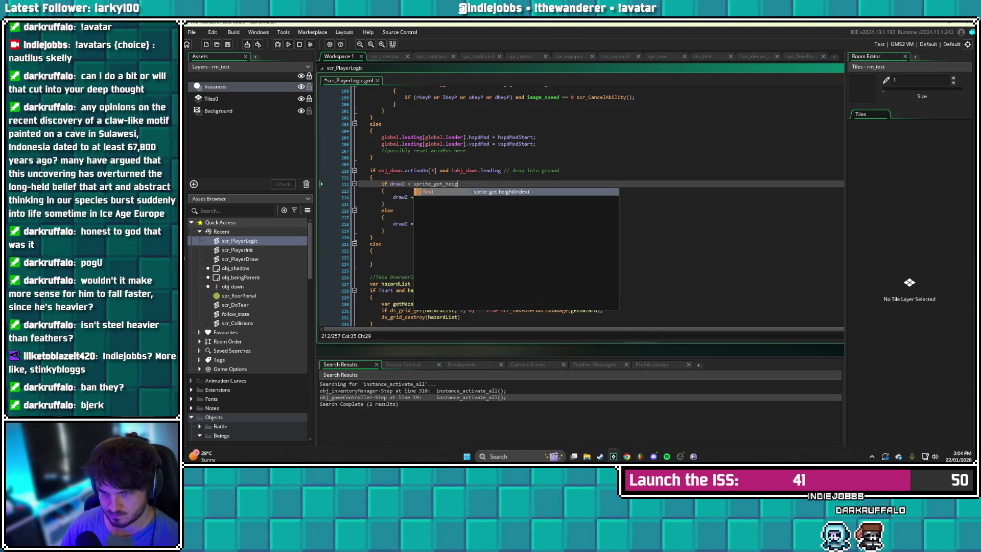
pyautogui.press('Return')
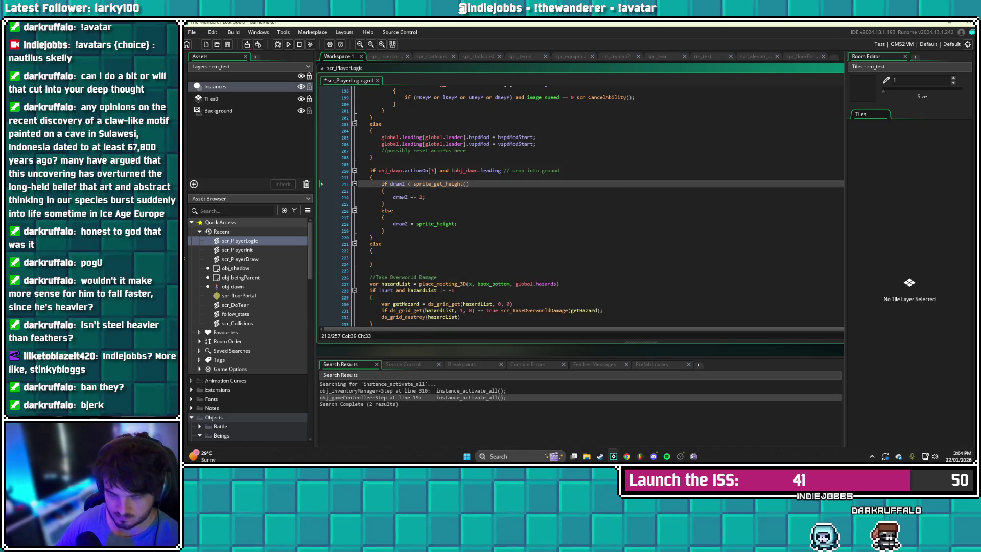
pyautogui.write('sprite_index')
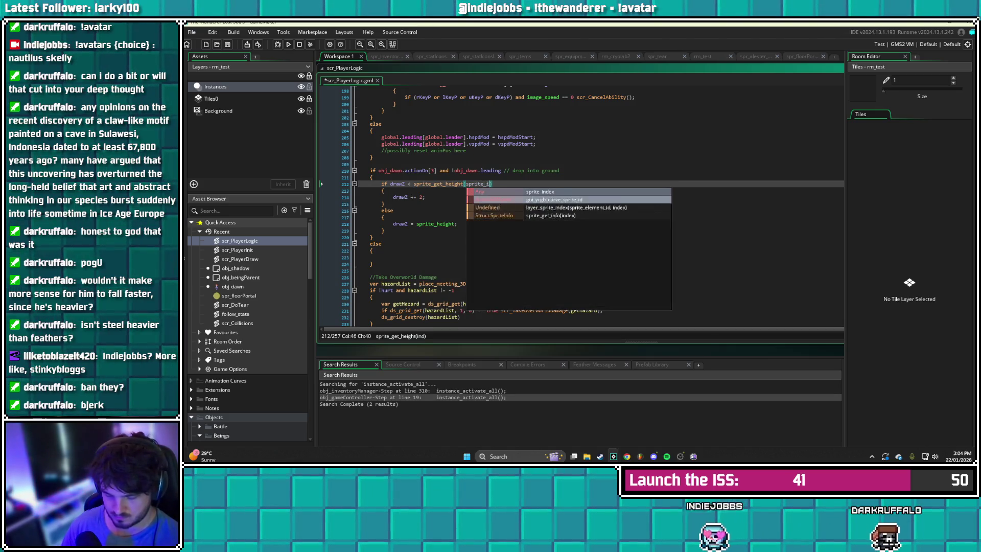
pyautogui.write(')')
pyautogui.hotkey('ctrl', 's')
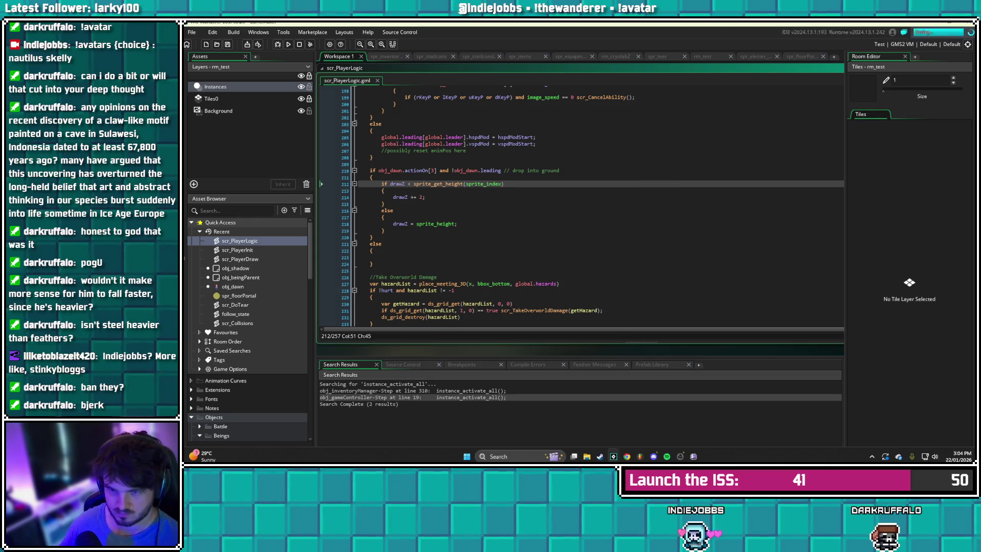
# Insert a line above declaring h as sprite_get_height(sprite_index)
pyautogui.press('Home')
pyautogui.press('Return')
pyautogui.press('Up')
pyautogui.write('varh ')
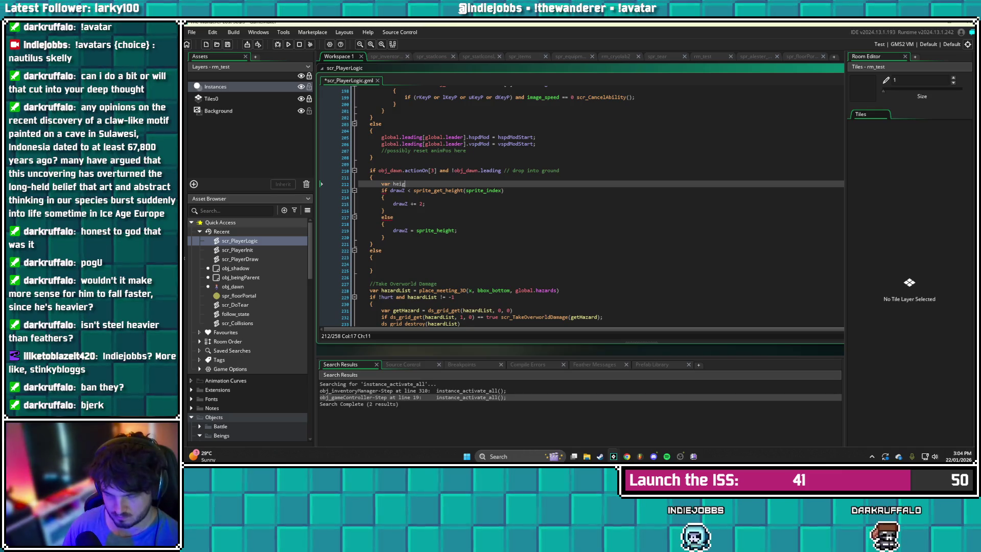
pyautogui.write('prite_get_h')
pyautogui.write('eight ')
pyautogui.write('(sprite_')
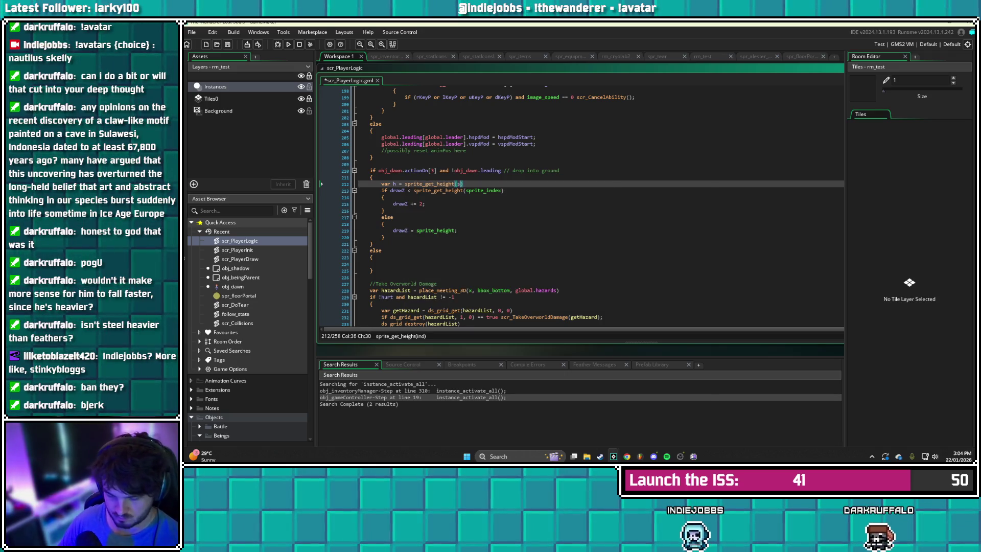
pyautogui.write('index)')
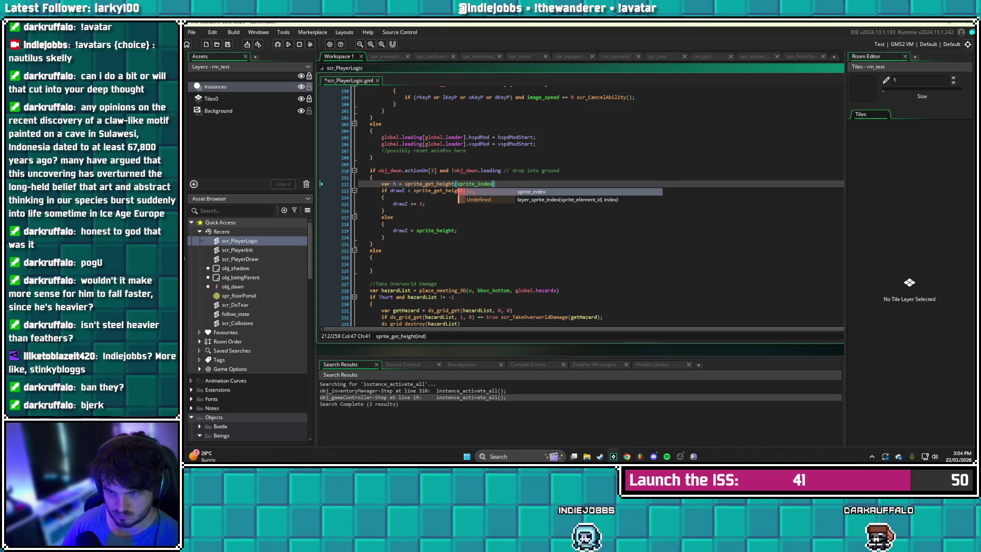
# Compare drawZ against h and set the else branch to drawZ = h; then save
pyautogui.moveTo(505, 190); pyautogui.dragTo(412, 190)
pyautogui.write('hazards')
pyautogui.moveTo(463, 230); pyautogui.dragTo(417, 230)
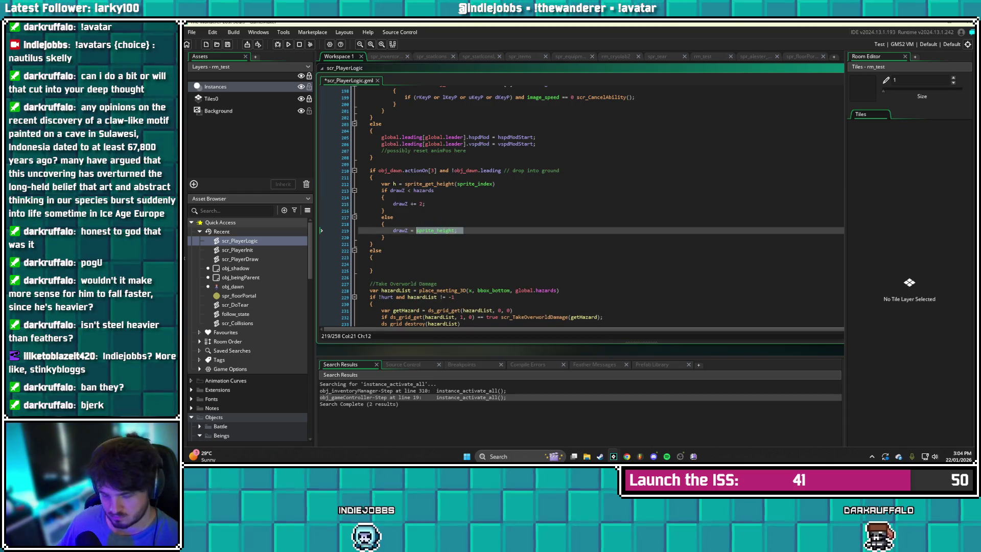
pyautogui.write('h;')
pyautogui.hotkey('ctrl', 's')
pyautogui.moveTo(434, 190); pyautogui.dragTo(414, 190)
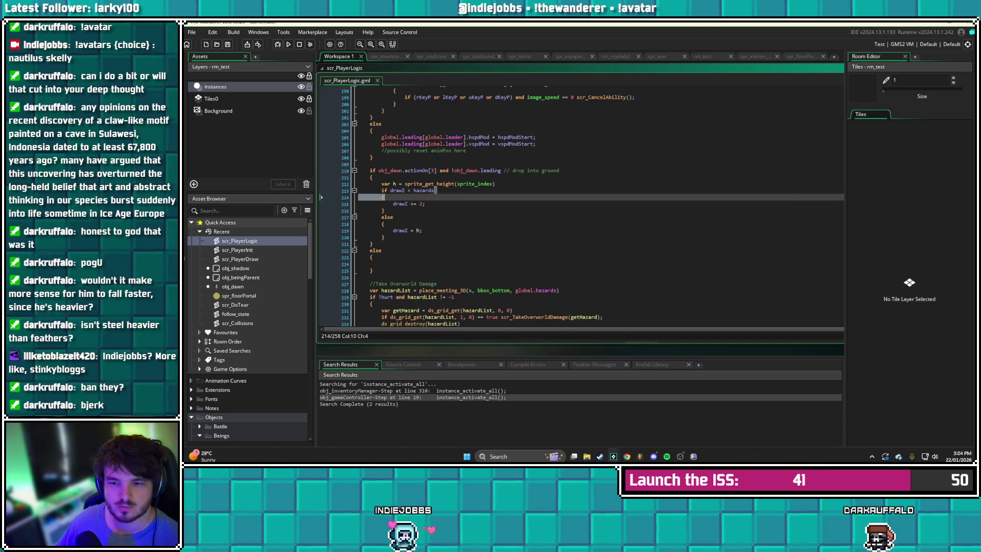
pyautogui.write('h')
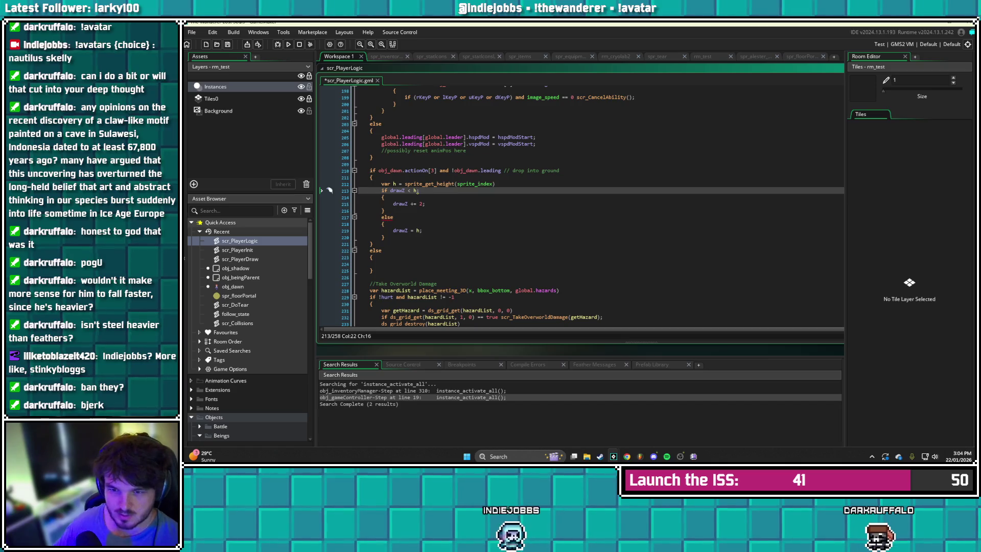
pyautogui.hotkey('ctrl', 's')
# Build and run the game with F5 to test the drop code
pyautogui.press('Escape')
pyautogui.press('Up')
pyautogui.press('Up')
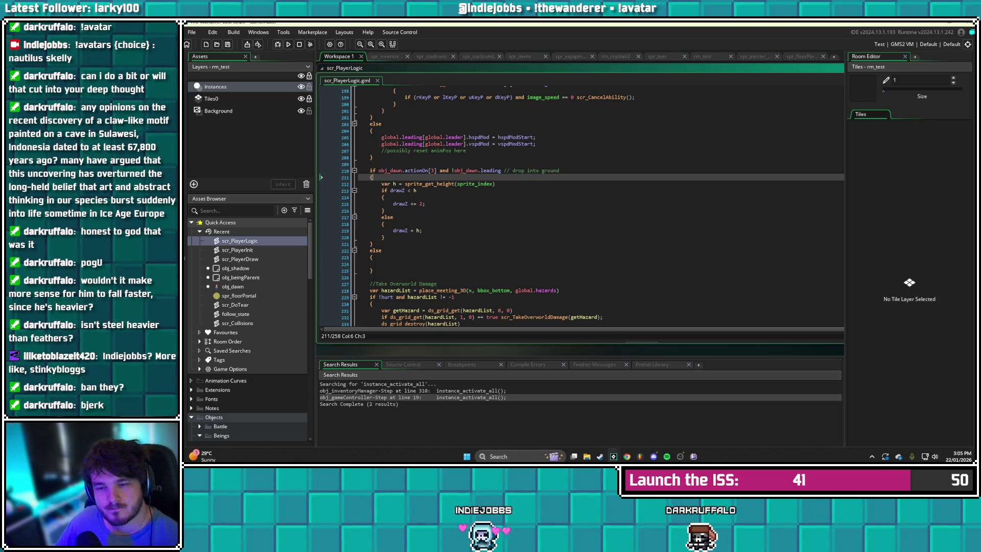
pyautogui.click(384, 210)
pyautogui.press('F5')
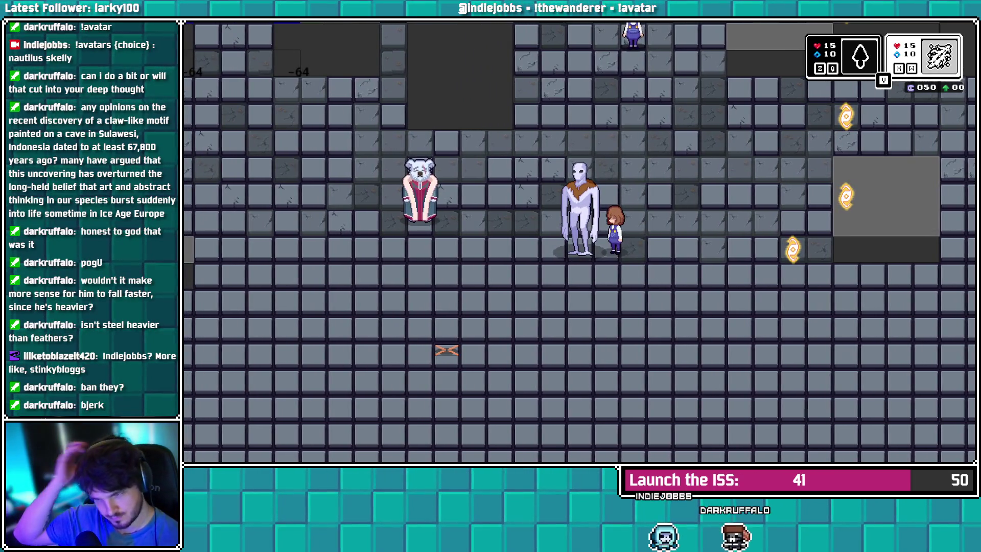
pyautogui.hotkey('alt', 'Tab')
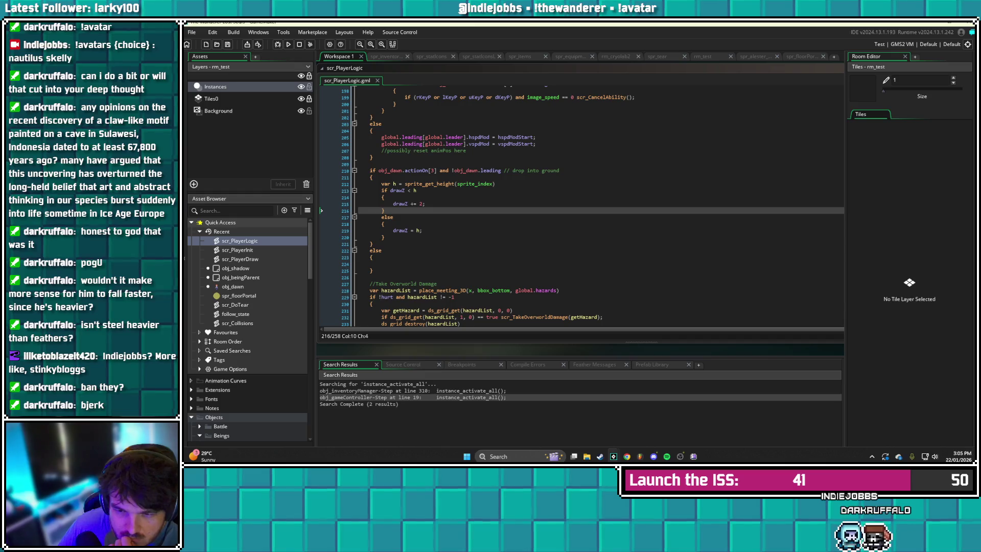
# Change the increment on line 215 to drawZ += tvspd; and save
pyautogui.click(425, 203)
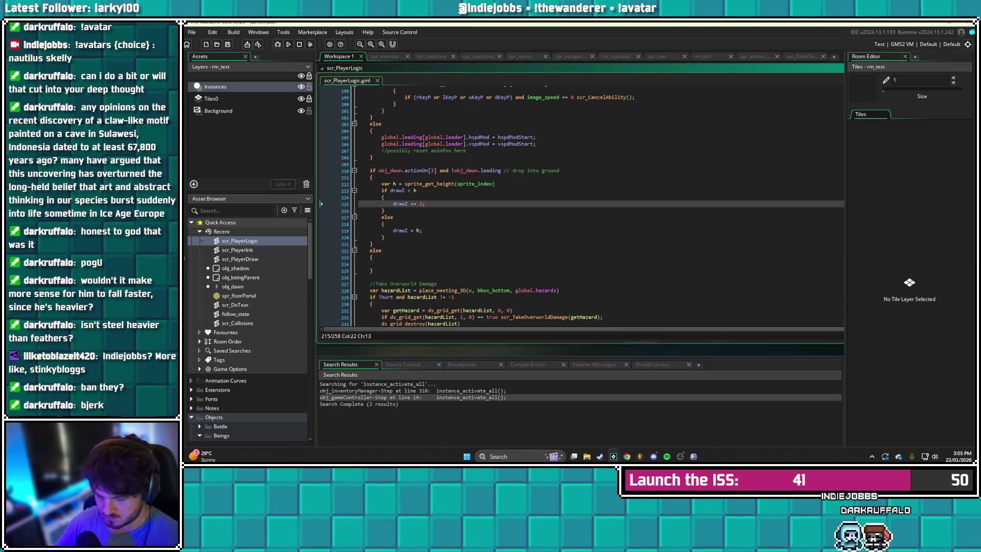
pyautogui.write('tv')
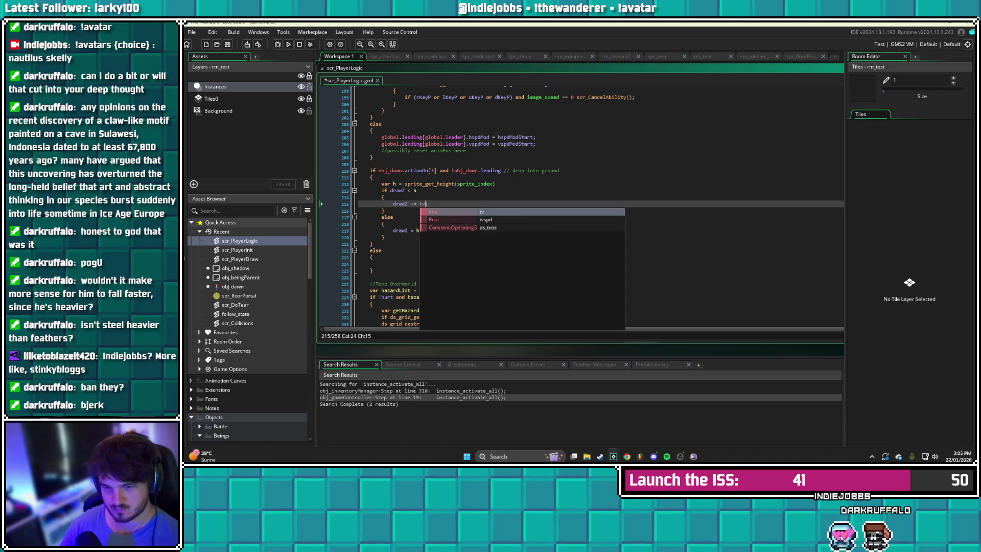
pyautogui.write('spd;')
pyautogui.press('Down')
pyautogui.scroll(3, 592, 204)
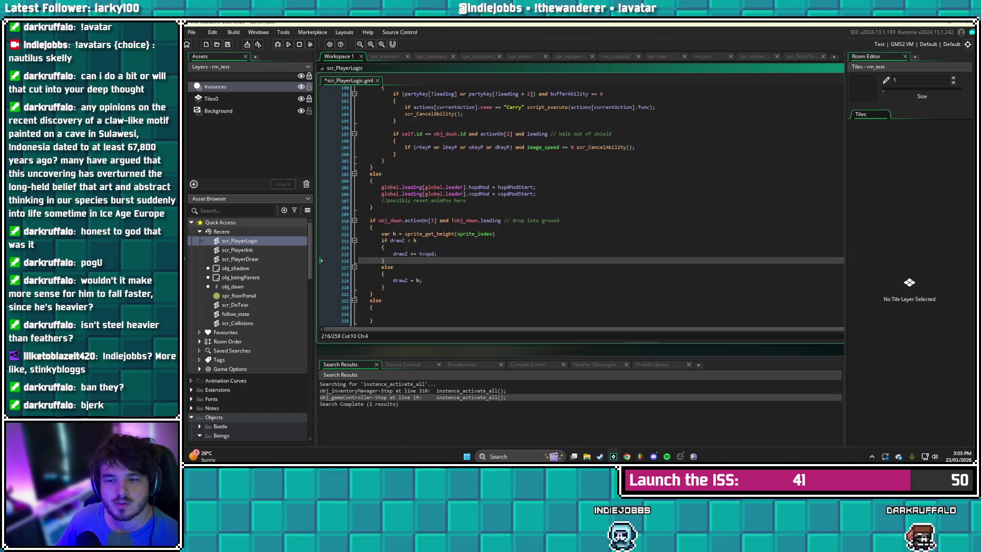
pyautogui.scroll(-10, 582, 204)
pyautogui.scroll(20, 582, 204)
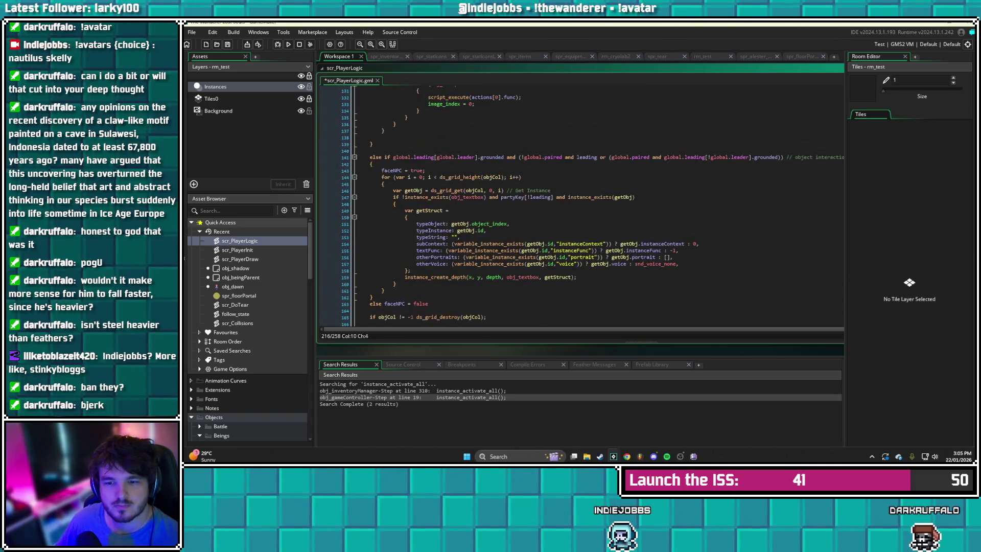
pyautogui.scroll(20, 583, 204)
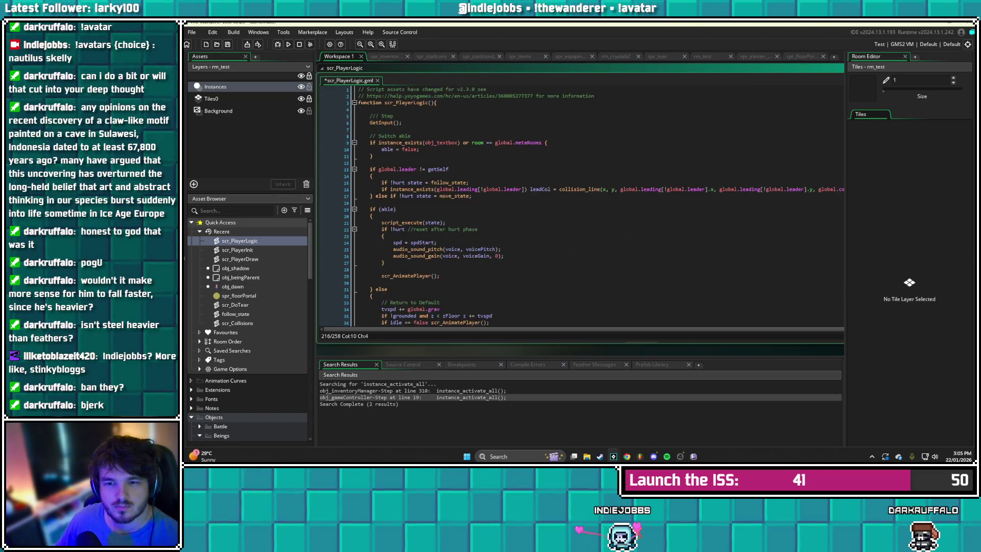
pyautogui.scroll(-12, 583, 204)
pyautogui.scroll(-20, 582, 204)
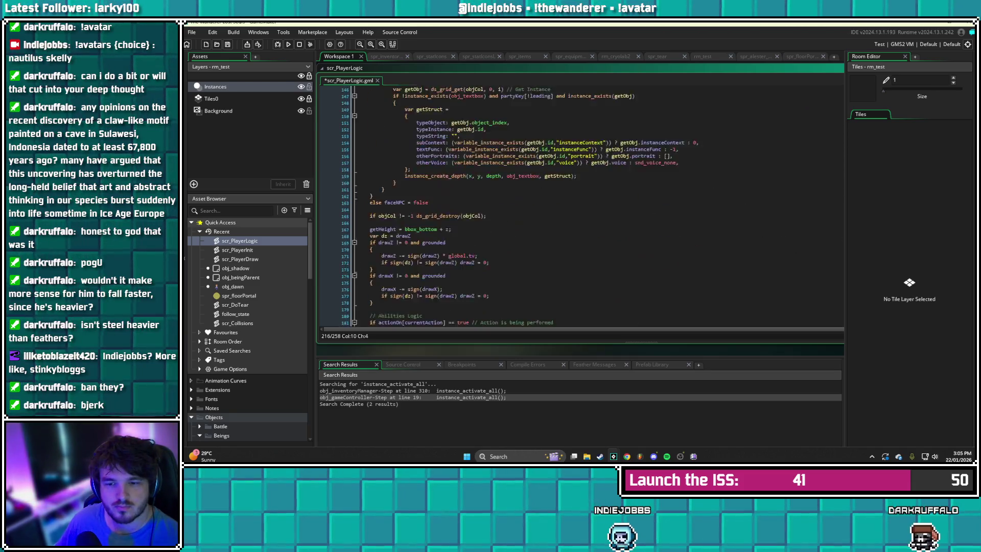
pyautogui.scroll(8, 582, 204)
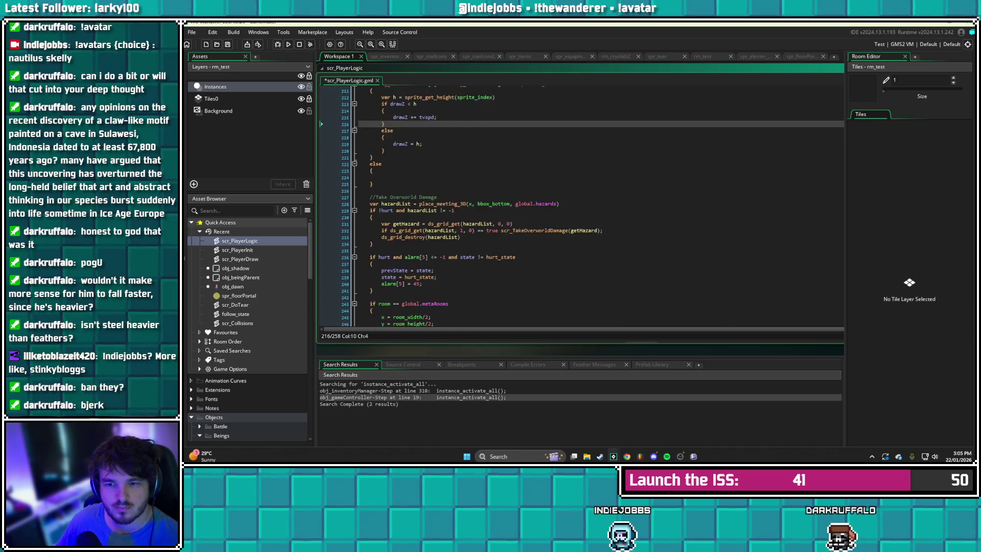
pyautogui.click(422, 194)
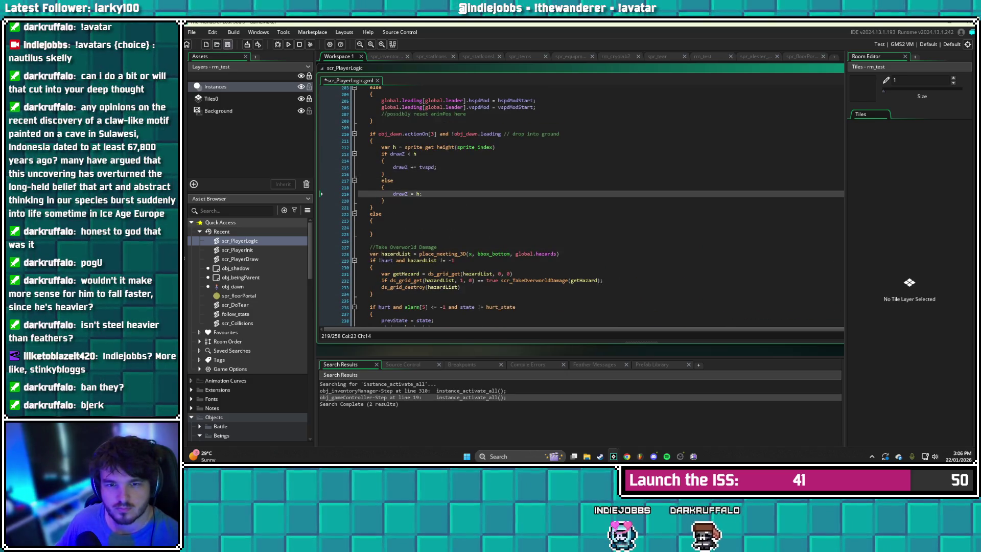
pyautogui.hotkey('ctrl', 's')
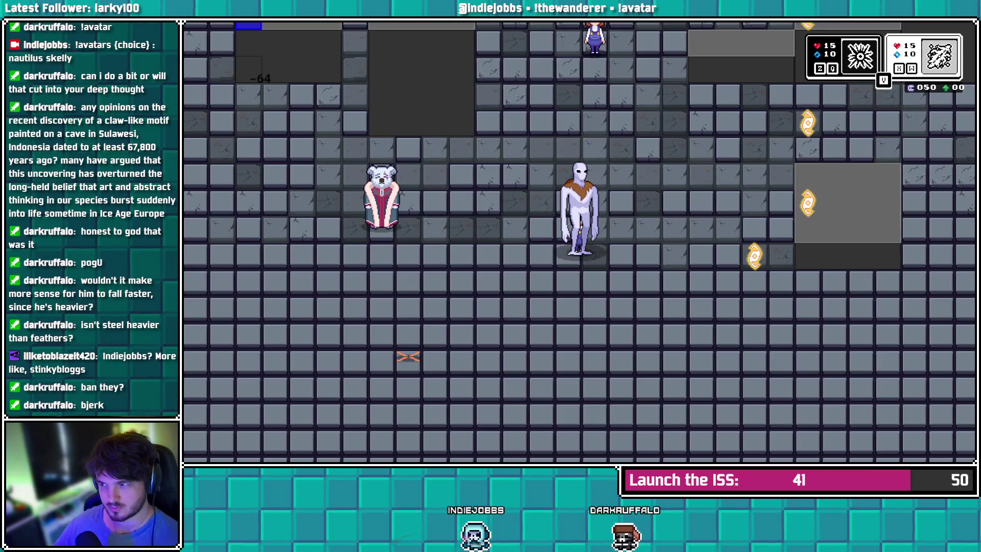
pyautogui.press('Left')
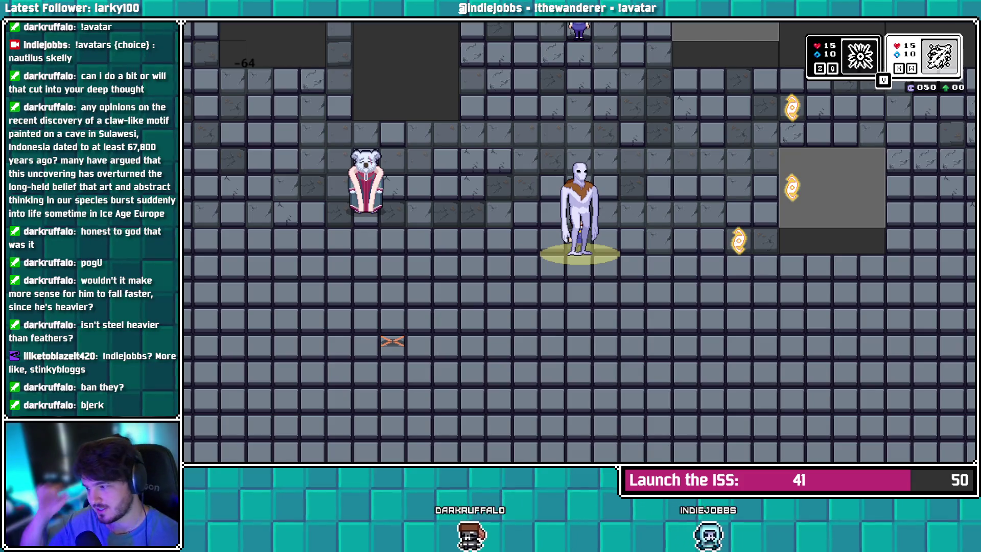
pyautogui.hotkey('alt', 'Tab')
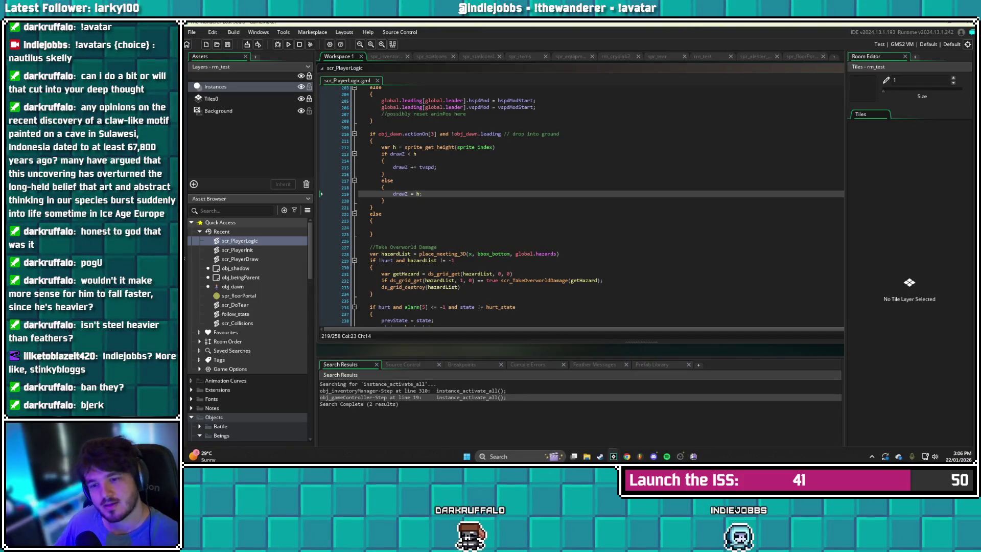
# Replace tvspd with grav in the drawZ increment, save and run, then switch characters in-game
pyautogui.scroll(3, 580, 204)
pyautogui.click(434, 217)
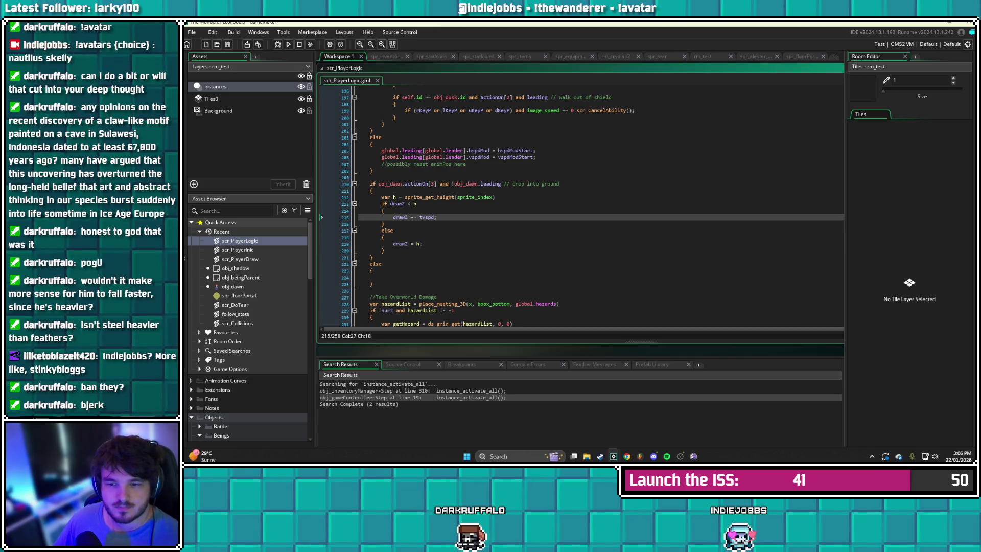
pyautogui.press('BackSpace')
pyautogui.press('BackSpace')
pyautogui.press('BackSpace')
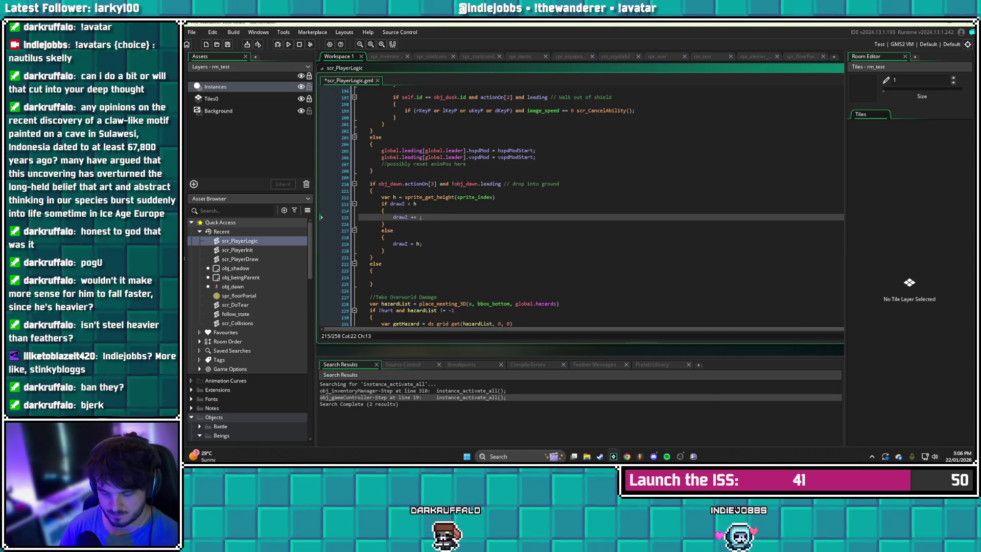
pyautogui.write('grav')
pyautogui.press('Up')
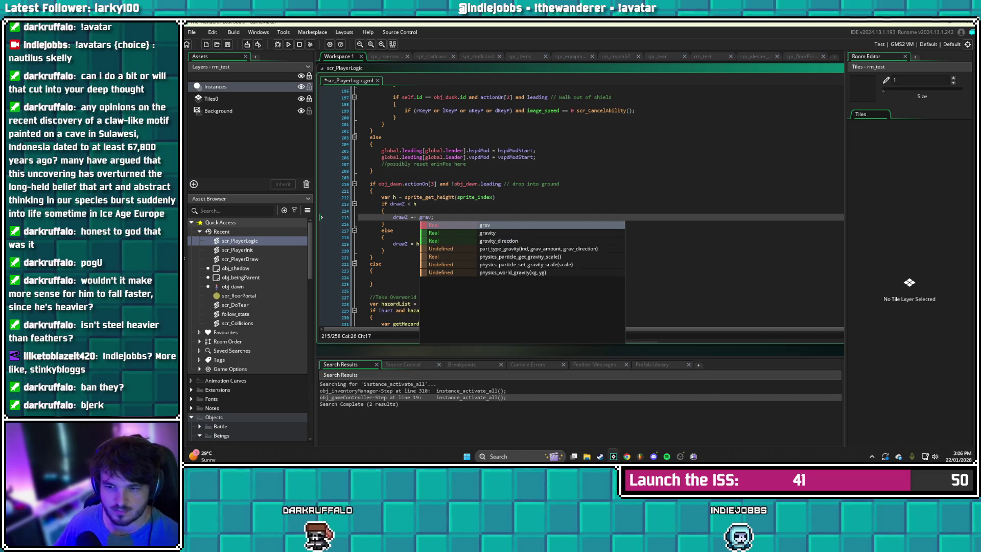
pyautogui.press('Return')
pyautogui.press('Down')
pyautogui.hotkey('ctrl', 's')
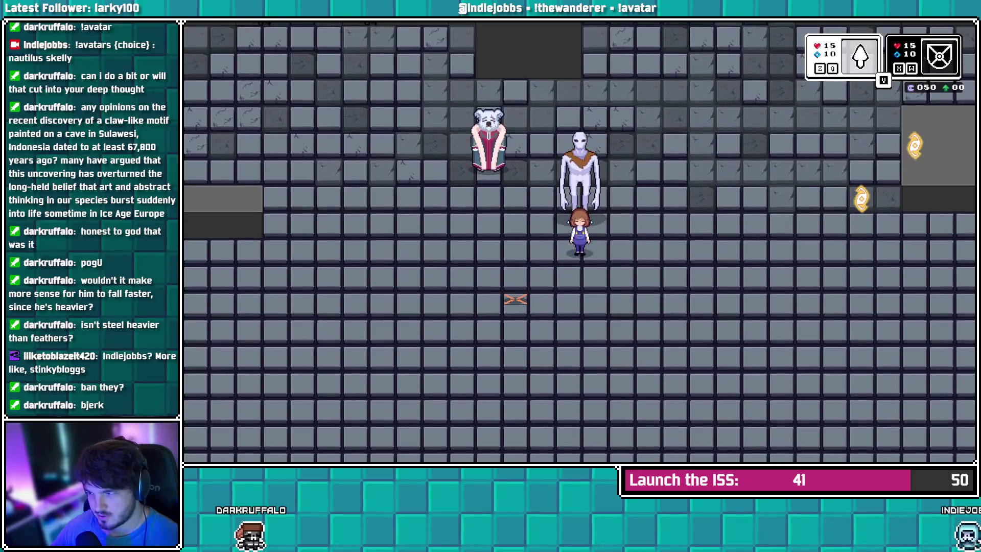
pyautogui.press('z')
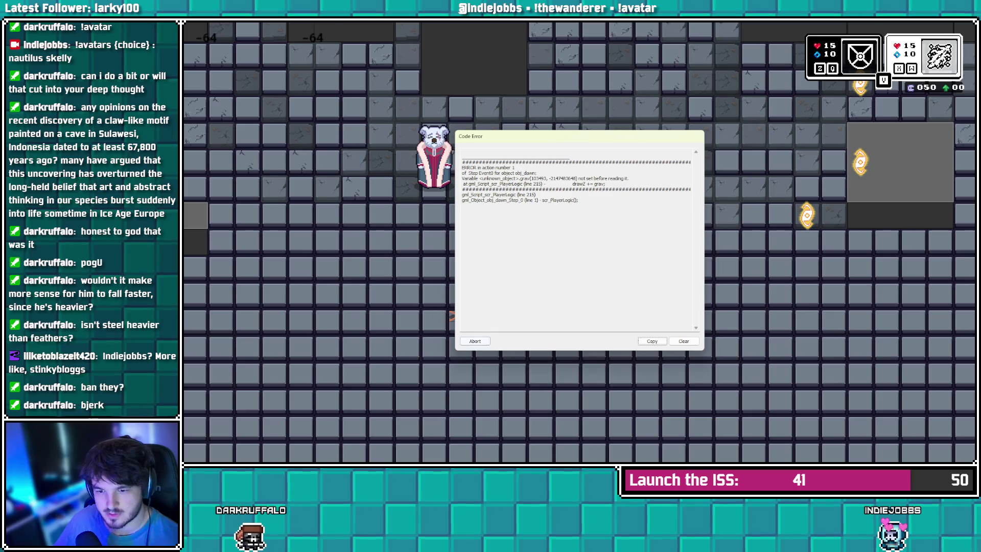
# Abort the game after the grav error and look through scr_PlayerLogic's gravity code
pyautogui.click(474, 341)
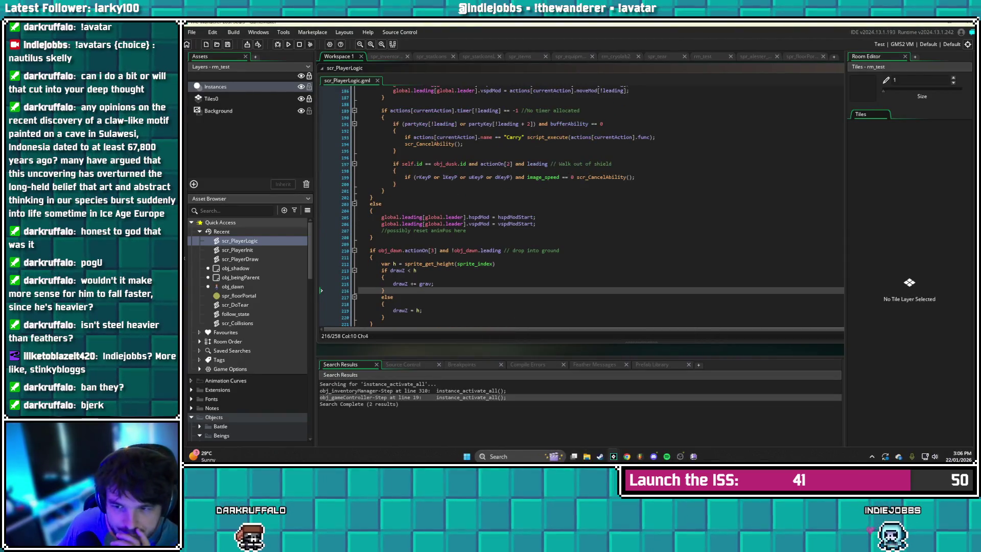
pyautogui.scroll(20, 485, 261)
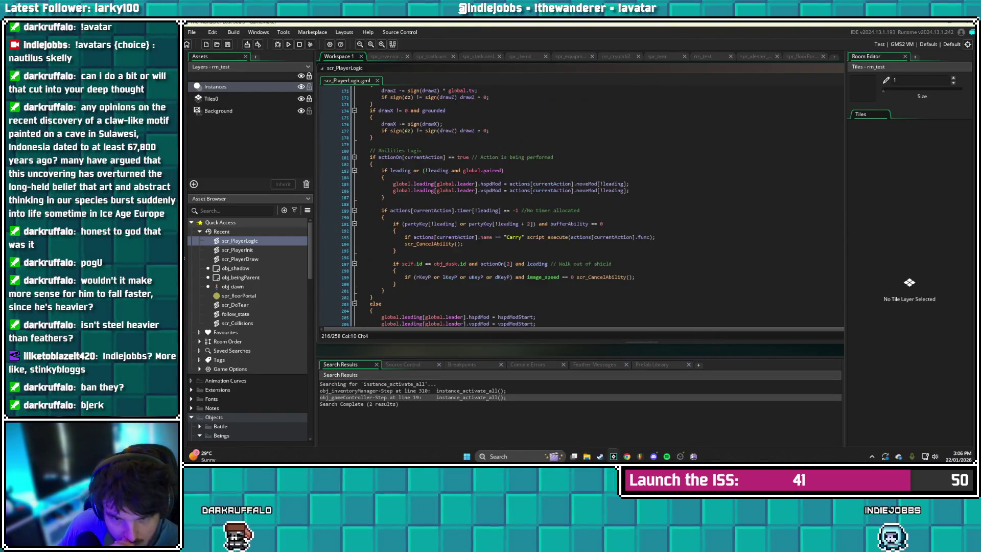
pyautogui.scroll(20, 485, 262)
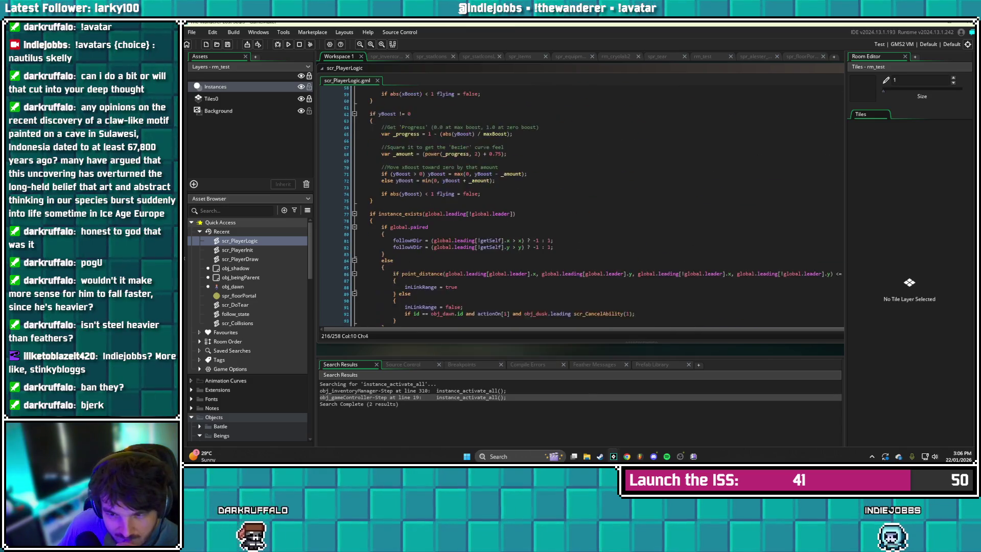
pyautogui.scroll(5, 485, 261)
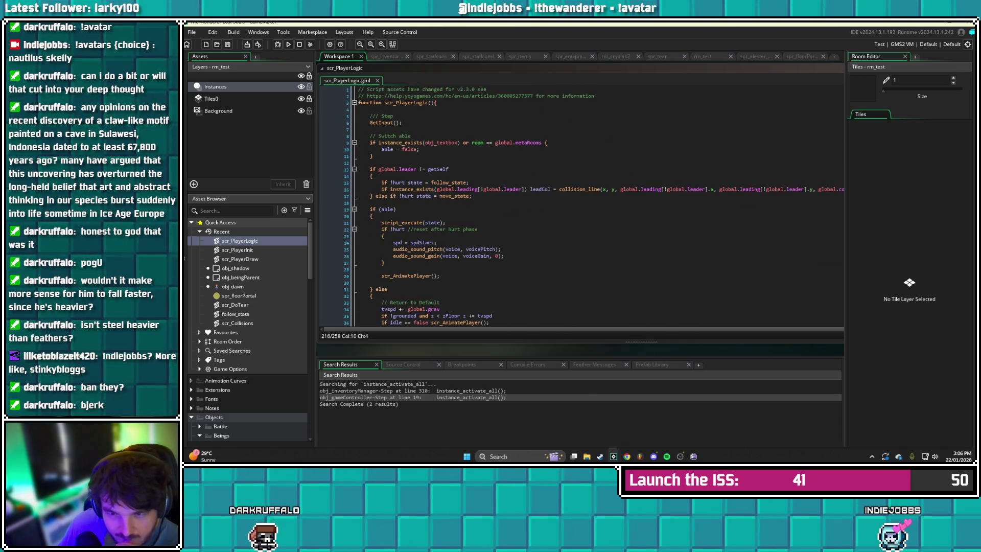
pyautogui.scroll(-4, 598, 206)
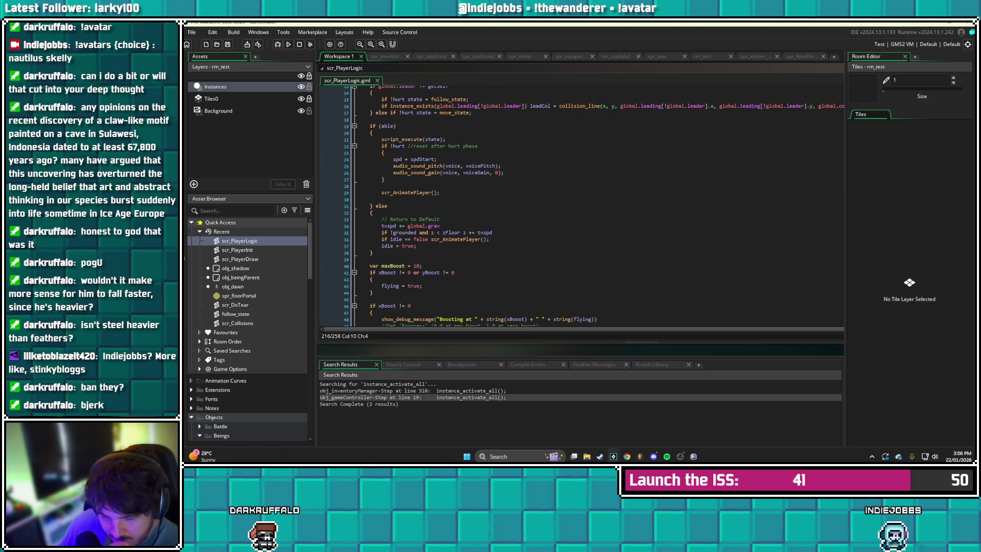
pyautogui.scroll(-2, 598, 207)
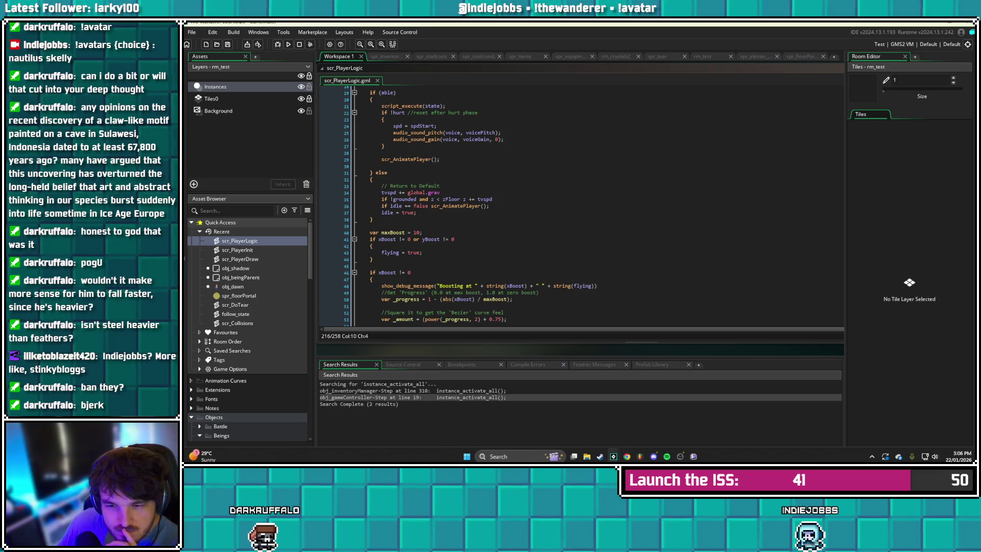
pyautogui.scroll(-20, 593, 205)
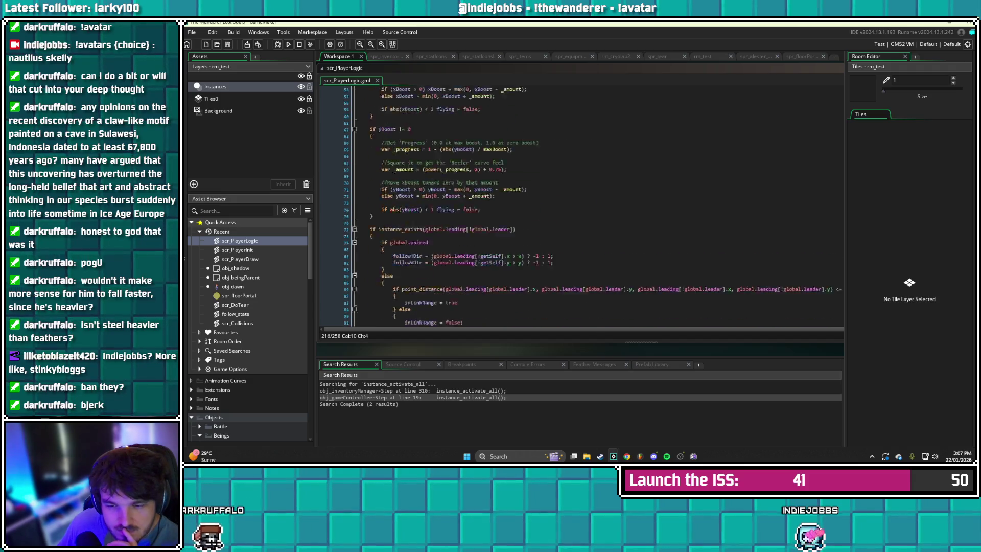
# Undo the grav change so drawZ again increments by 2, and save scr_PlayerLogic
pyautogui.hotkey('ctrl', 'z')
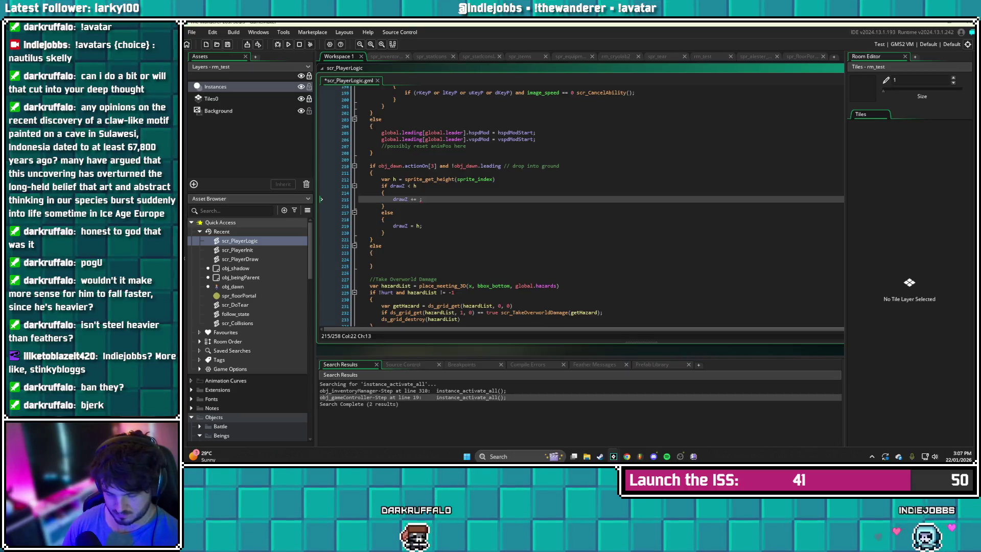
pyautogui.hotkey('ctrl', 'space')
pyautogui.press('Escape')
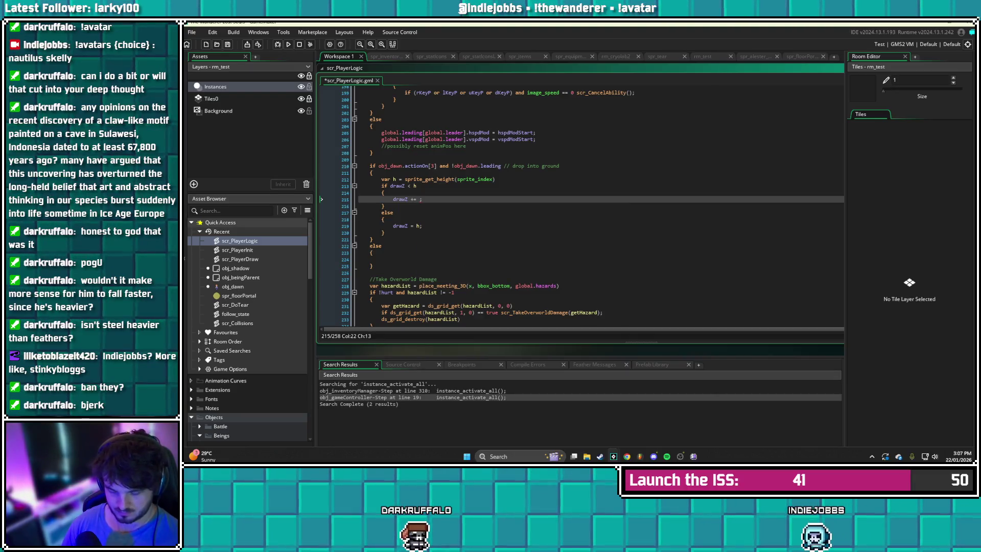
pyautogui.hotkey('ctrl', 's')
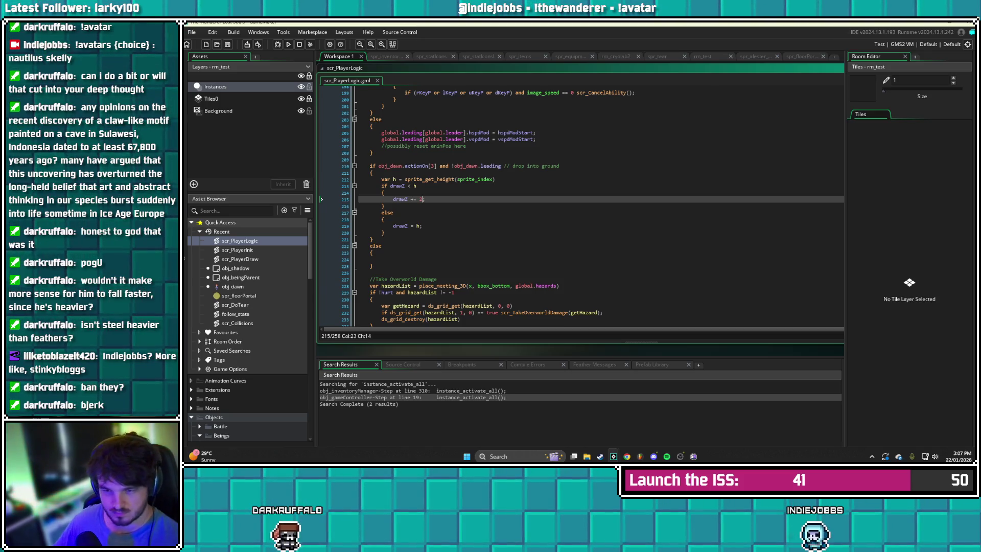
# Comment out the drawZ = h reset in the else branch, save, and run the game
pyautogui.click(393, 225)
pyautogui.write('//')
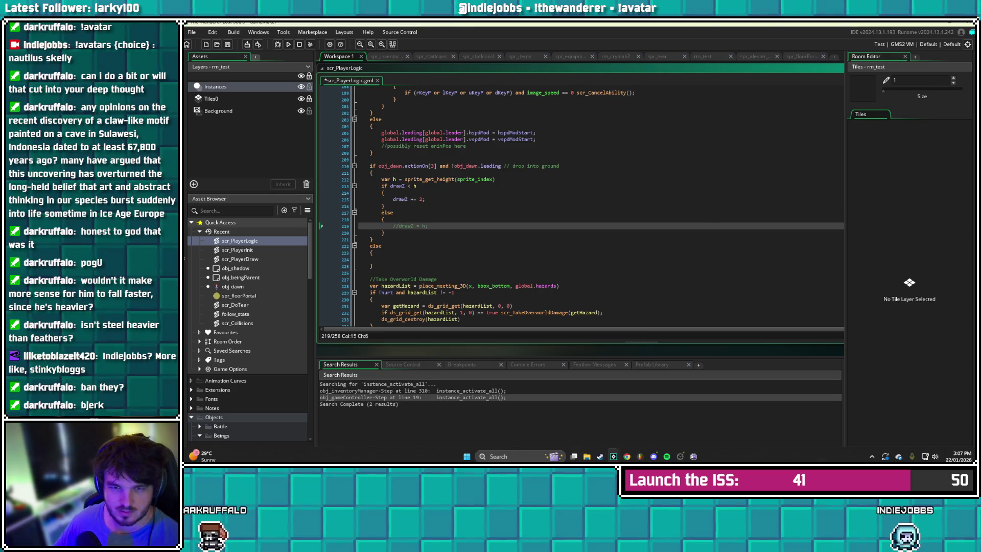
pyautogui.hotkey('ctrl', 's')
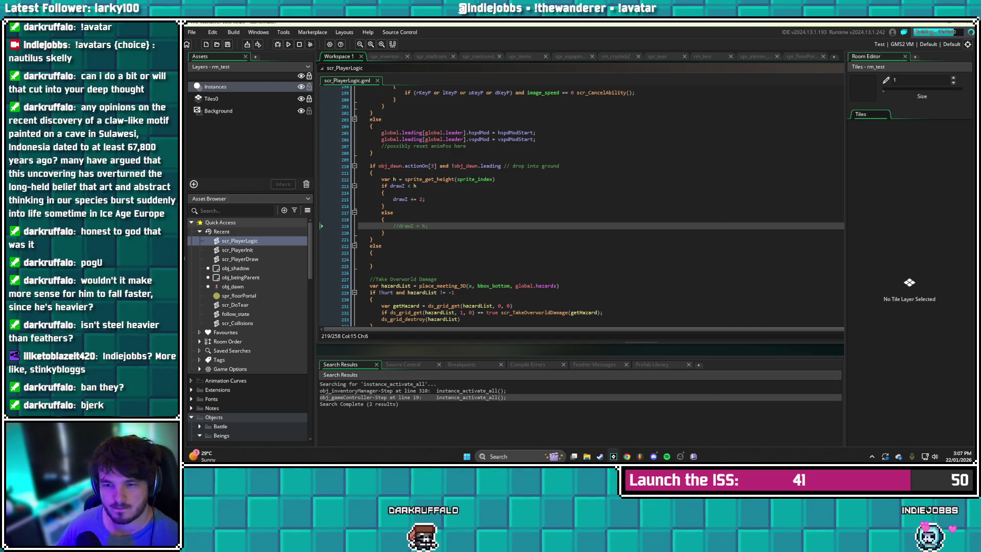
pyautogui.hotkey('alt', 'Tab')
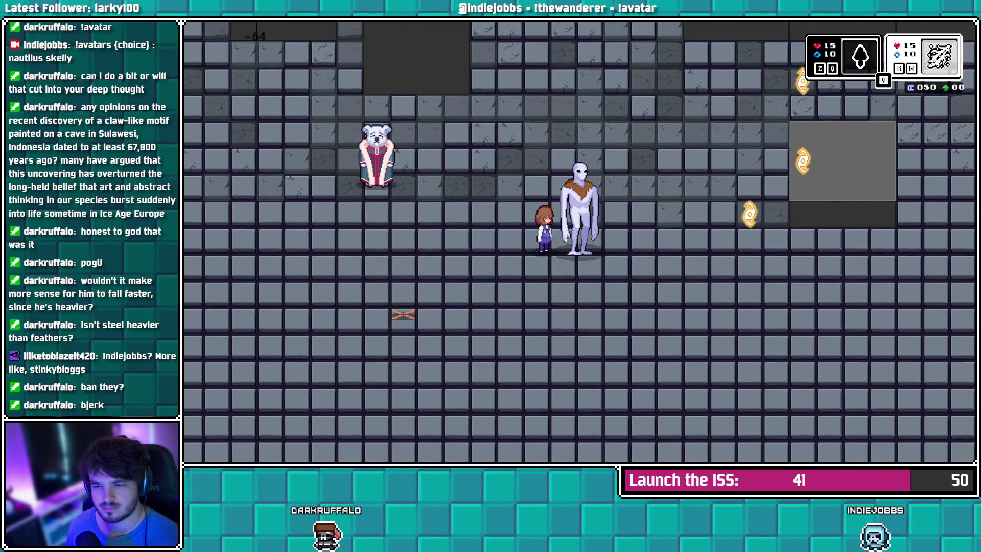
# Leave the running game and go back to the if drawZ < h line in scr_PlayerLogic
pyautogui.hotkey('alt', 'Tab')
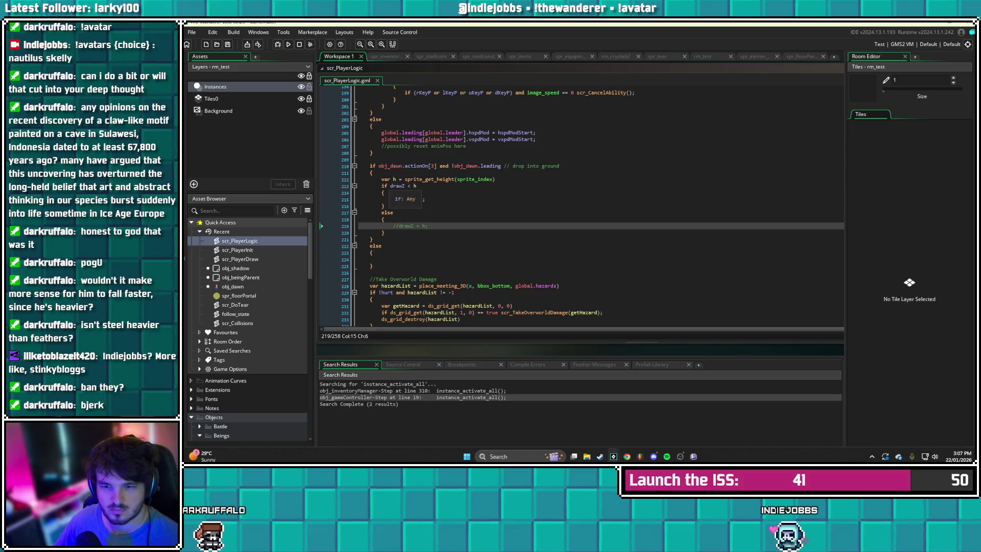
pyautogui.click(381, 186)
# Comment out the 'if drawZ < h' line and its 'else' line, saving and test-running the game
pyautogui.write('//')
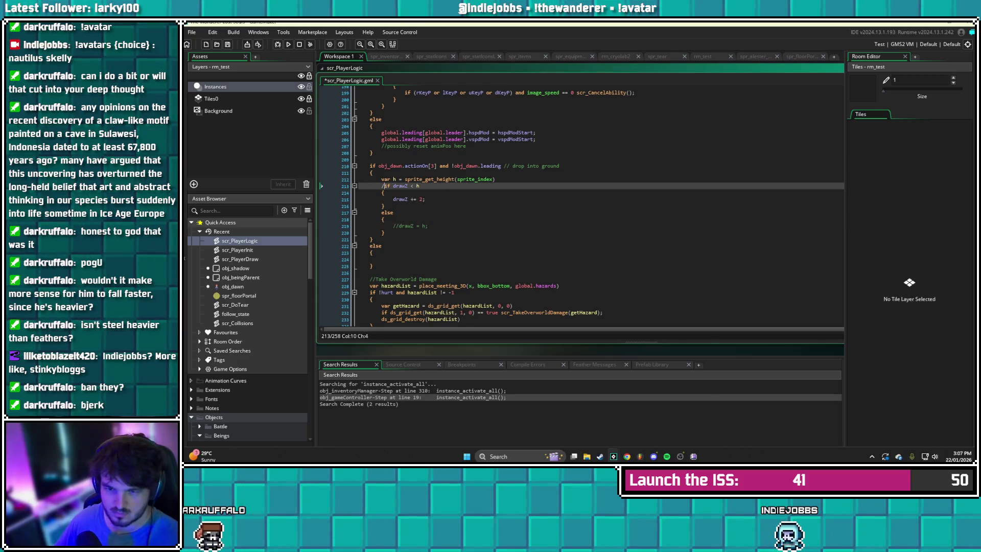
pyautogui.hotkey('ctrl', 's')
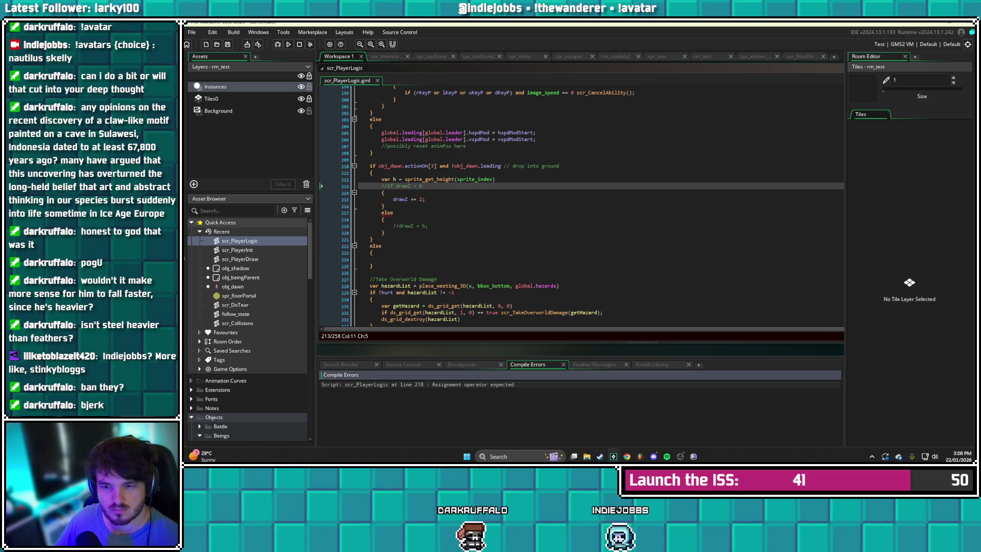
pyautogui.click(393, 212)
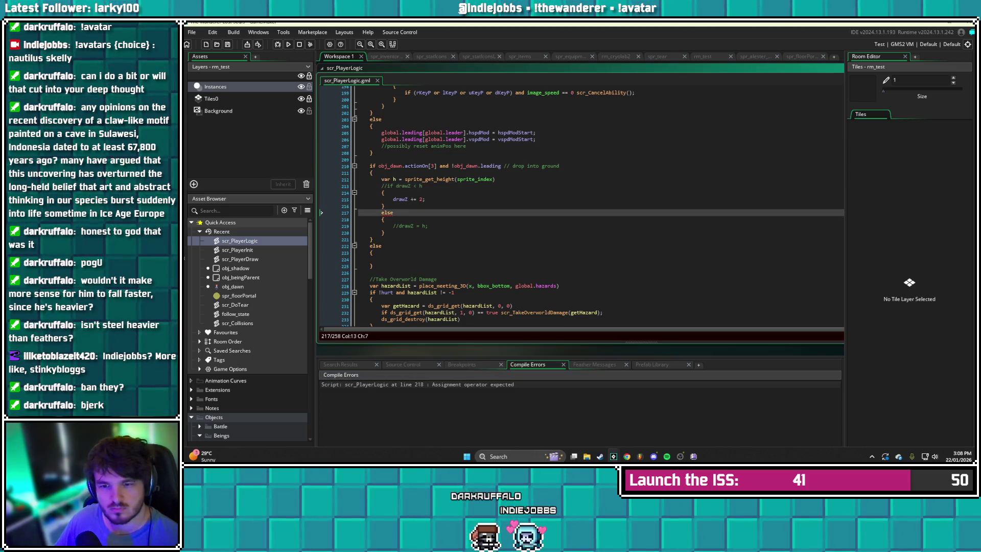
pyautogui.click(381, 212)
pyautogui.write('//')
pyautogui.hotkey('ctrl', 's')
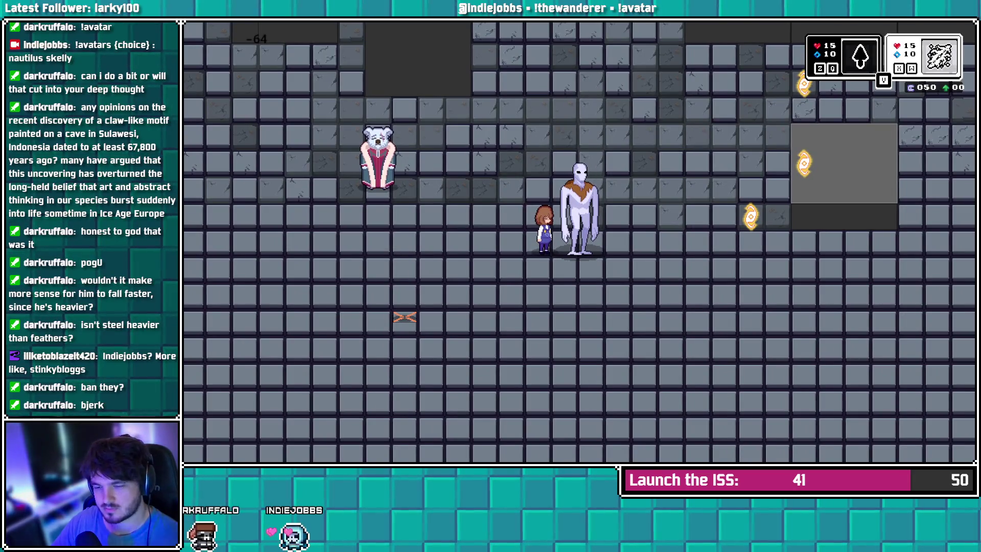
pyautogui.press('Escape')
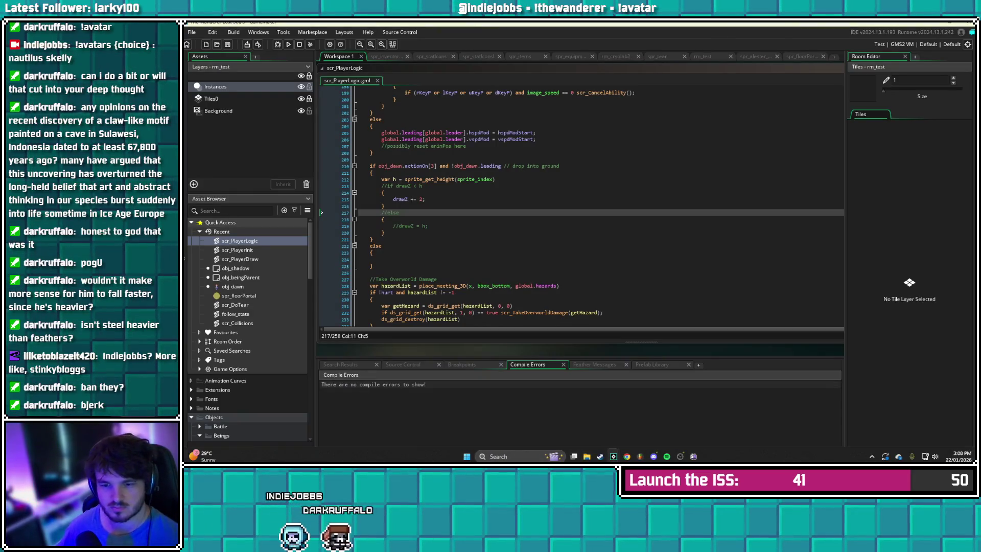
# Undo the recent drop-into-ground edits back toward the dropPixels version
pyautogui.click(383, 205)
pyautogui.hotkey('ctrl', 'z')
pyautogui.hotkey('ctrl', 'z')
pyautogui.hotkey('ctrl', 'z')
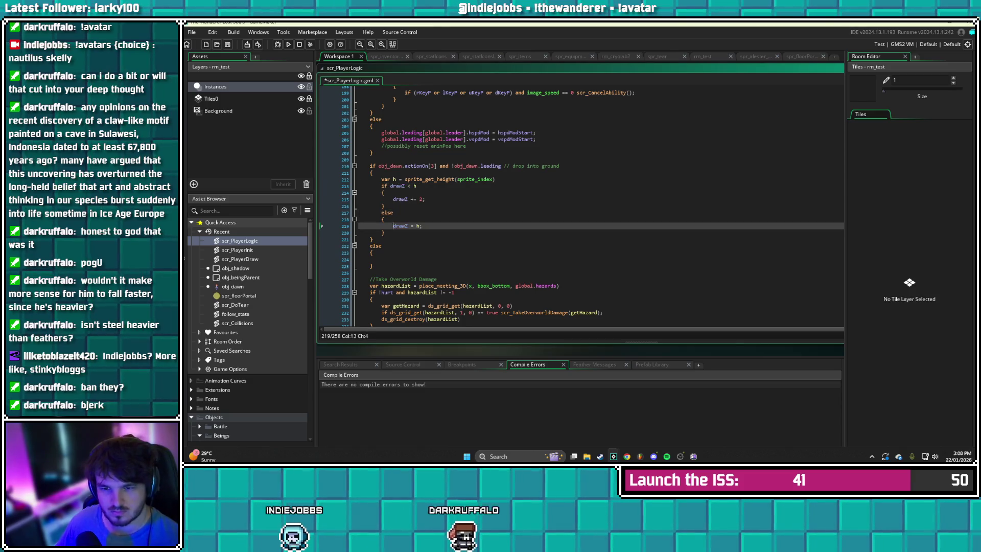
pyautogui.hotkey('ctrl', 'z')
pyautogui.hotkey('ctrl', 'z')
pyautogui.hotkey('ctrl', 'z')
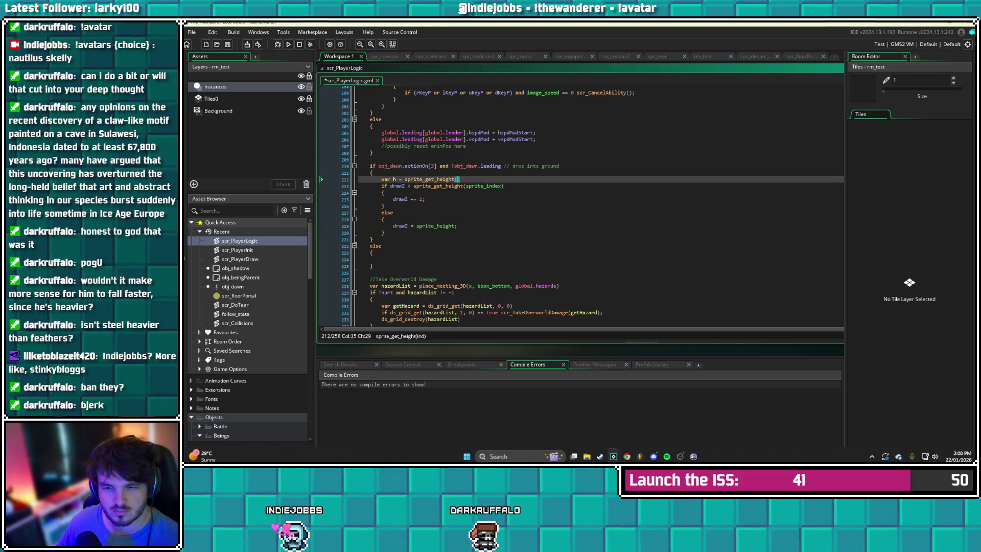
pyautogui.hotkey('ctrl', 'z')
pyautogui.hotkey('ctrl', 'z')
pyautogui.hotkey('ctrl', 'z')
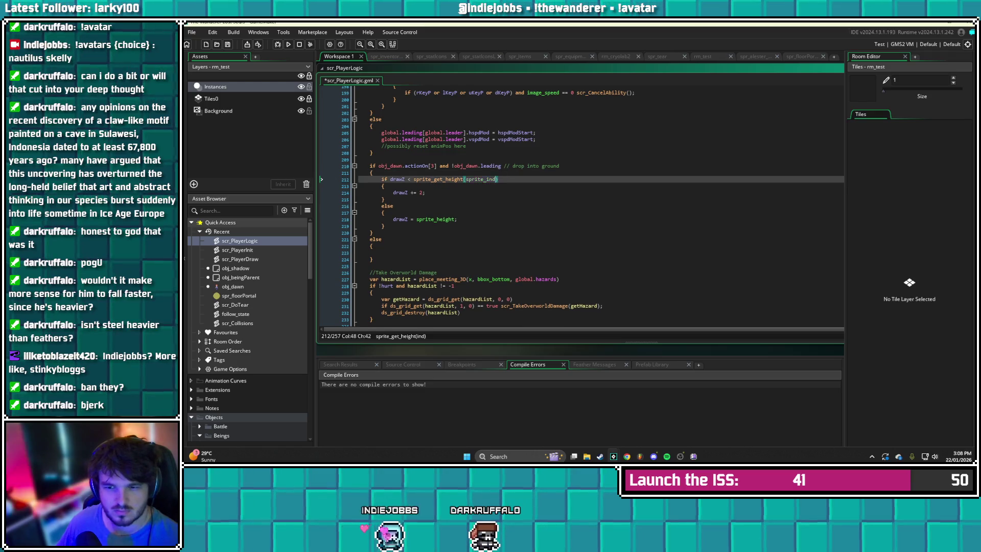
pyautogui.hotkey('ctrl', 'z')
pyautogui.hotkey('ctrl', 'z')
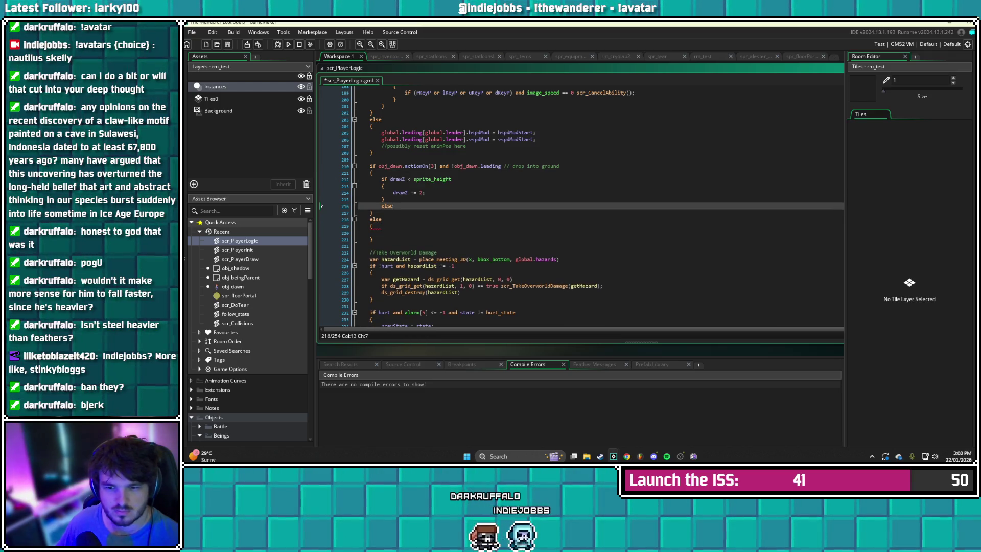
pyautogui.hotkey('ctrl', 'z')
pyautogui.hotkey('ctrl', 'z')
pyautogui.hotkey('ctrl', 'z')
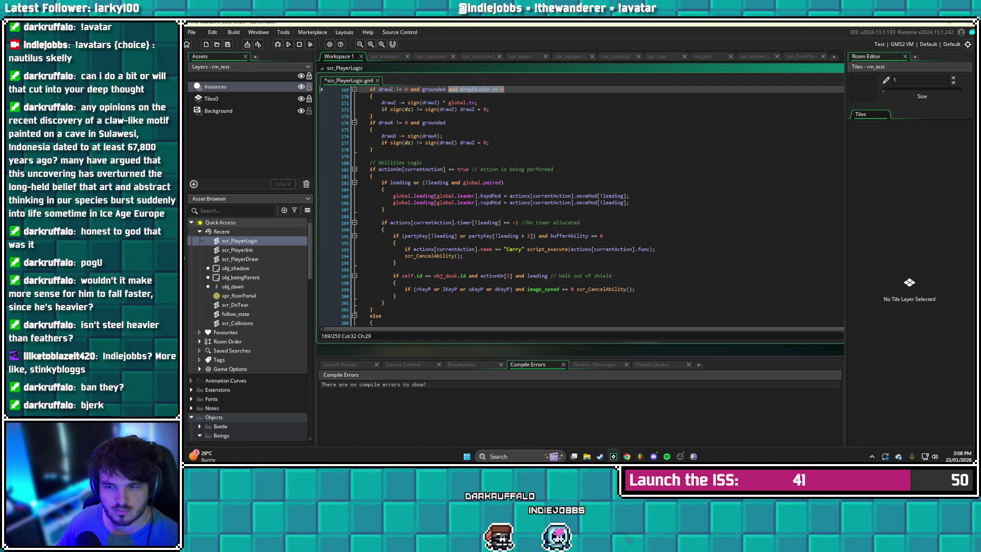
pyautogui.hotkey('ctrl', 'z')
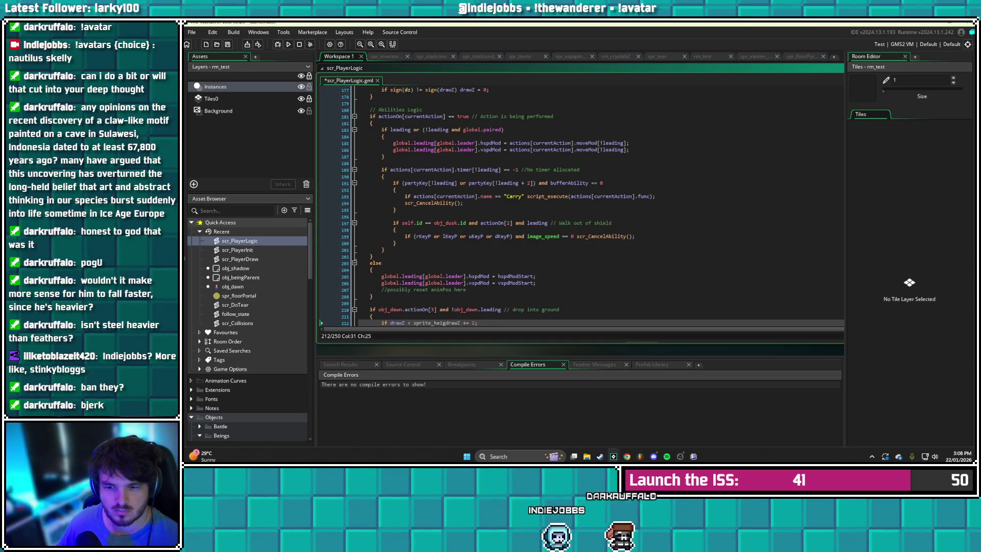
# Remove the leftover sprite height condition, restore dropPixels ++ and dropPixels = 0, and save
pyautogui.write('th')
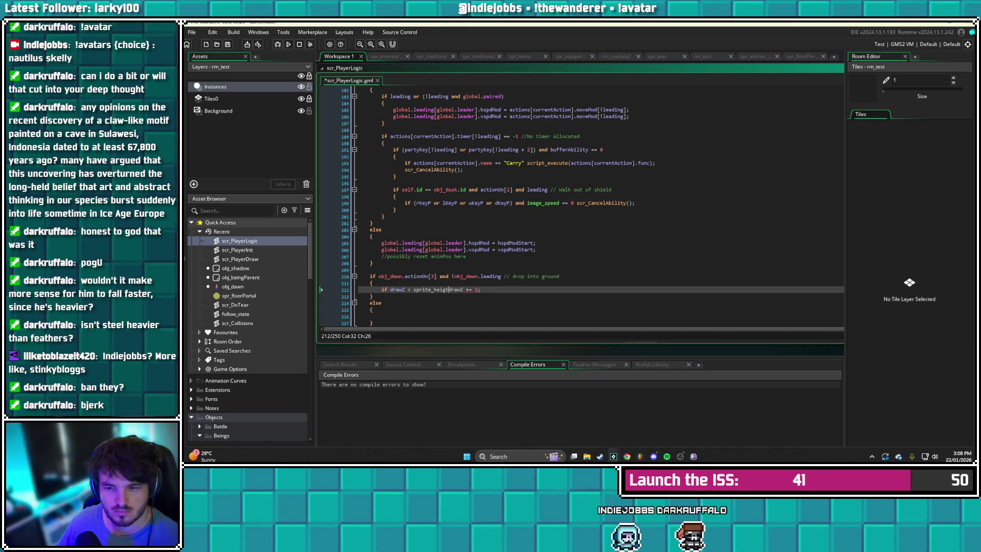
pyautogui.press('BackSpace')
pyautogui.press('BackSpace')
pyautogui.press('BackSpace')
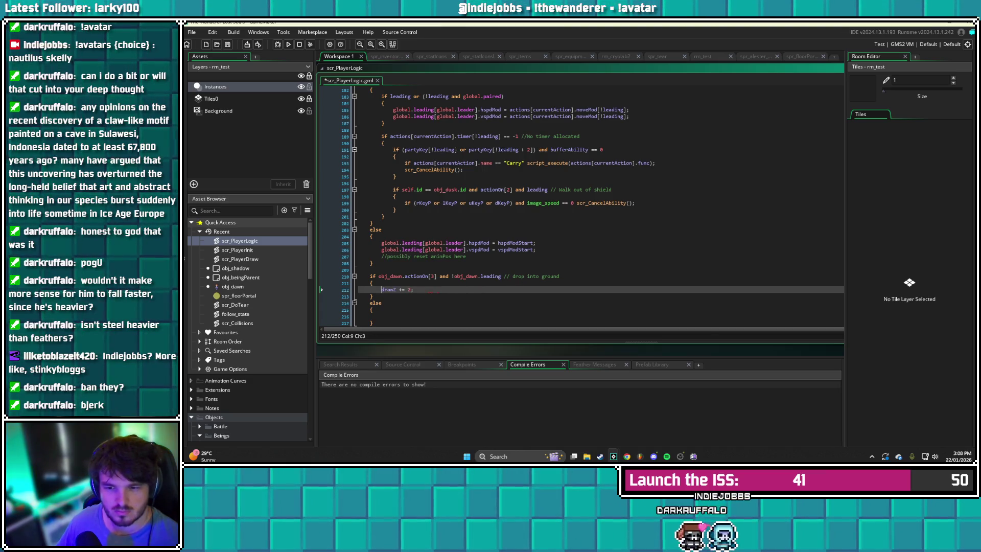
pyautogui.scroll(-3, 330, 249)
pyautogui.hotkey('ctrl', 'z')
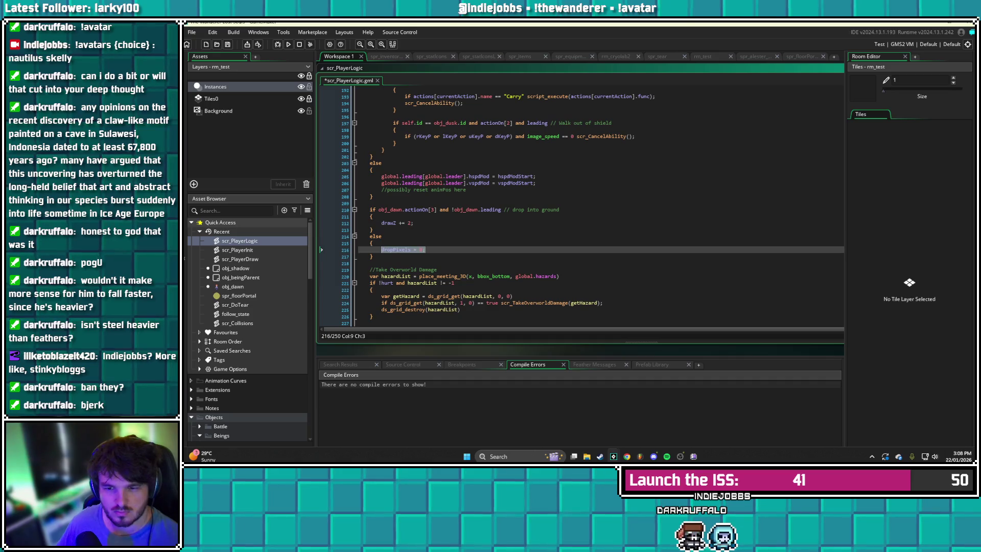
pyautogui.hotkey('ctrl', 'z')
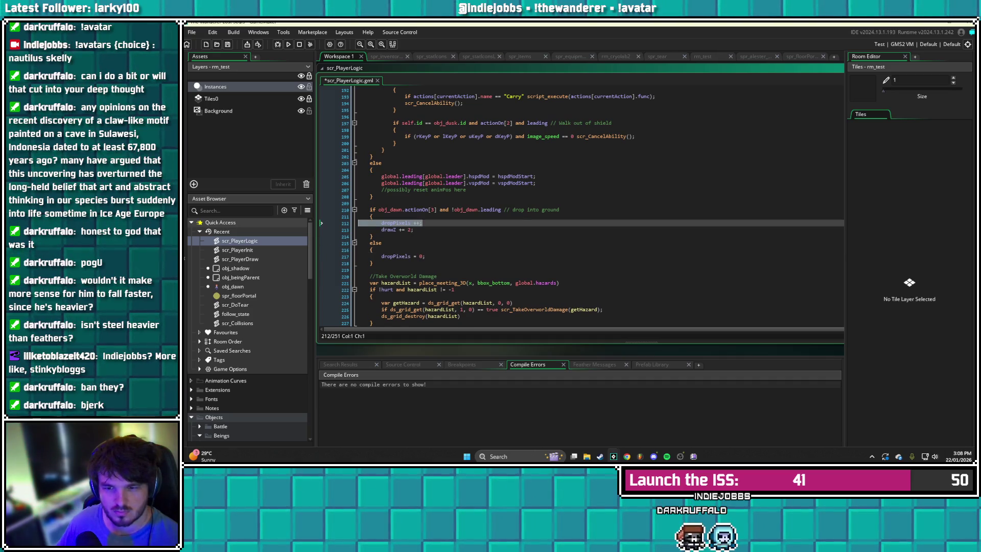
pyautogui.click(372, 236)
pyautogui.hotkey('ctrl', 's')
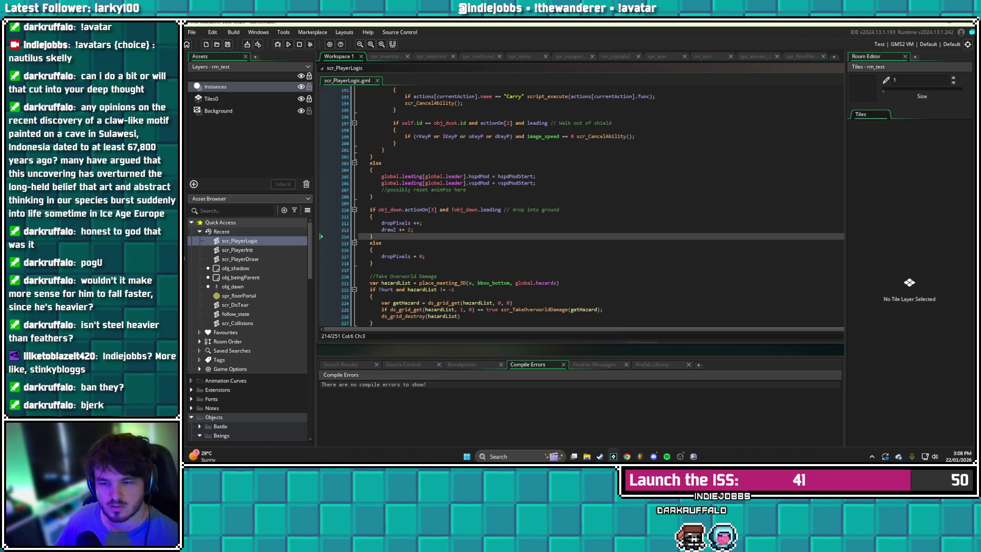
pyautogui.scroll(1, 593, 206)
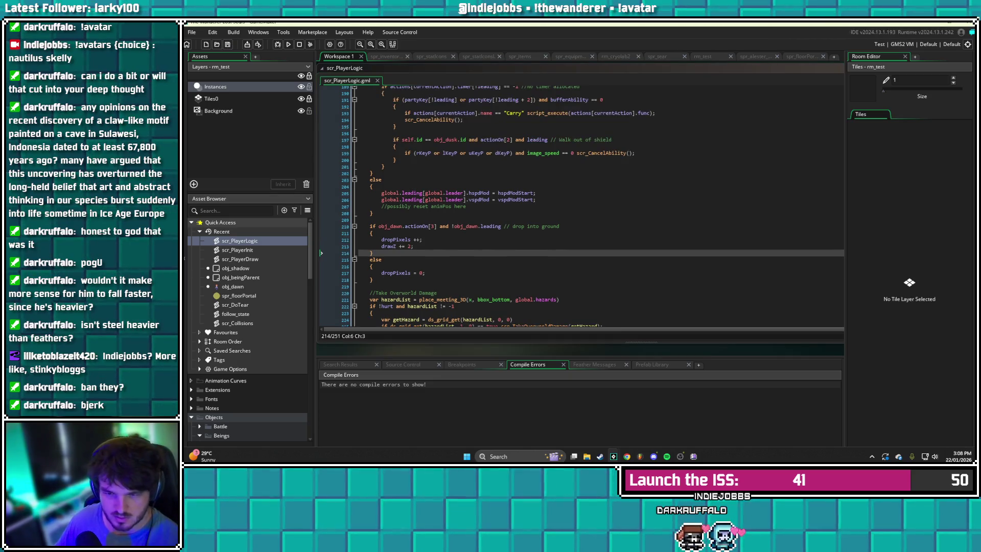
pyautogui.scroll(12, 593, 205)
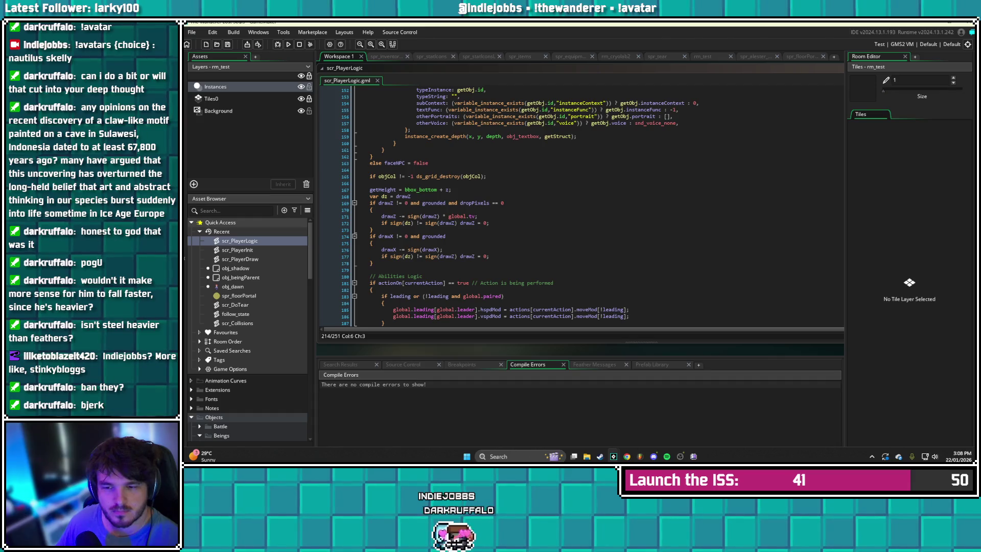
pyautogui.moveTo(381, 216); pyautogui.dragTo(478, 216)
pyautogui.click(372, 229)
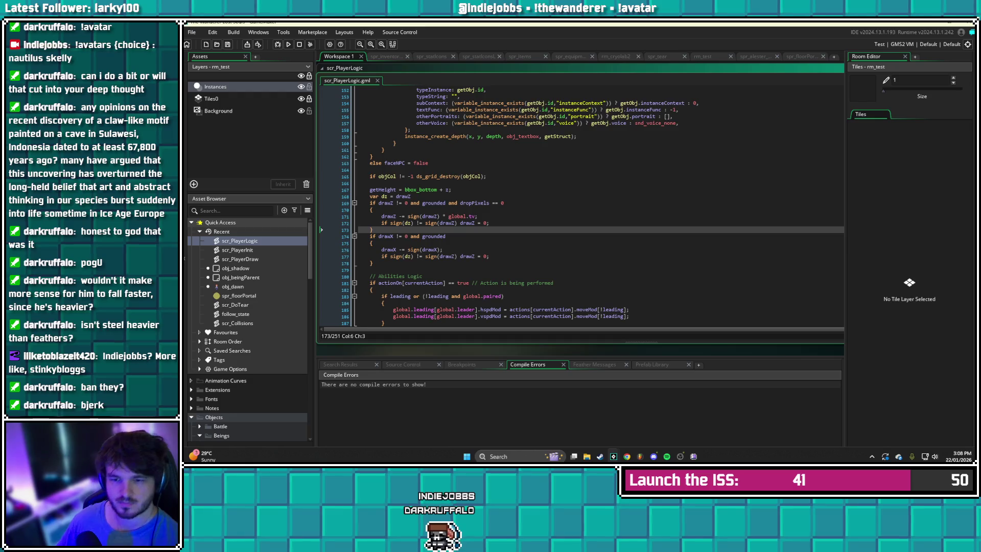
pyautogui.scroll(-3, 593, 205)
pyautogui.click(373, 240)
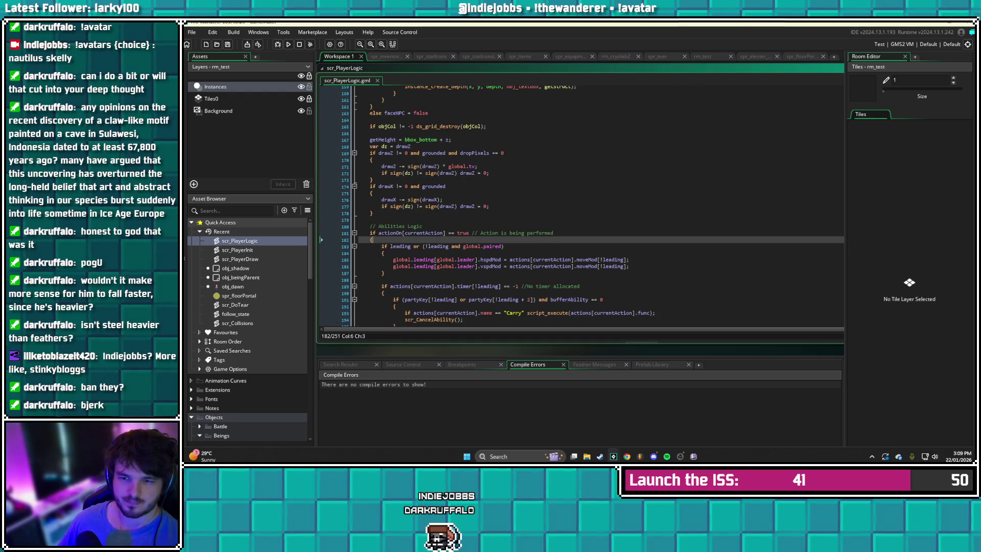
pyautogui.hotkey('ctrl', 'z')
pyautogui.hotkey('ctrl', 'z')
pyautogui.hotkey('ctrl', 'z')
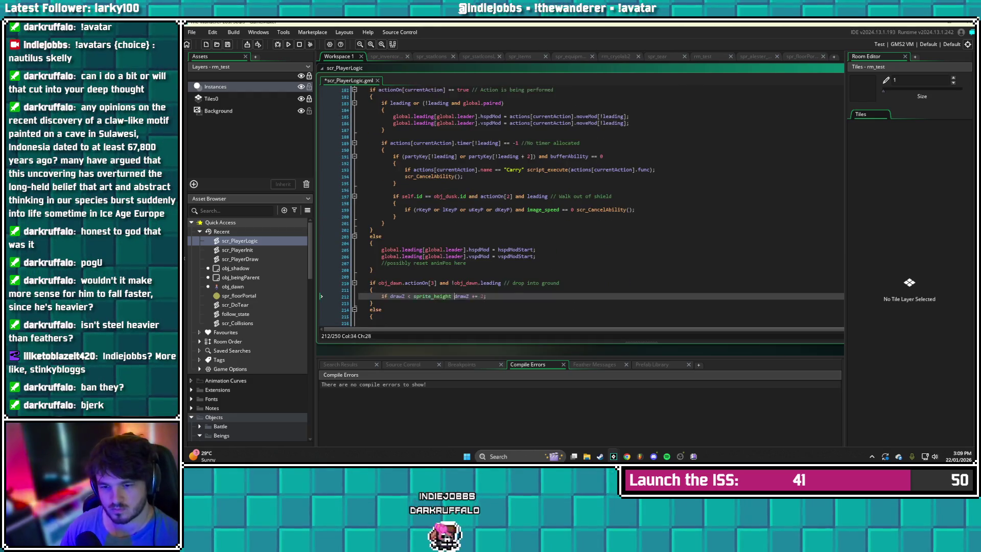
pyautogui.hotkey('ctrl', 'z')
pyautogui.hotkey('ctrl', 'z')
pyautogui.hotkey('ctrl', 'z')
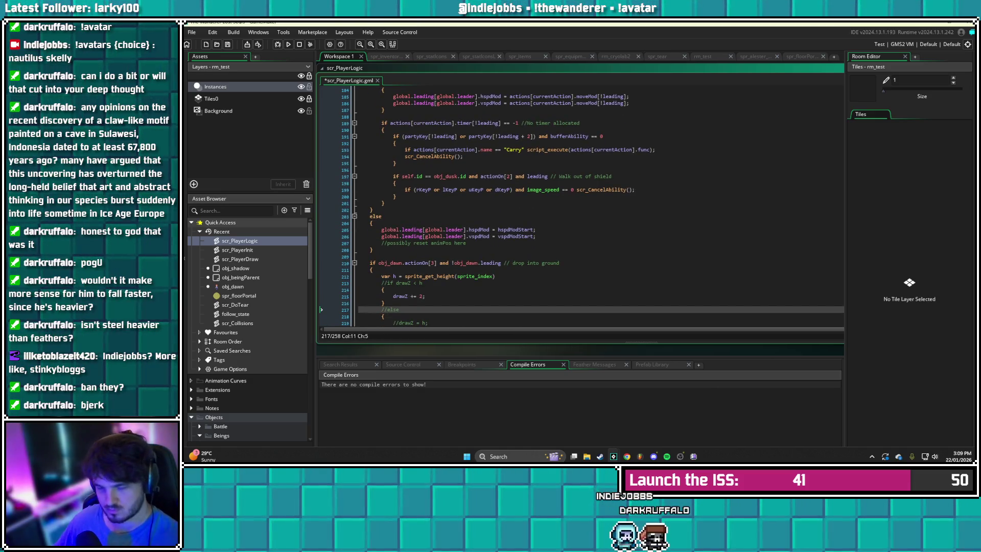
pyautogui.click(383, 289)
pyautogui.click(381, 283)
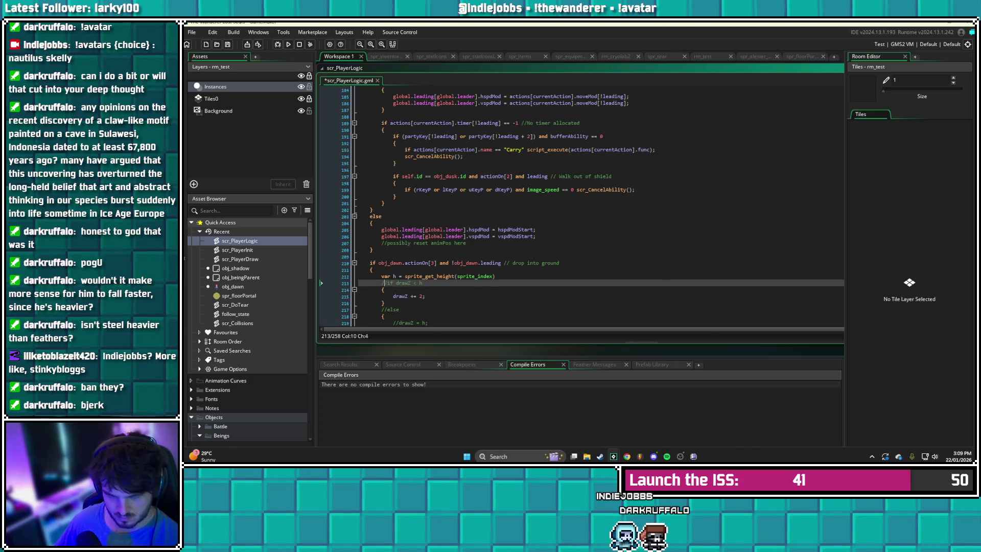
pyautogui.press('Delete')
pyautogui.press('Delete')
pyautogui.scroll(-3, 593, 206)
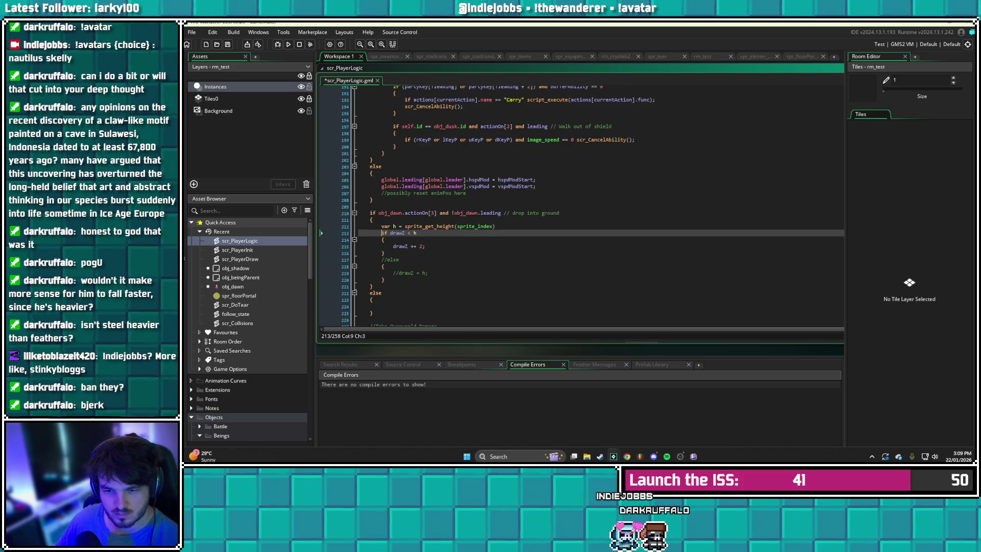
pyautogui.click(381, 259)
pyautogui.press('Delete')
pyautogui.press('Delete')
pyautogui.click(392, 273)
pyautogui.press('Delete')
pyautogui.press('Delete')
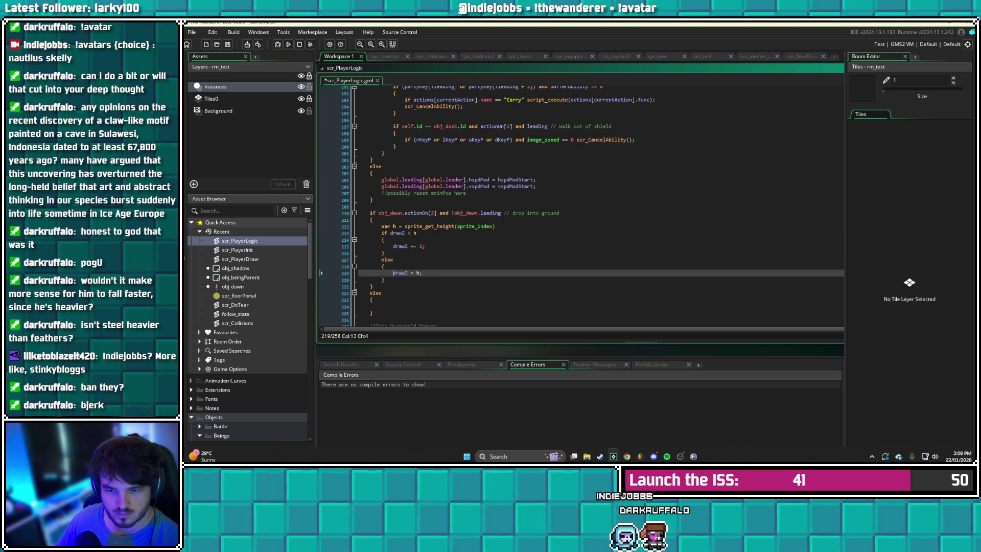
pyautogui.hotkey('ctrl', 's')
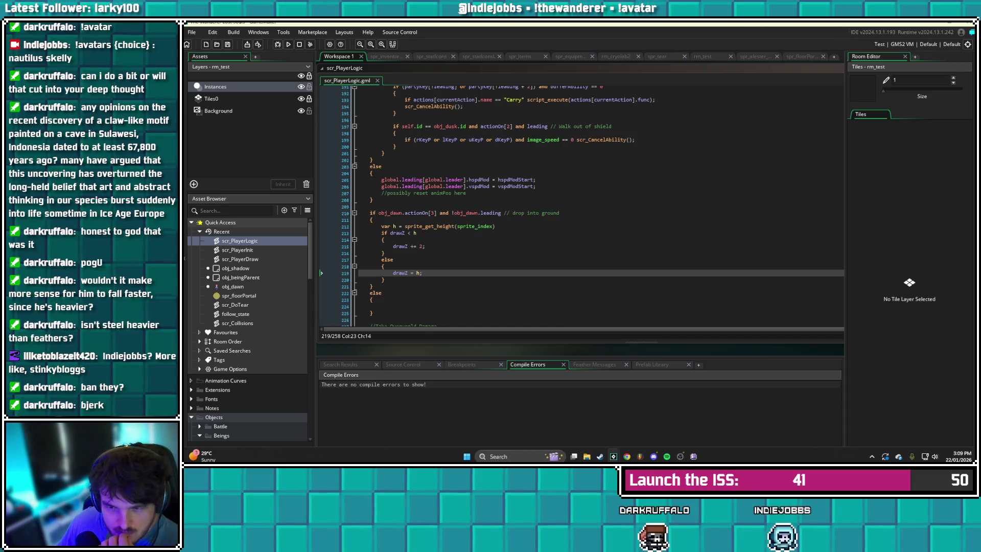
pyautogui.scroll(20, 598, 204)
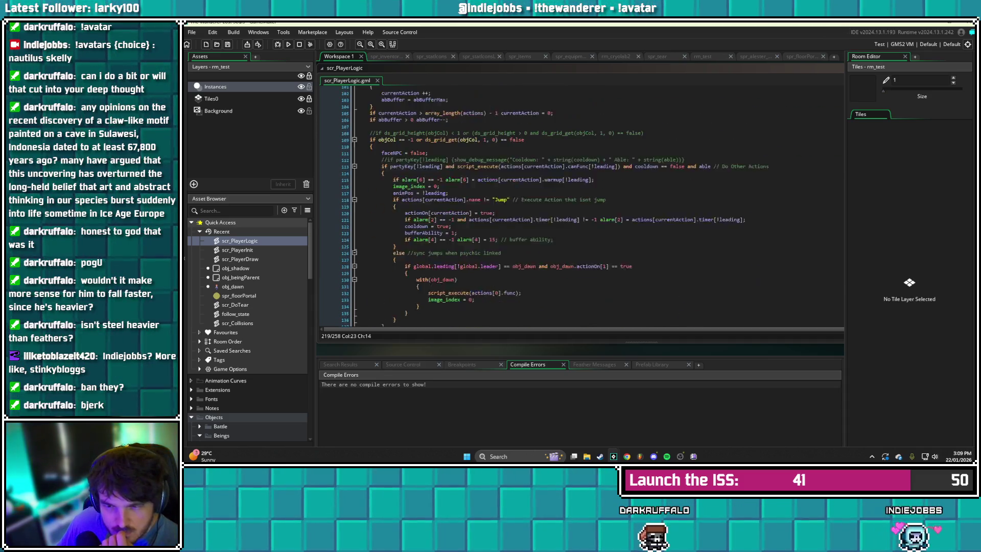
# Append 'and dropLevel == 0' to the drawZ grounded condition and save
pyautogui.scroll(-14, 597, 205)
pyautogui.scroll(-3, 598, 205)
pyautogui.click(445, 206)
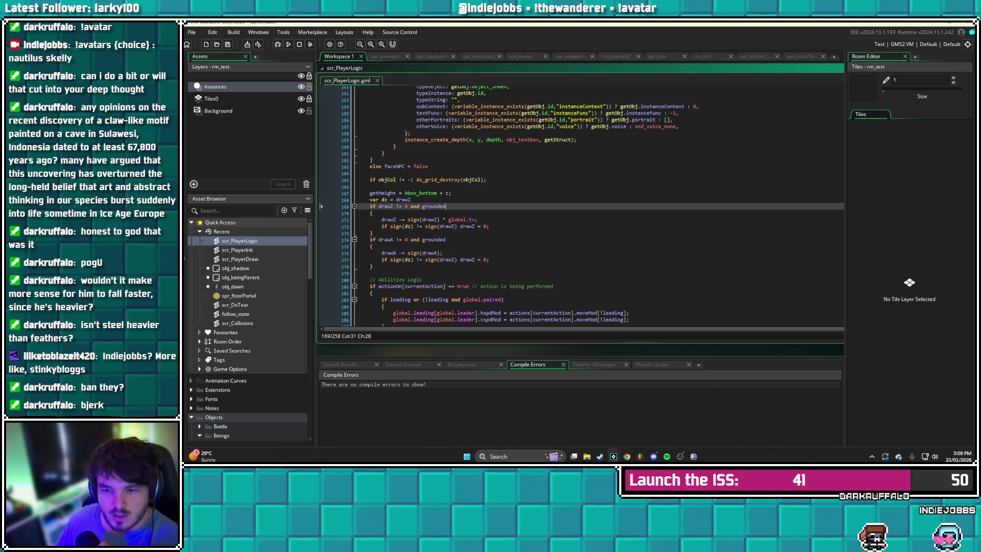
pyautogui.write(' and ')
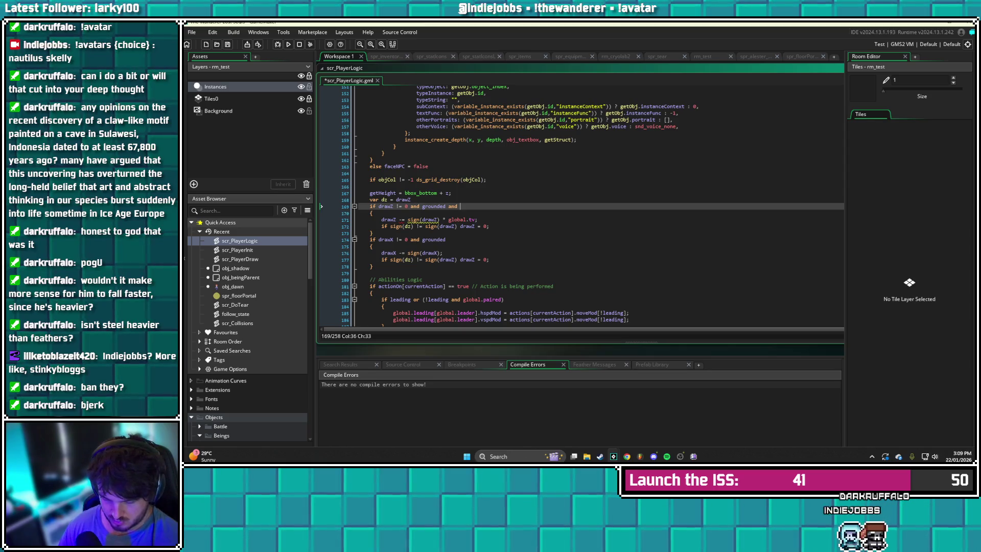
pyautogui.write('obj_dawn.')
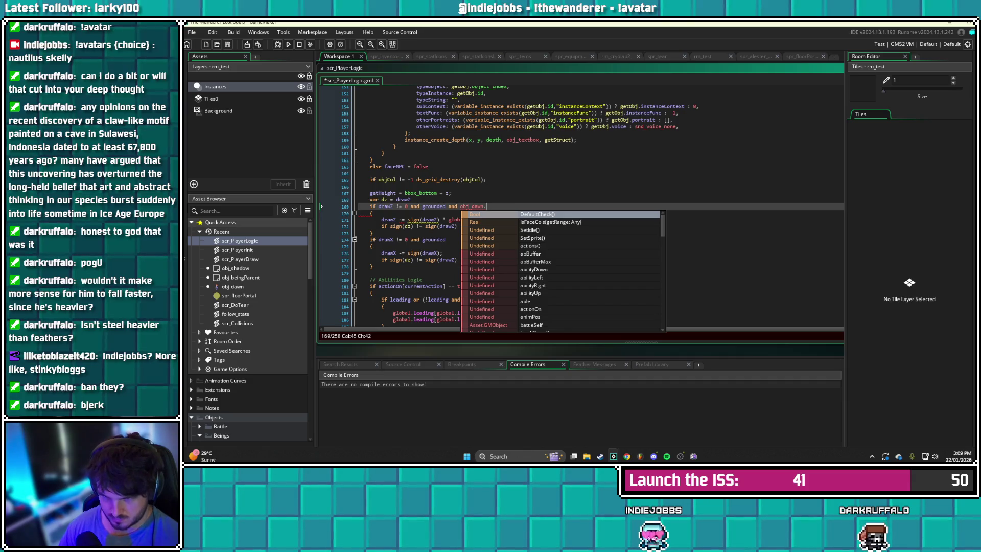
pyautogui.write('actionO')
pyautogui.press('BackSpace')
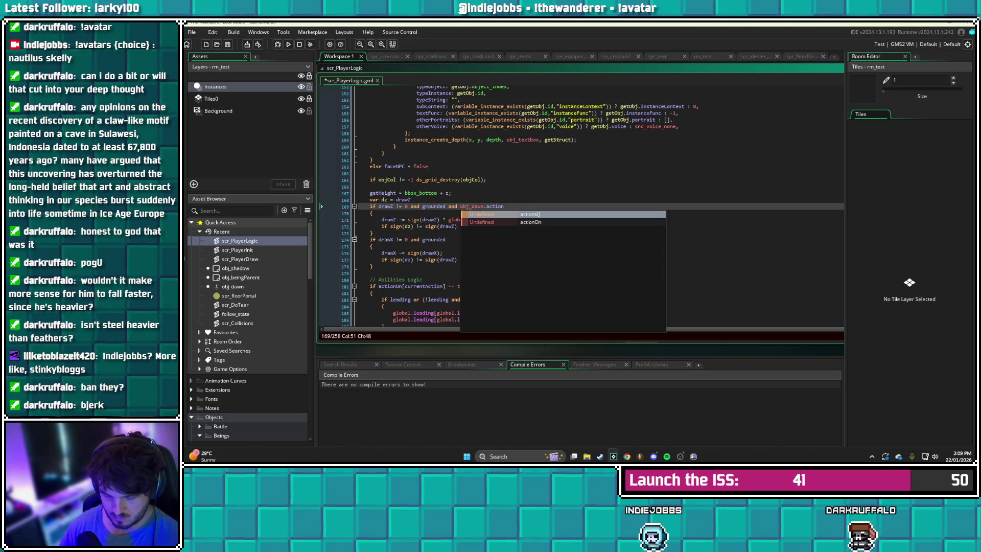
pyautogui.press('BackSpace')
pyautogui.press('BackSpace')
pyautogui.press('BackSpace')
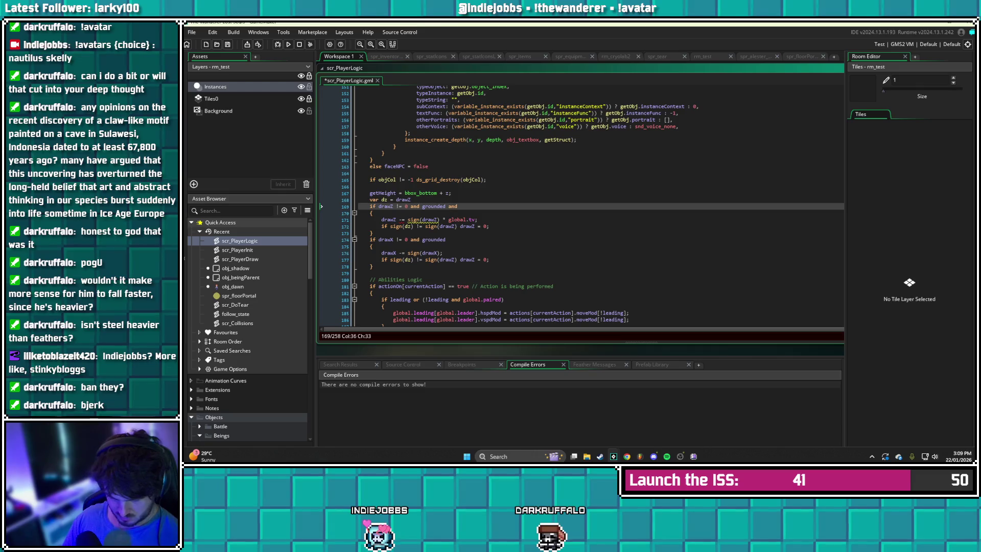
pyautogui.write('dropLevel ')
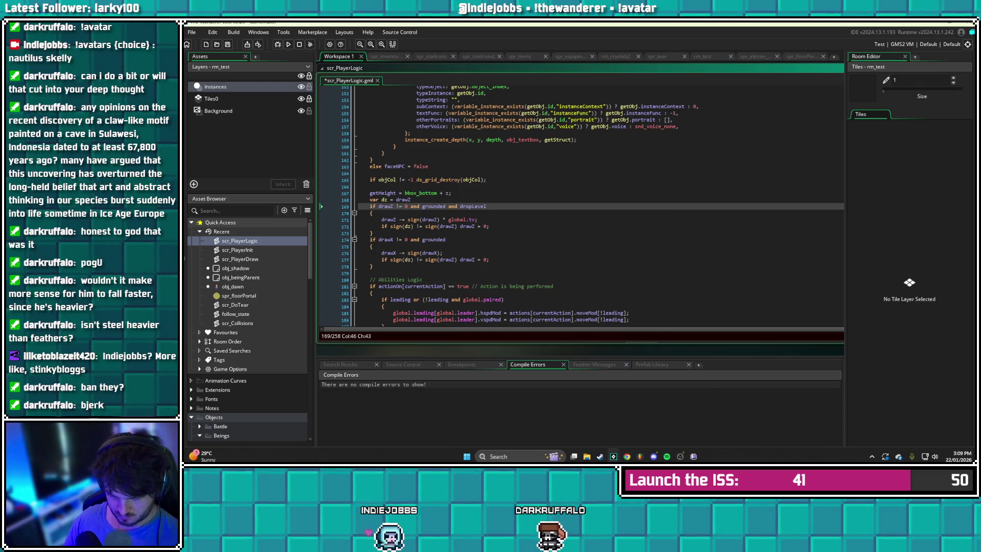
pyautogui.write('== 0')
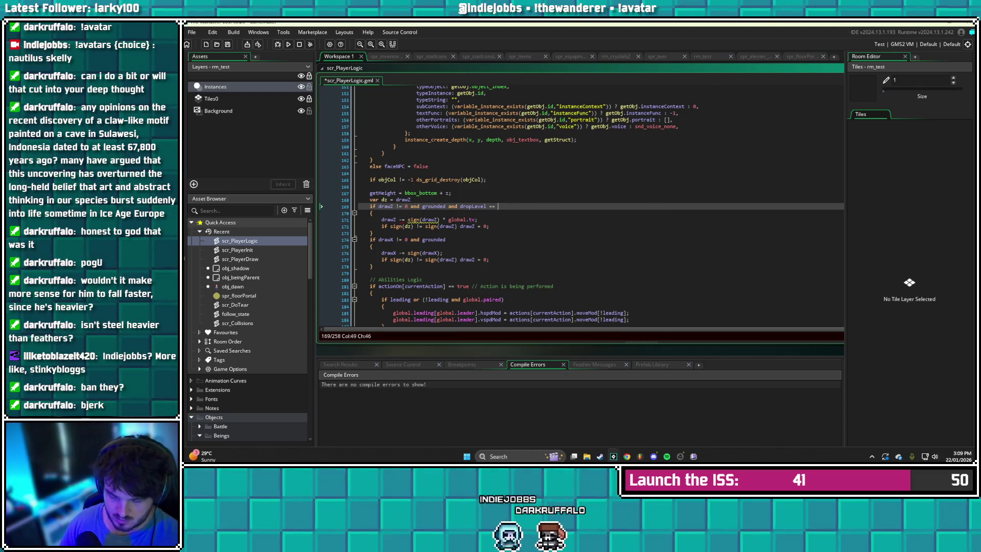
pyautogui.hotkey('ctrl', 's')
# Change the comparison to dropLevel == -1, save, and open scr_PlayerInit
pyautogui.scroll(-4, 580, 204)
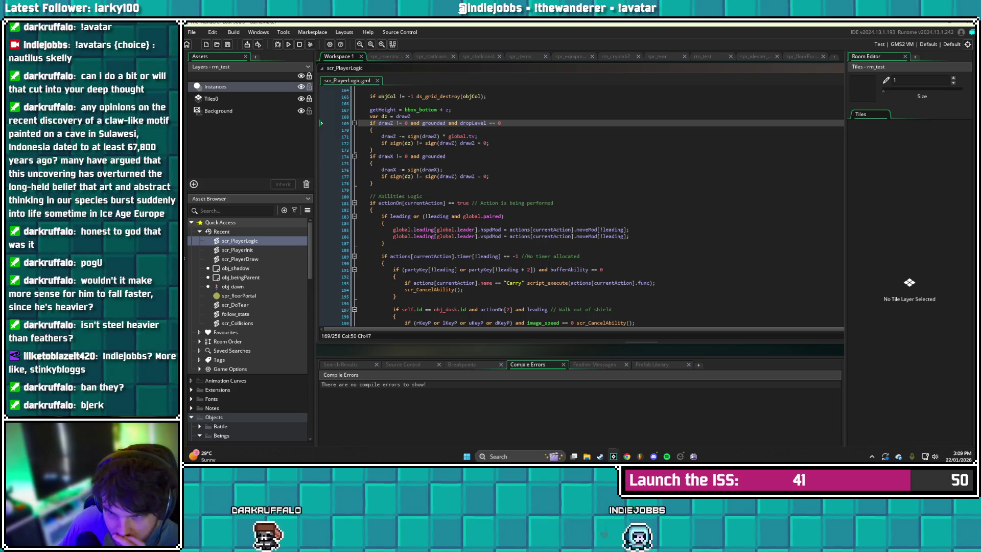
pyautogui.hotkey('shift', 'Left')
pyautogui.hotkey('shift', 'Left')
pyautogui.hotkey('shift', 'Left')
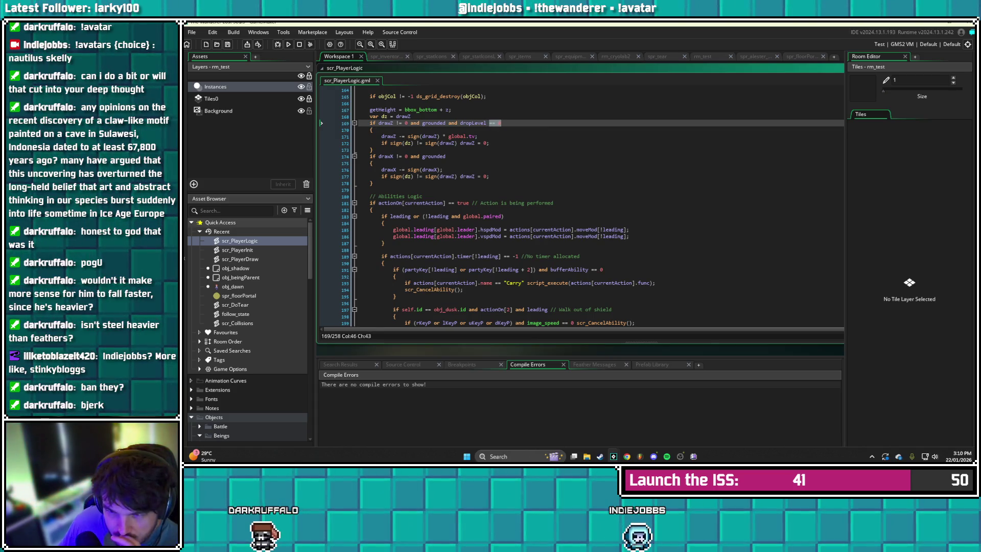
pyautogui.write('== ')
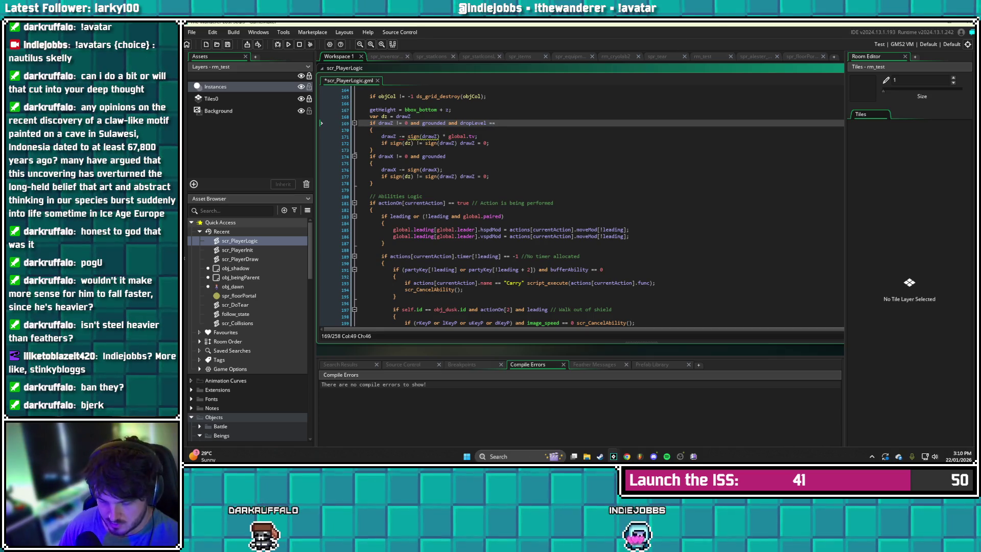
pyautogui.write('-1')
pyautogui.hotkey('ctrl', 's')
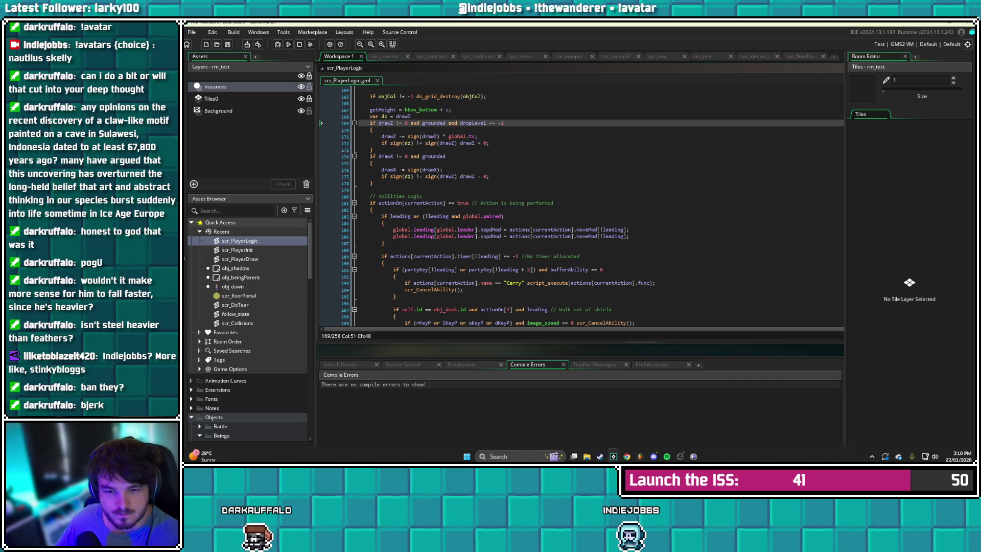
pyautogui.doubleClick(237, 250)
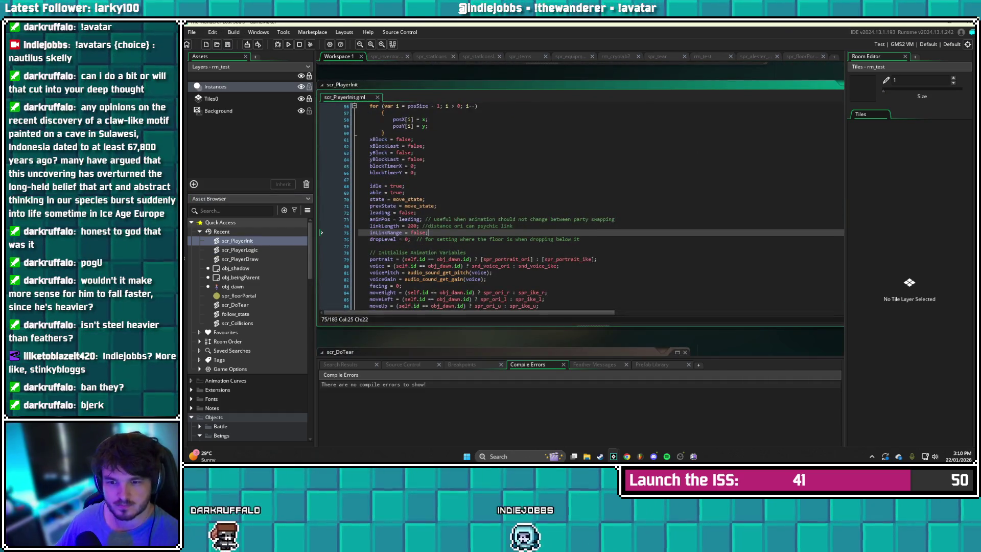
# Change dropLevel's starting value from 0 to -1 in scr_PlayerInit
pyautogui.click(407, 239)
pyautogui.press('BackSpace')
pyautogui.write('-1')
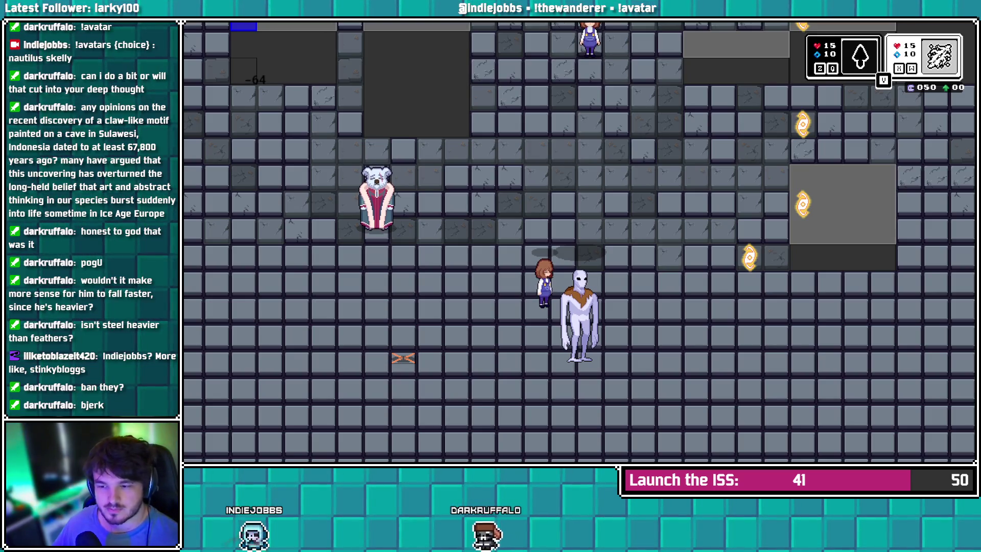
# Close the test game, scroll through scr_PlayerInit, and reopen scr_PlayerLogic from the Recent list
pyautogui.press('Escape')
pyautogui.scroll(-6, 456, 203)
pyautogui.scroll(-15, 456, 203)
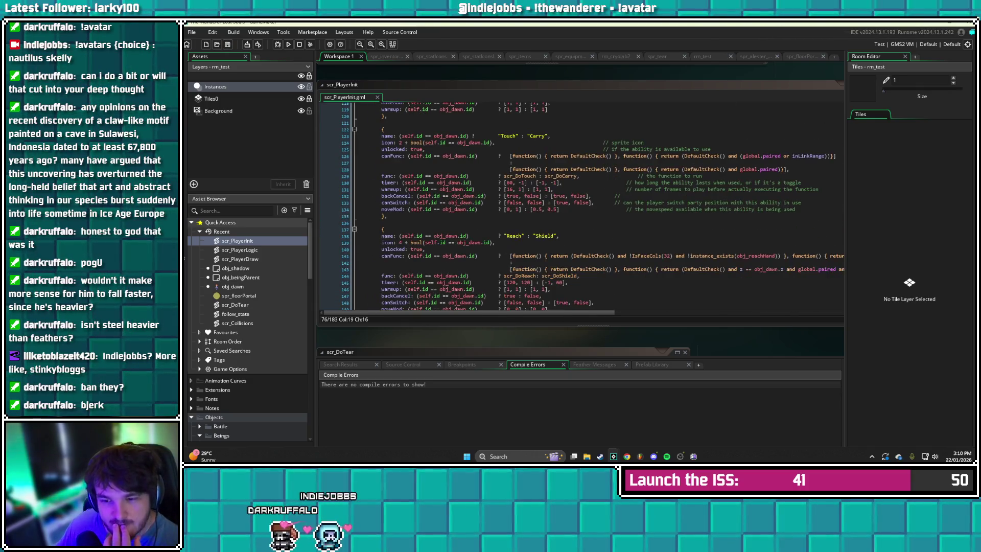
pyautogui.scroll(-13, 620, 227)
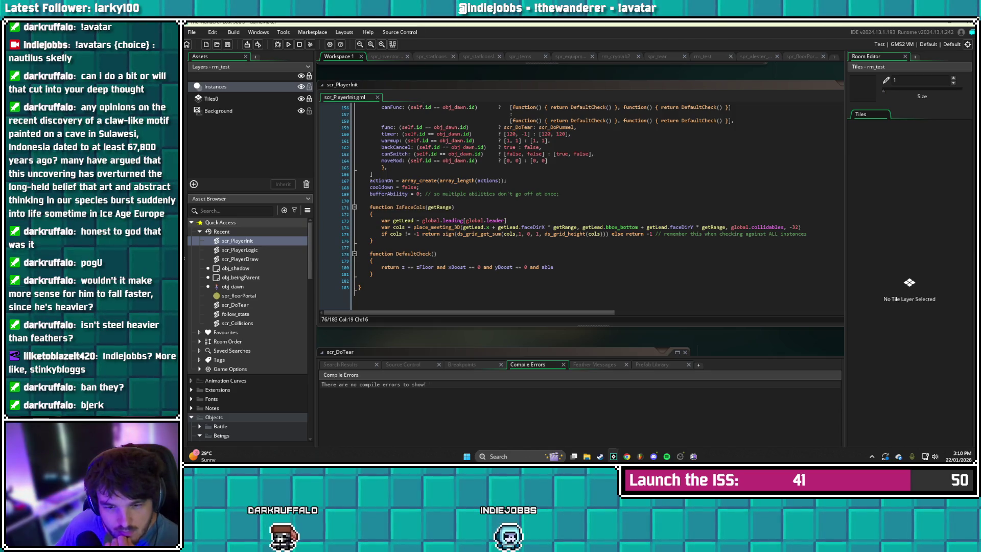
pyautogui.doubleClick(239, 250)
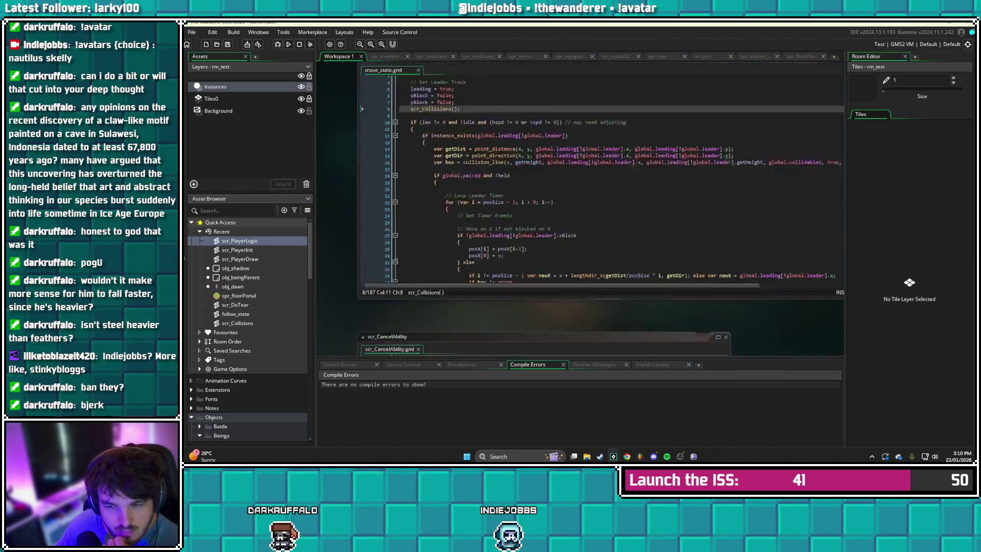
# Put 'dropLevel = -1;' inside the empty else branch of the drop block and save
pyautogui.scroll(-14, 583, 204)
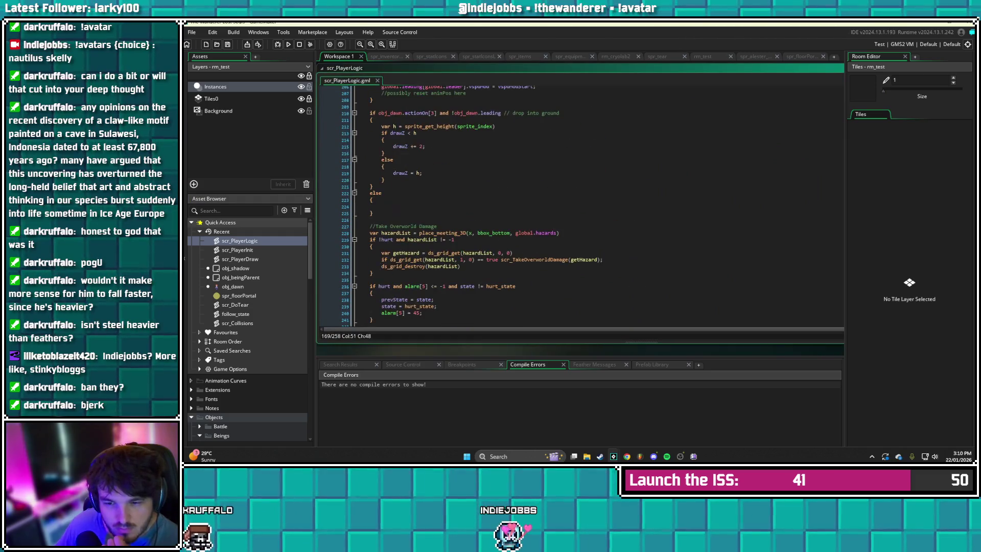
pyautogui.scroll(3, 582, 204)
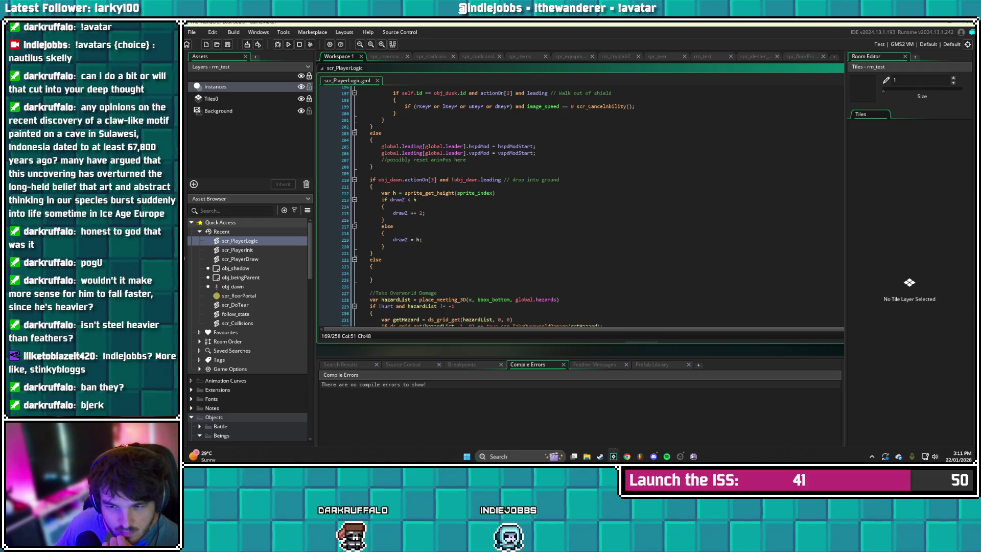
pyautogui.click(381, 273)
pyautogui.write('dro')
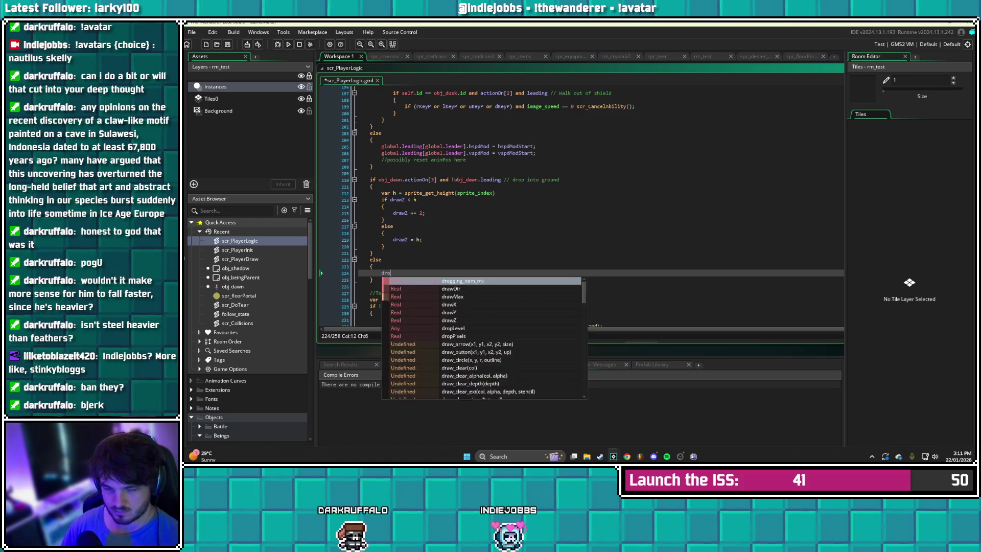
pyautogui.write('pLevel = ')
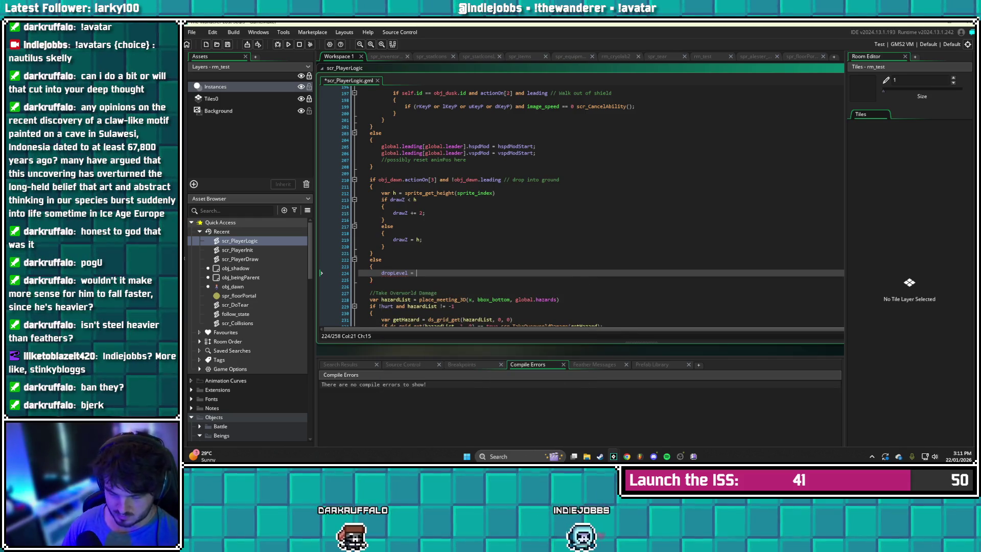
pyautogui.write('-1;')
pyautogui.hotkey('ctrl', 's')
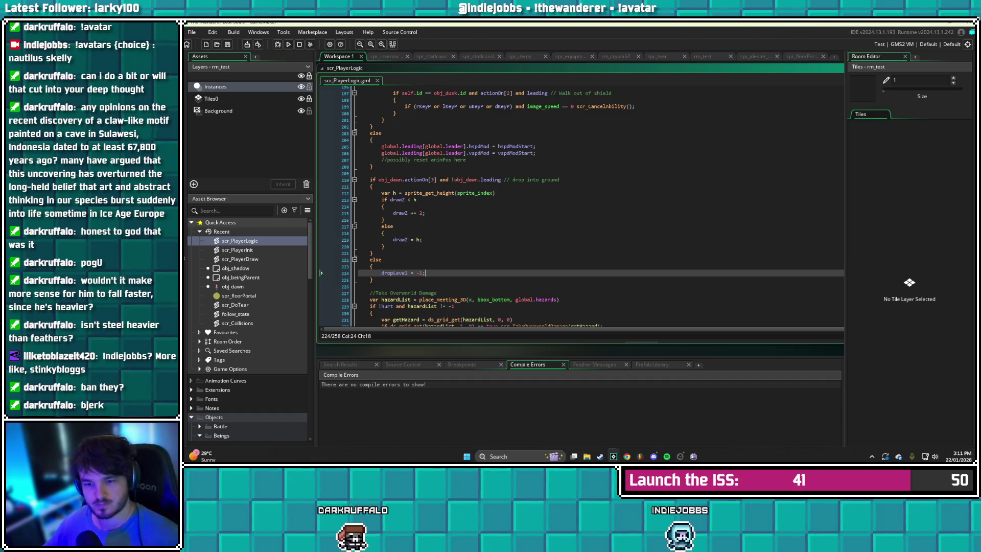
# Add the comment '// may need to reset elsewhere', save, and run the game
pyautogui.hotkey('ctrl', 's')
pyautogui.write('// may nee')
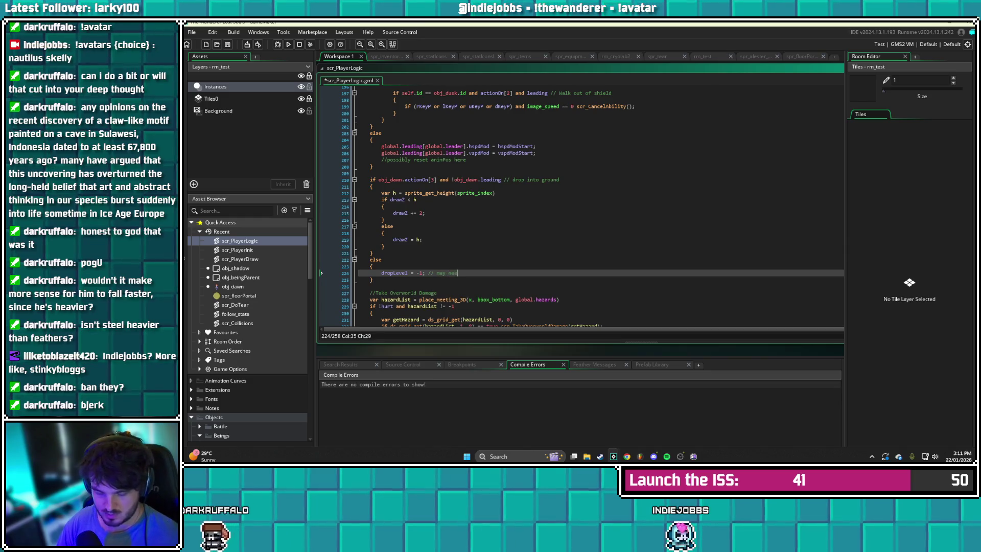
pyautogui.write('reset eslewhe')
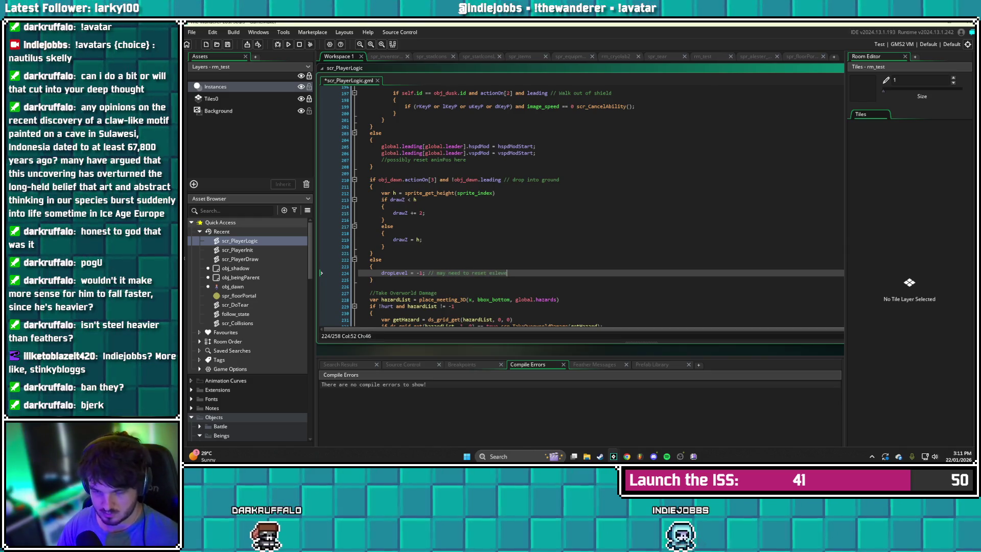
pyautogui.write('here')
pyautogui.hotkey('ctrl', 's')
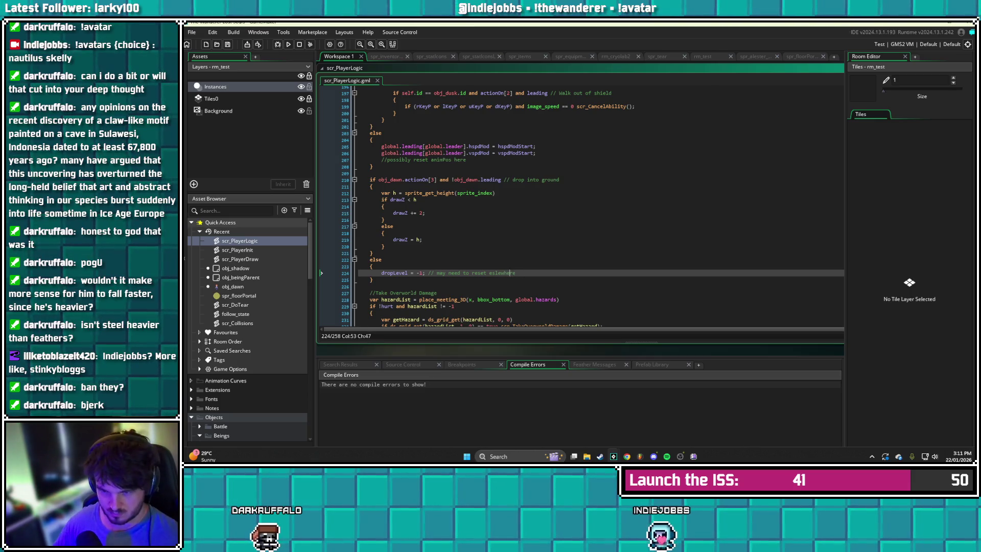
pyautogui.press('BackSpace')
pyautogui.write('ls')
pyautogui.hotkey('ctrl', 's')
pyautogui.press('F6')
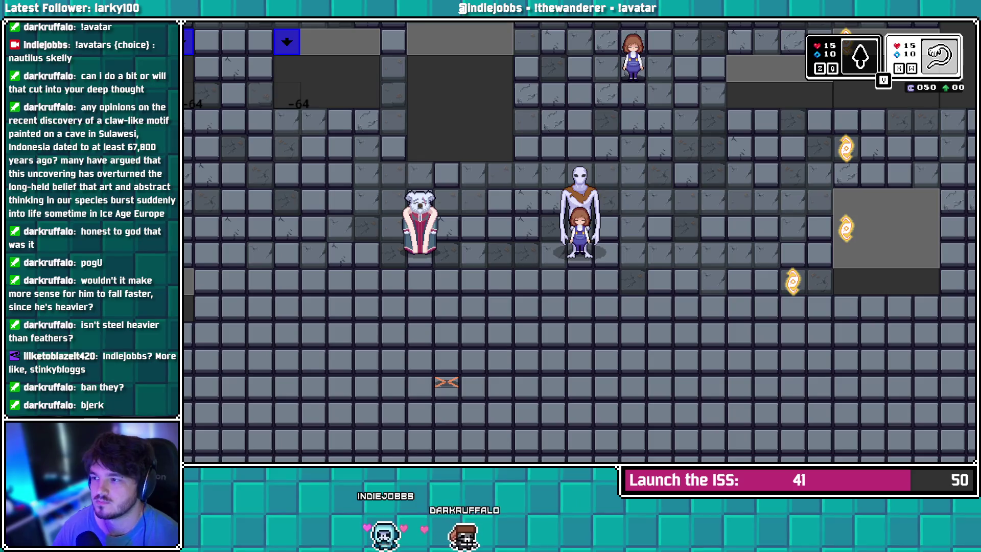
# Walk the ghost player left and right to test dropping into the ground, then stop the game
pyautogui.press('Down')
pyautogui.press('Right')
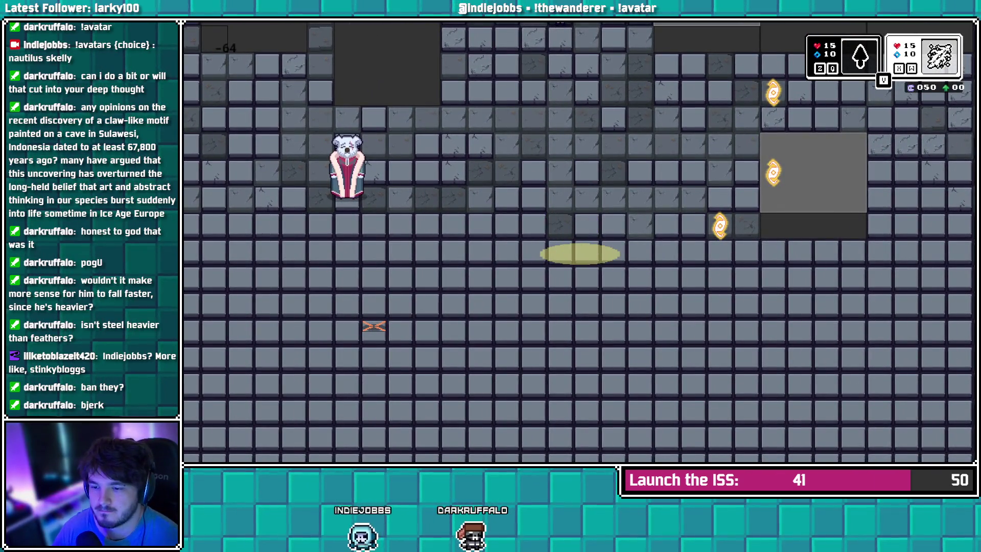
pyautogui.press('Left')
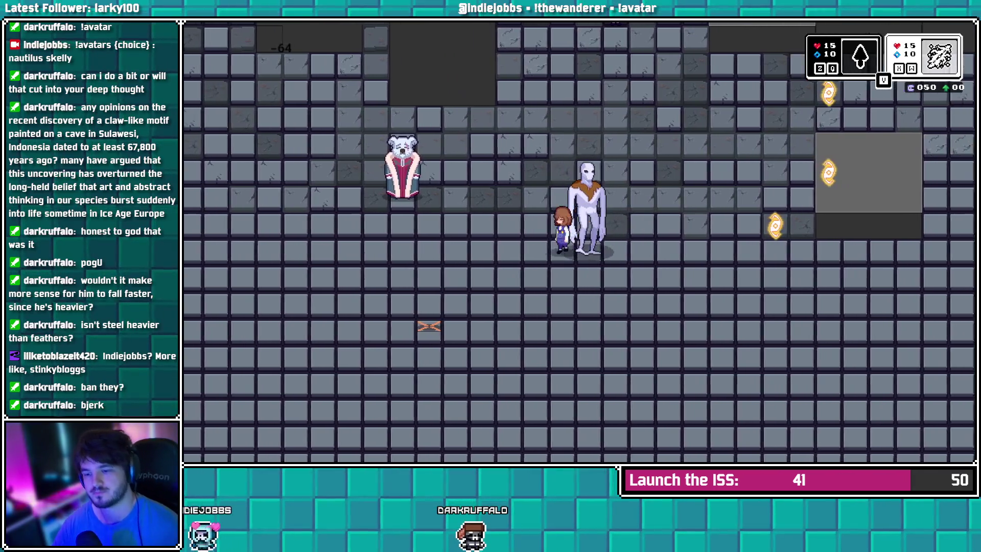
pyautogui.press('Right')
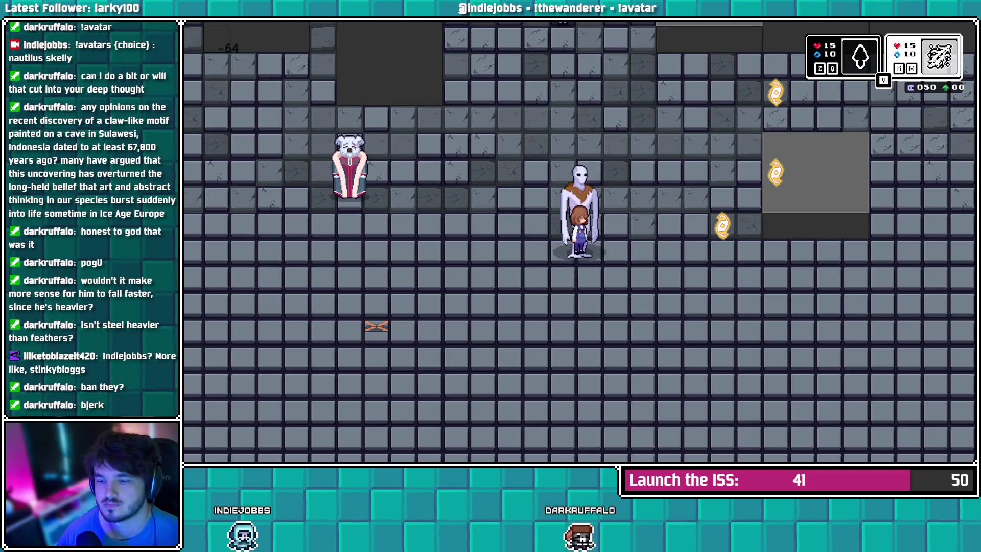
pyautogui.press('Left')
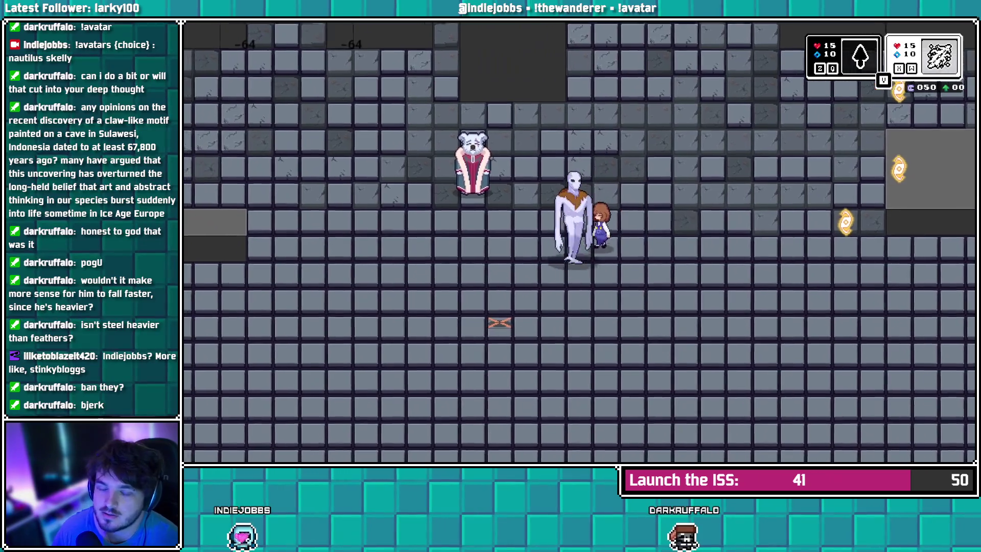
pyautogui.press('Right')
pyautogui.press('Right')
pyautogui.press('Up')
pyautogui.press('Left')
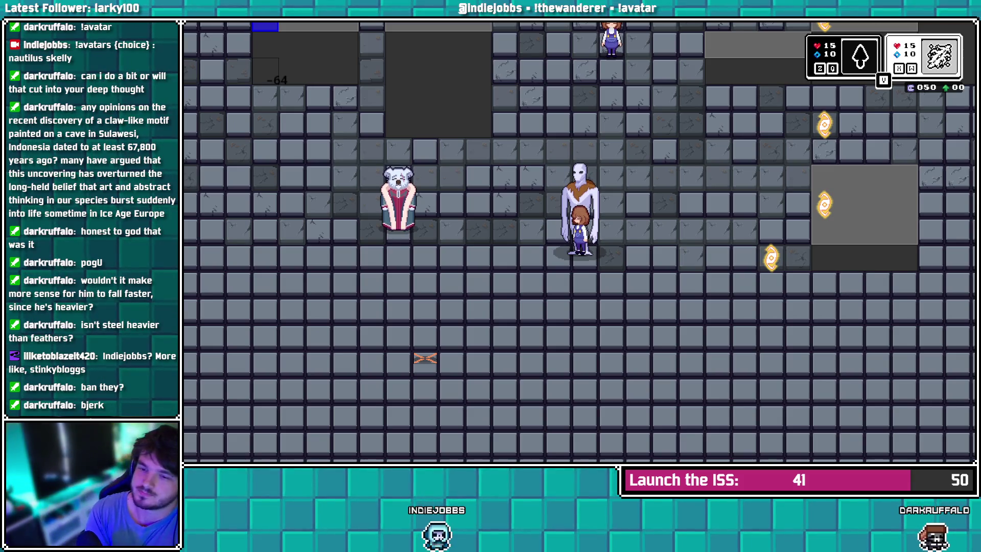
pyautogui.press('Escape')
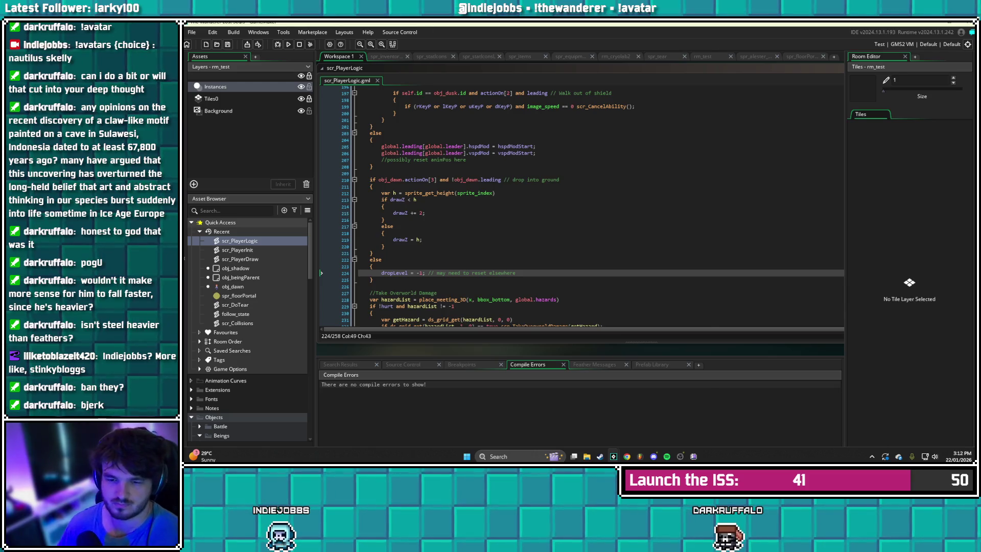
# Open scr_PlayerDraw and scr_PlayerInit, review the ability definitions, then return to scr_PlayerLogic
pyautogui.scroll(-1, 593, 204)
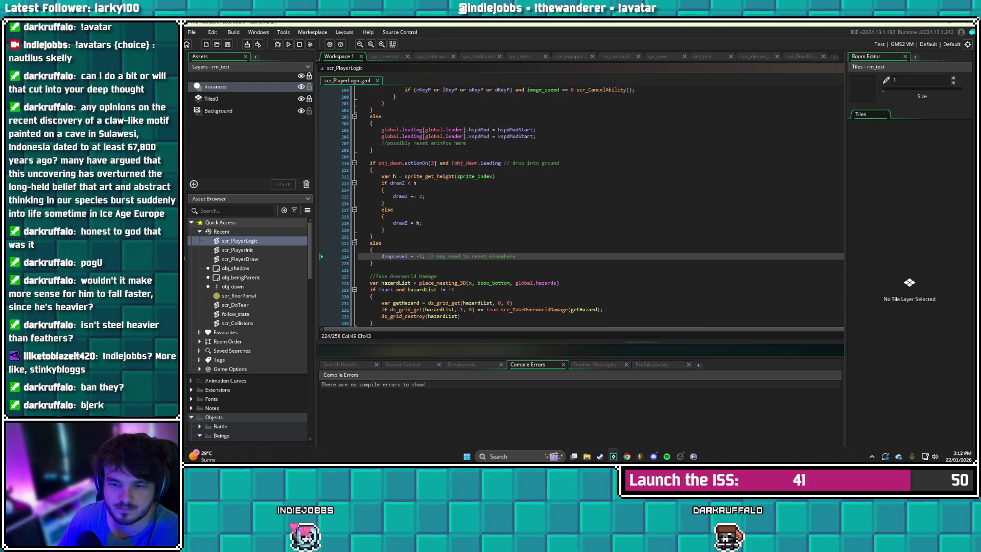
pyautogui.click(373, 249)
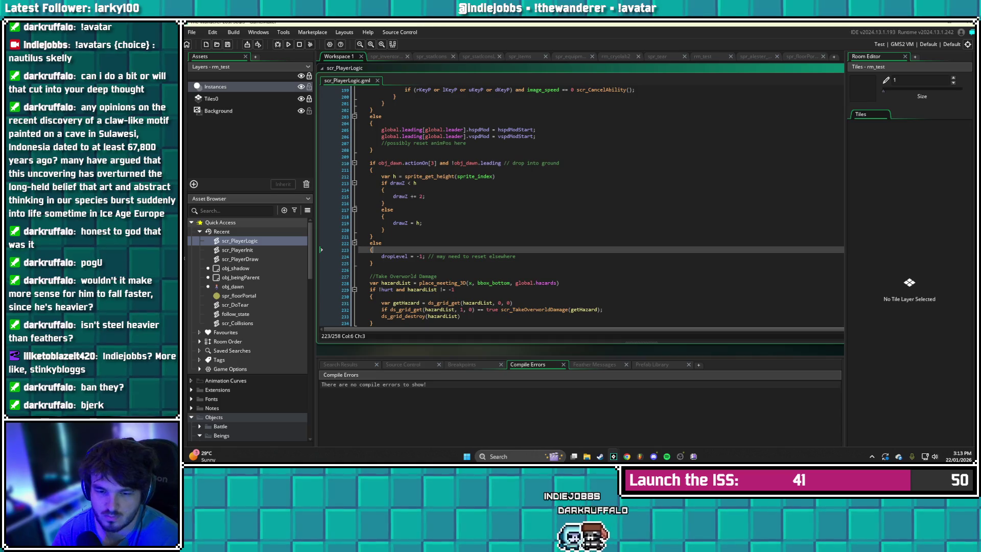
pyautogui.doubleClick(240, 259)
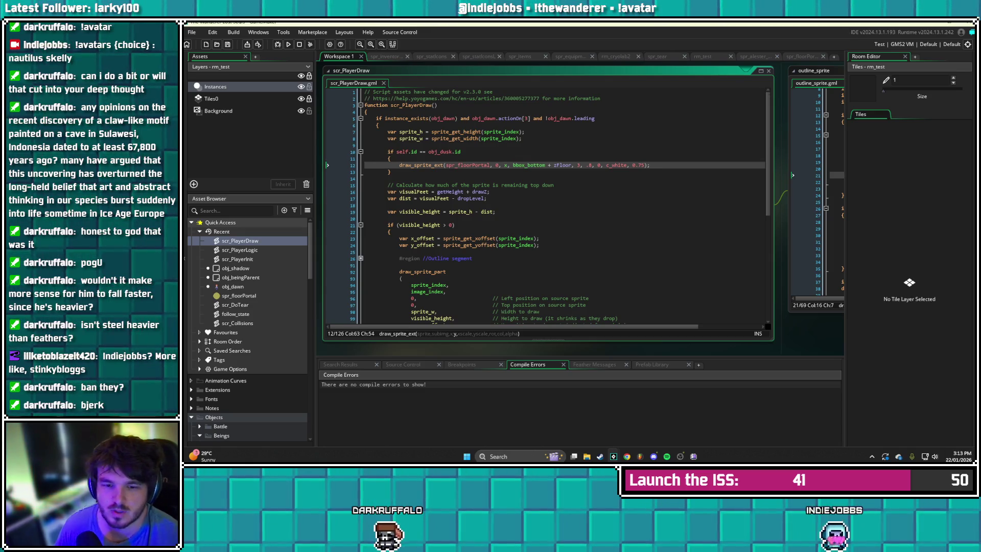
pyautogui.doubleClick(237, 259)
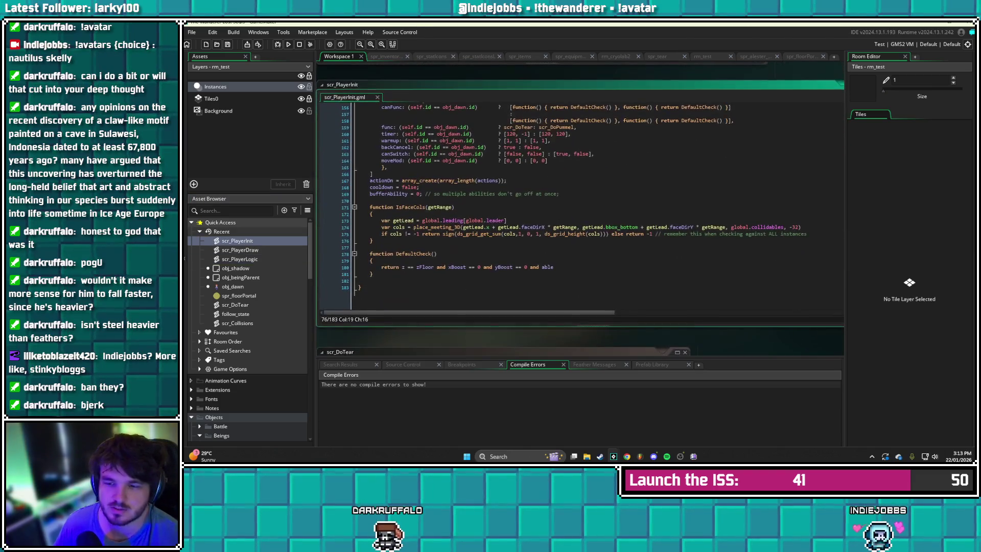
pyautogui.scroll(10, 580, 204)
pyautogui.scroll(-3, 580, 204)
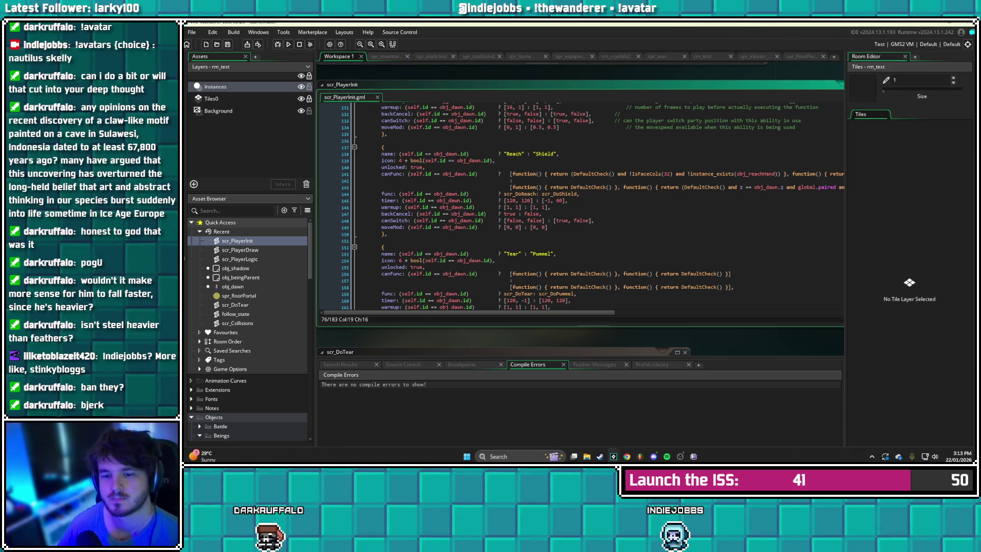
pyautogui.hotkey('ctrl', 'Tab')
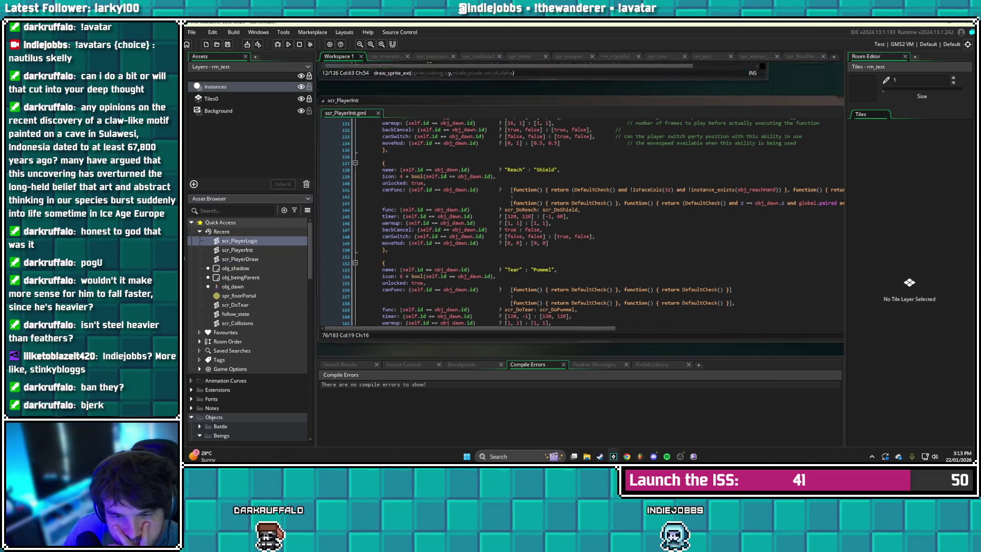
# Review the scr_PlayerLogic ability and movement code, then bring up the scr_PlayerDraw script
pyautogui.scroll(10, 579, 205)
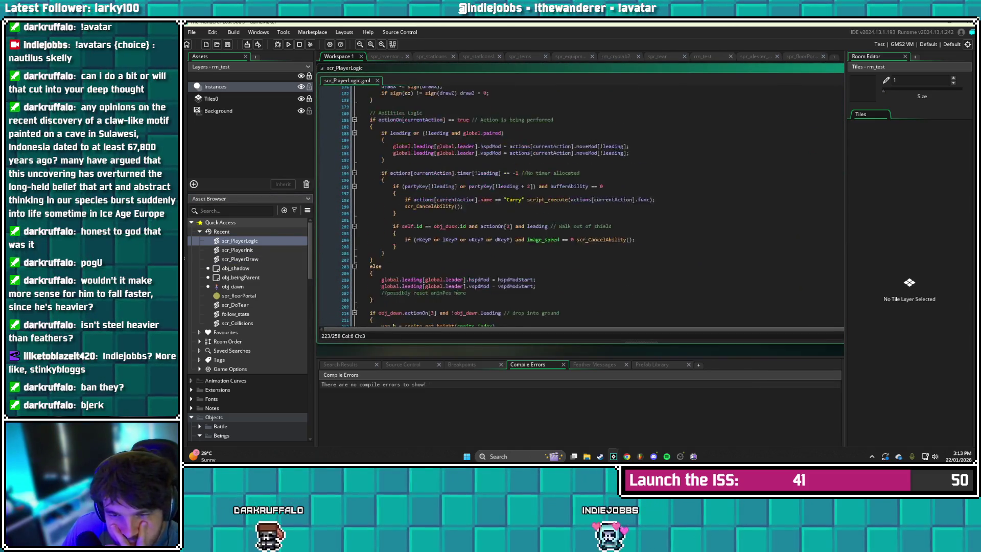
pyautogui.scroll(4, 580, 204)
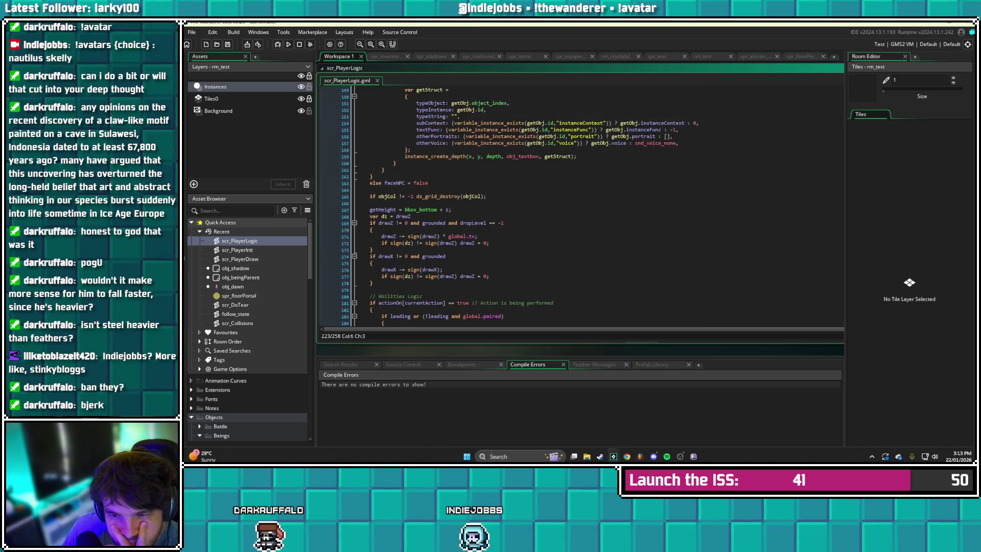
pyautogui.scroll(-6, 579, 204)
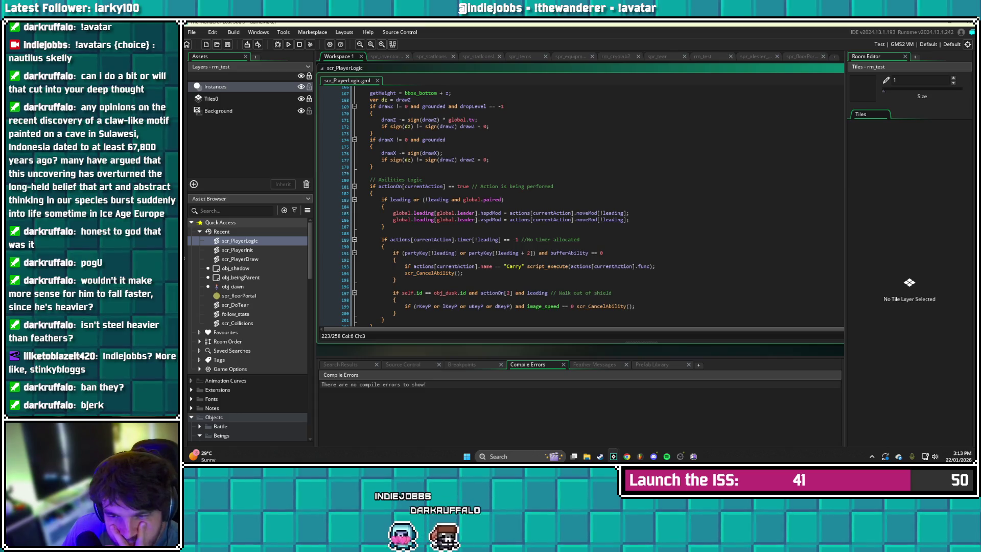
pyautogui.scroll(-1, 579, 205)
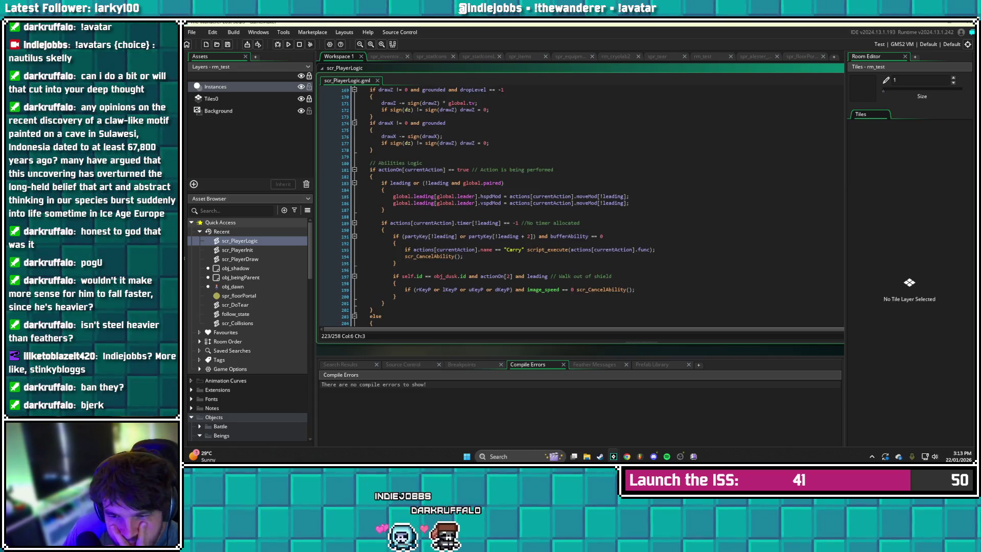
pyautogui.scroll(6, 579, 204)
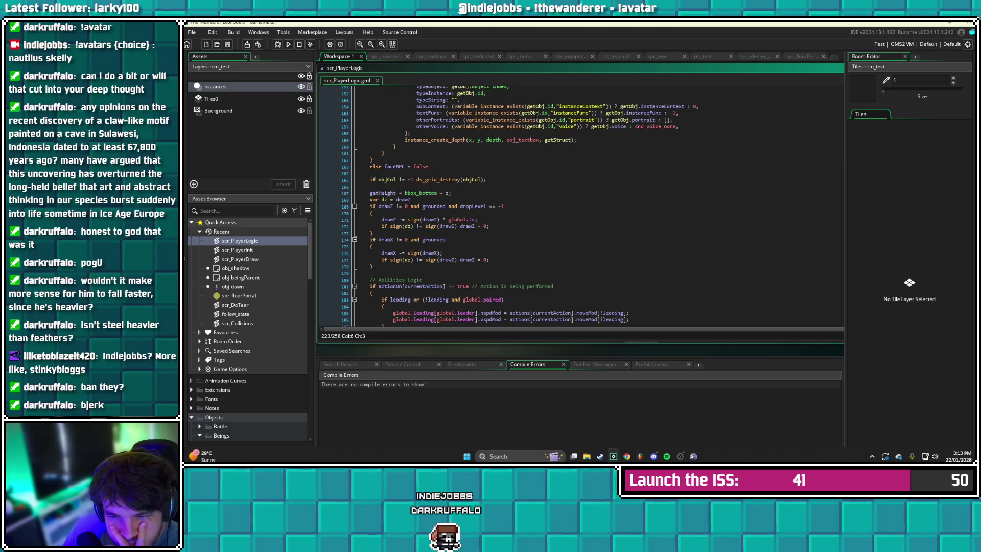
pyautogui.scroll(2, 579, 204)
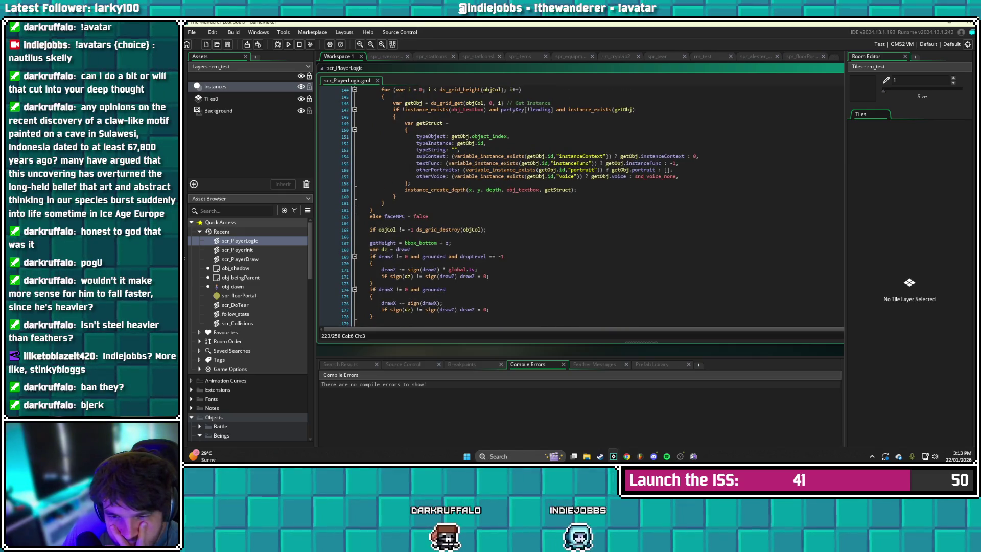
pyautogui.scroll(14, 580, 205)
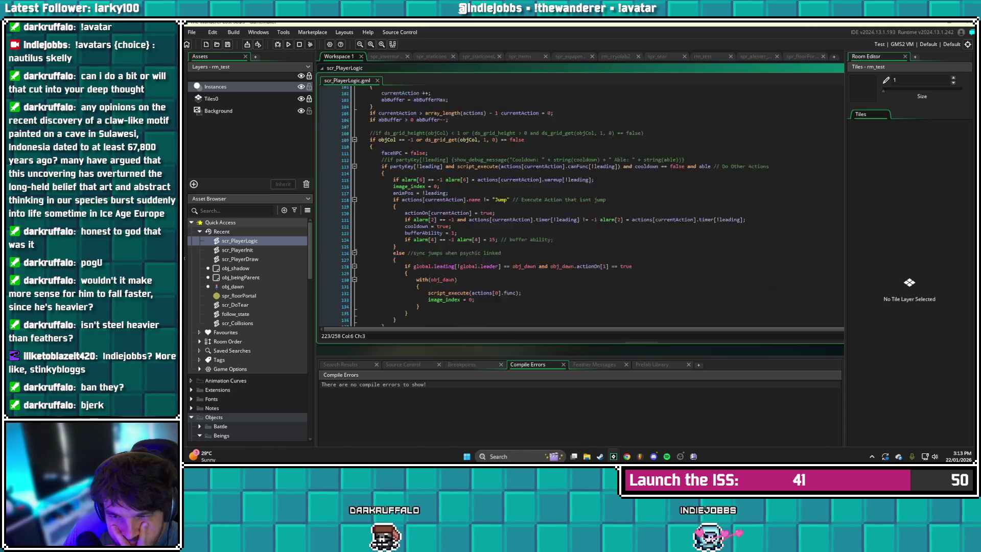
pyautogui.scroll(2, 580, 204)
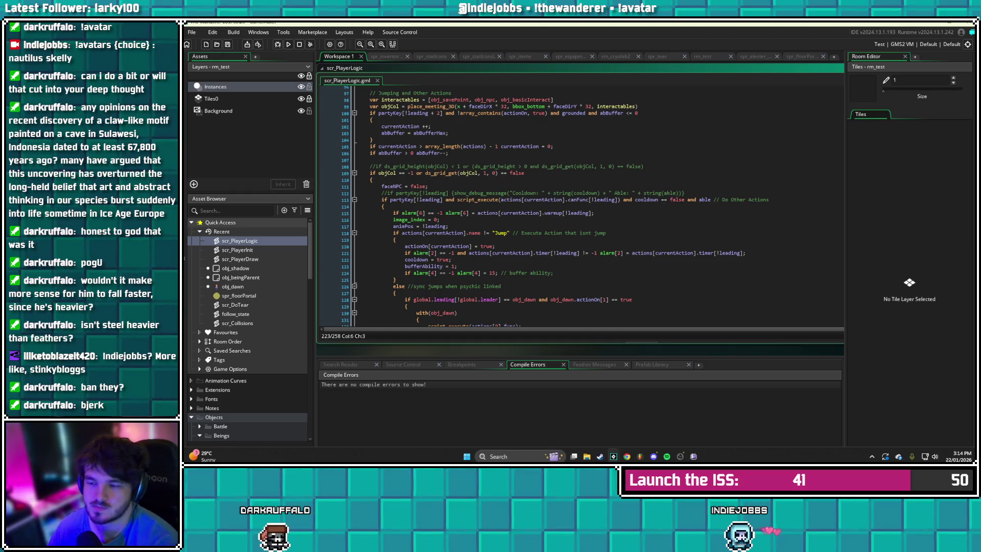
pyautogui.scroll(-15, 580, 204)
pyautogui.scroll(-14, 580, 204)
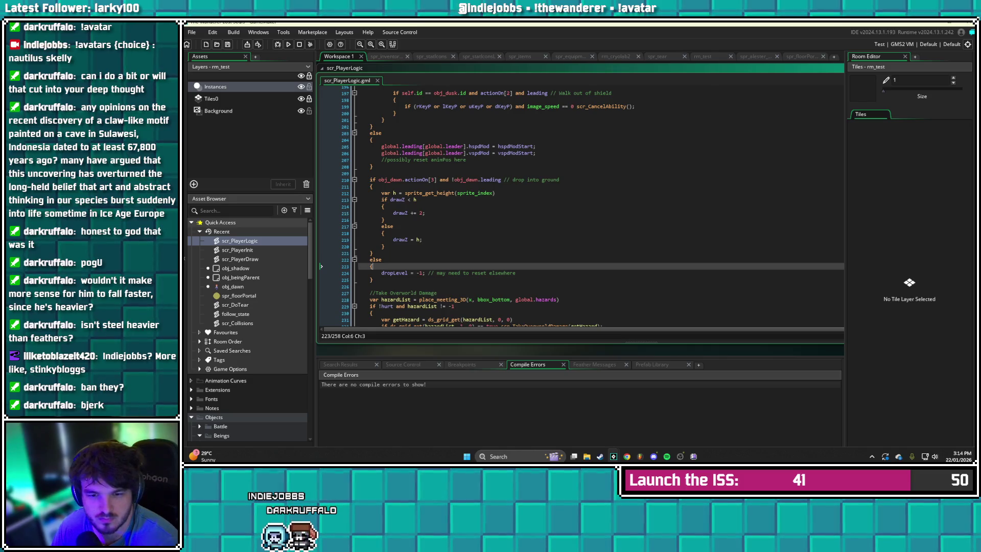
pyautogui.hotkey('ctrl', 'Tab')
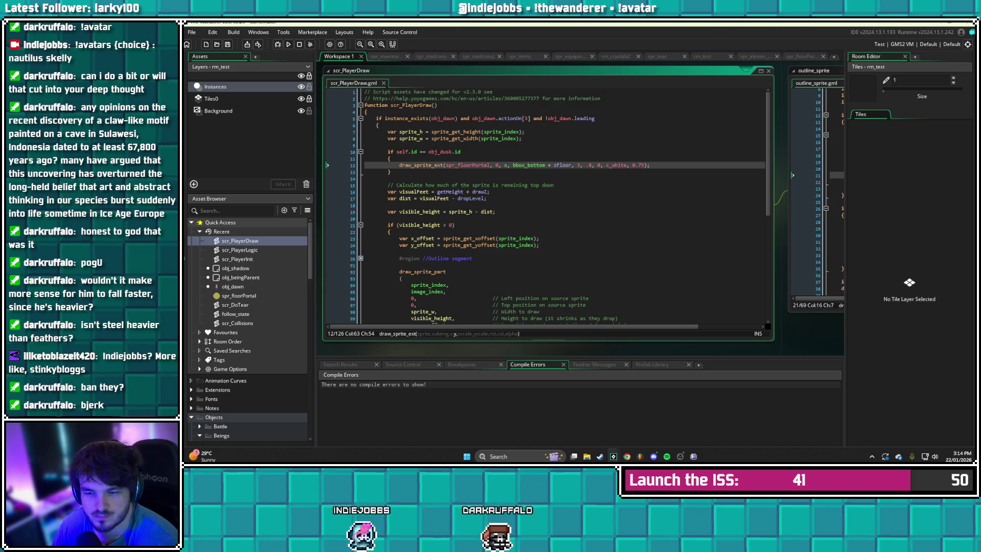
# Scroll through scr_PlayerDraw and place the cursor on line 103
pyautogui.scroll(-3, 559, 206)
pyautogui.scroll(-1, 559, 206)
pyautogui.click(392, 279)
pyautogui.scroll(4, 392, 278)
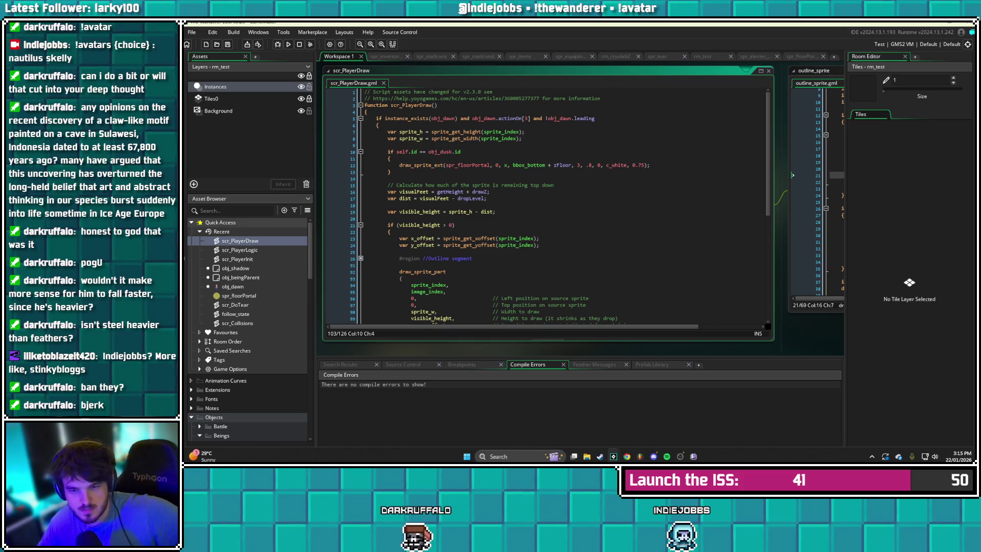
# In scr_PlayerLogic, jump from the scr_CancelAbility call to its function definition
pyautogui.hotkey('ctrl', 'Tab')
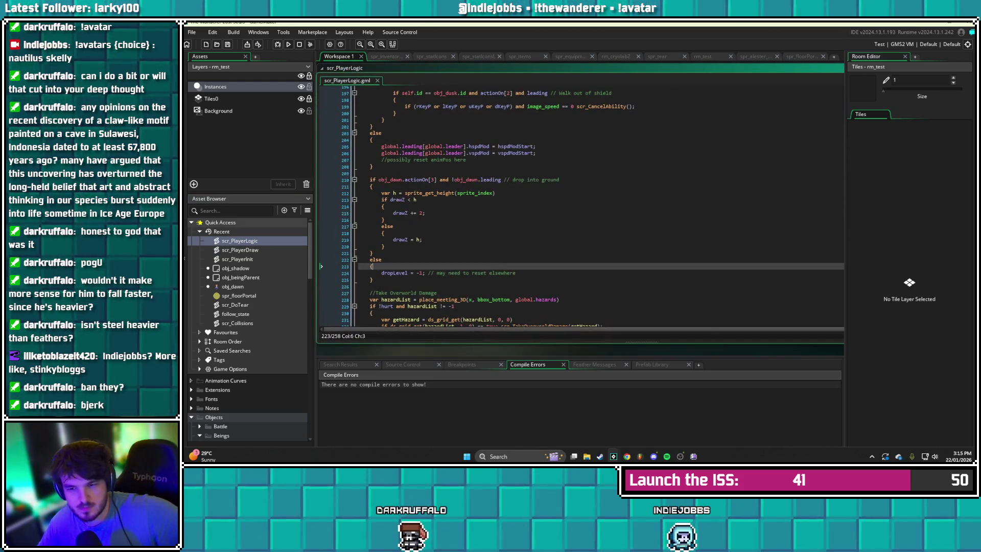
pyautogui.scroll(3, 581, 204)
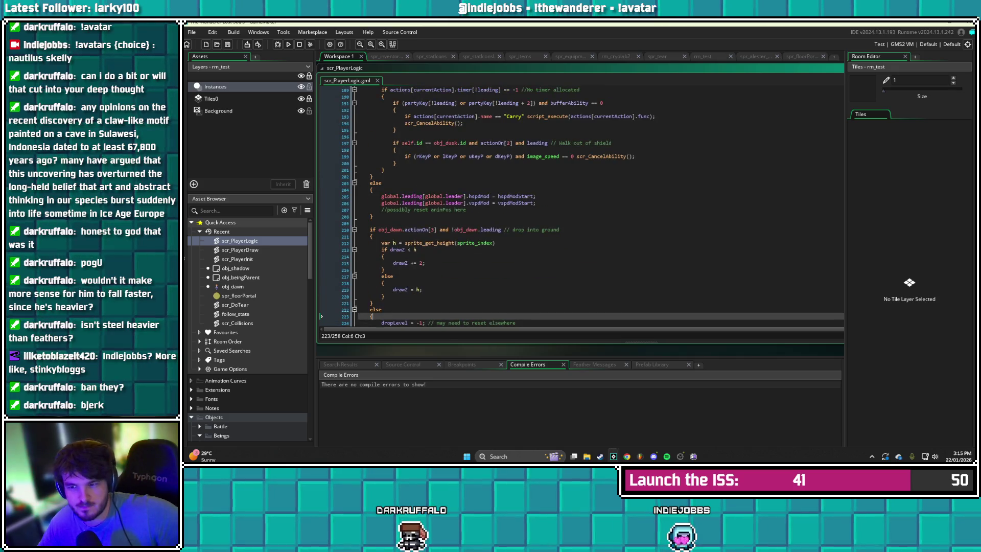
pyautogui.scroll(4, 580, 204)
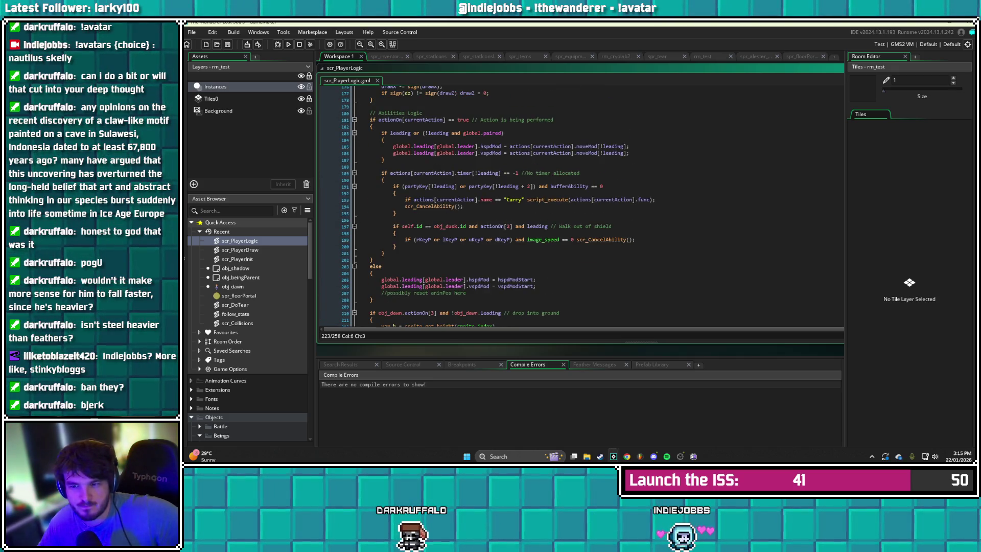
pyautogui.scroll(1, 581, 204)
pyautogui.click(382, 196)
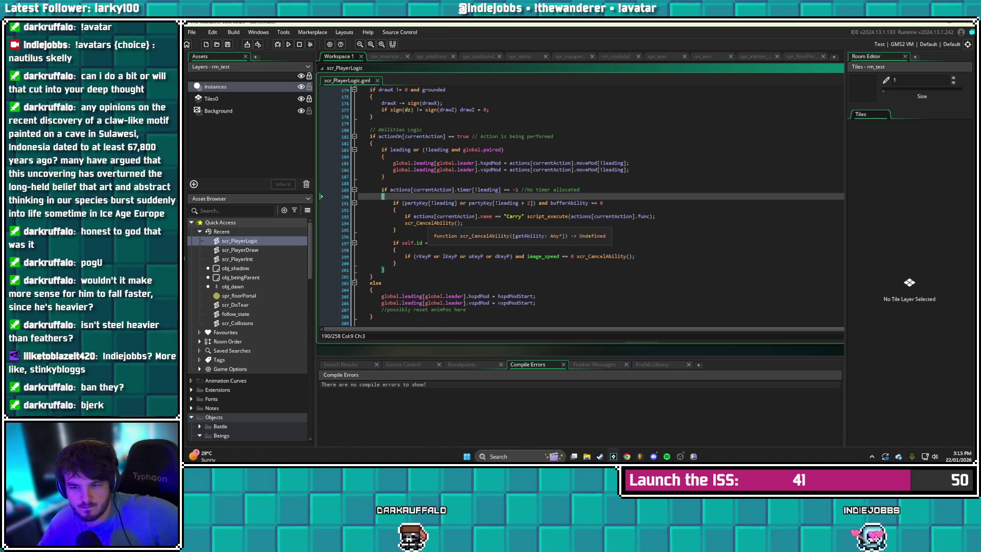
pyautogui.middleClick(432, 222)
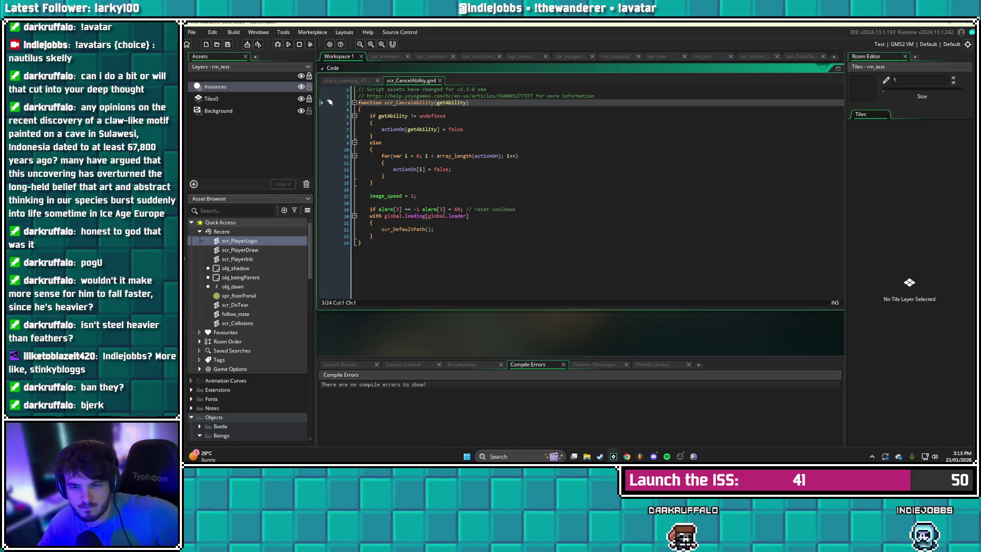
# Inspect the image_speed line and else branch of scr_CancelAbility, then close its window
pyautogui.click(416, 195)
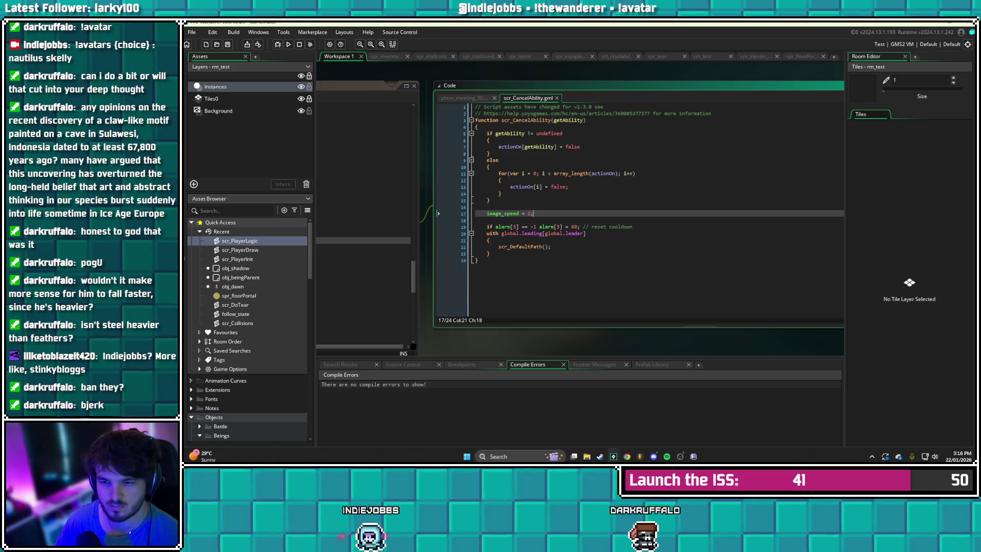
pyautogui.click(497, 160)
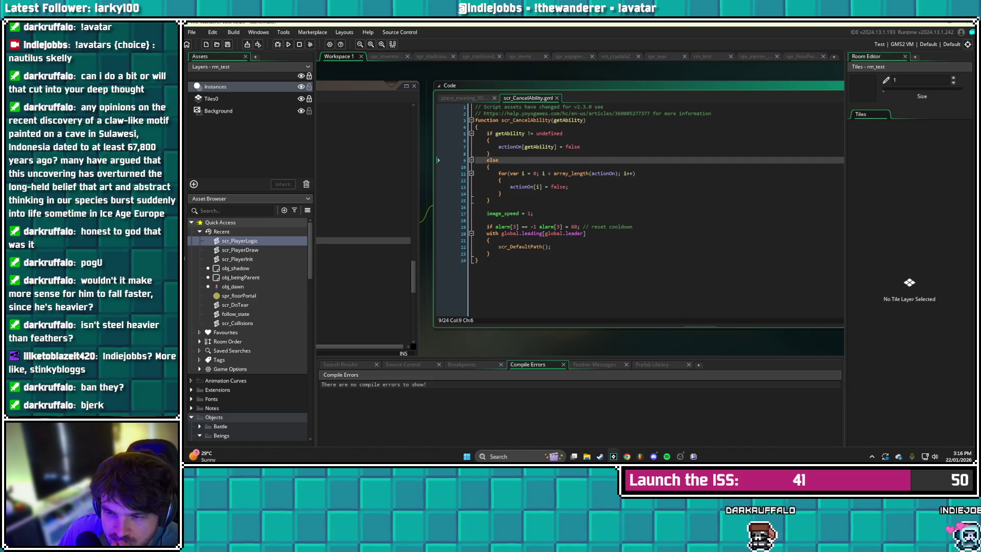
pyautogui.press('Escape')
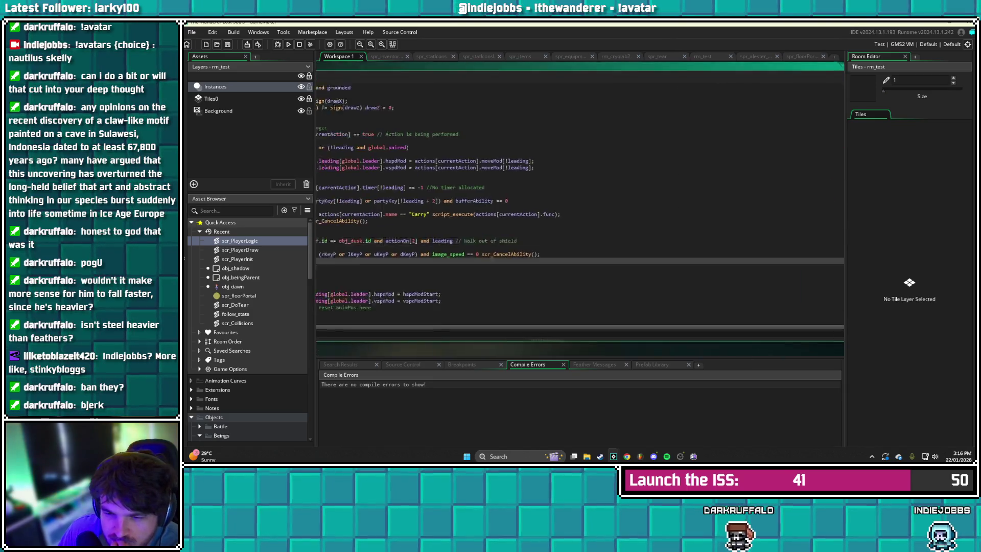
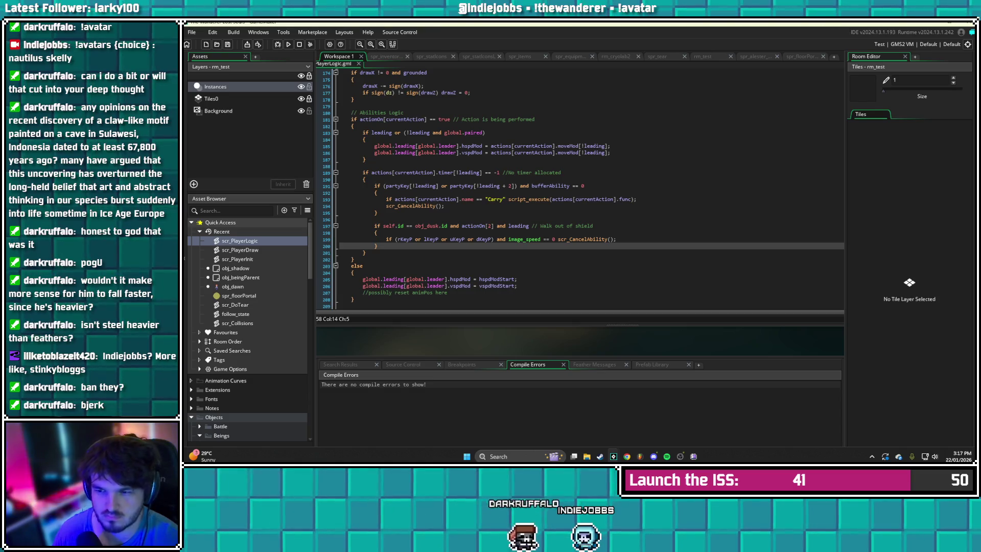
# Below the Carry check, add 'if actions[currentAction].name == "Tear"' with an opening brace
pyautogui.click(636, 199)
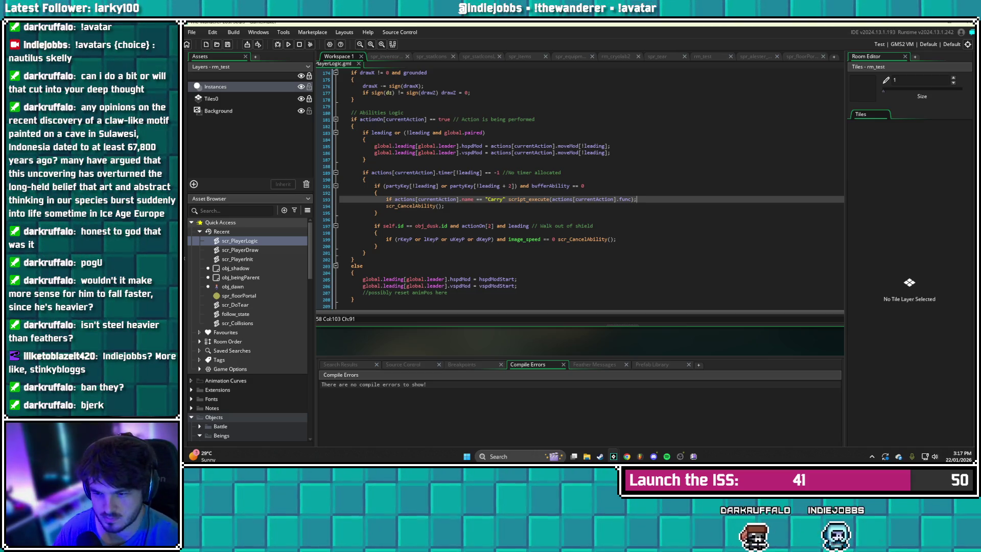
pyautogui.press('Return')
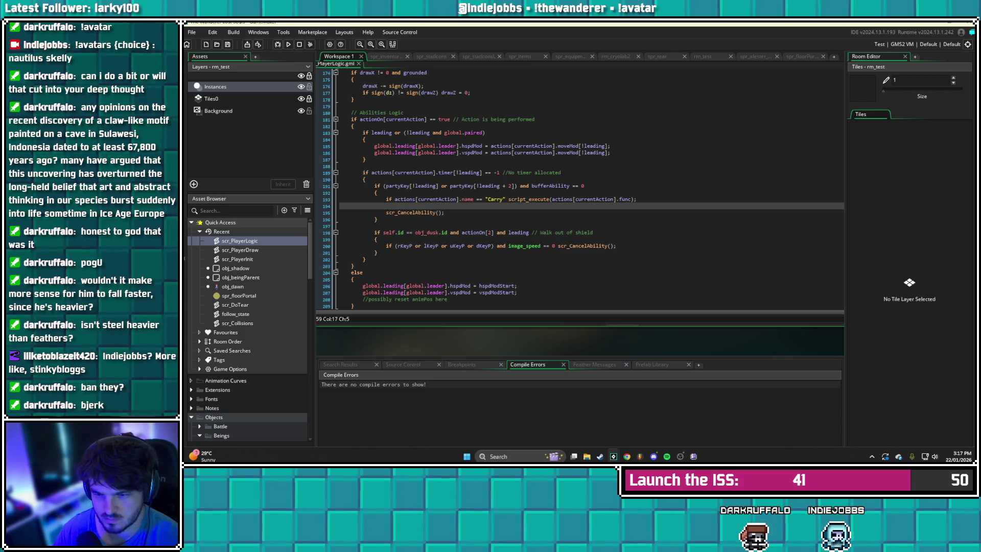
pyautogui.press('Return')
pyautogui.write('if act')
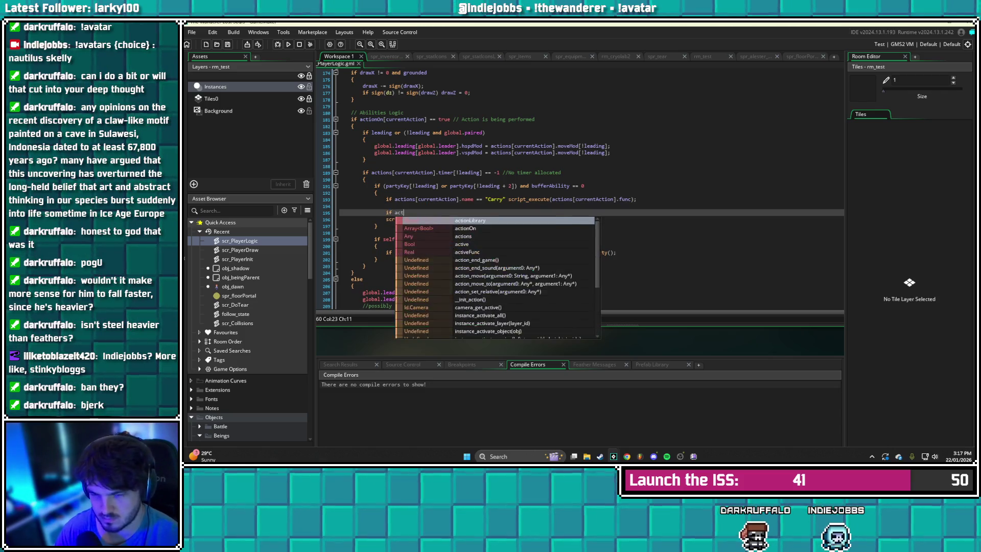
pyautogui.write('ions[curr')
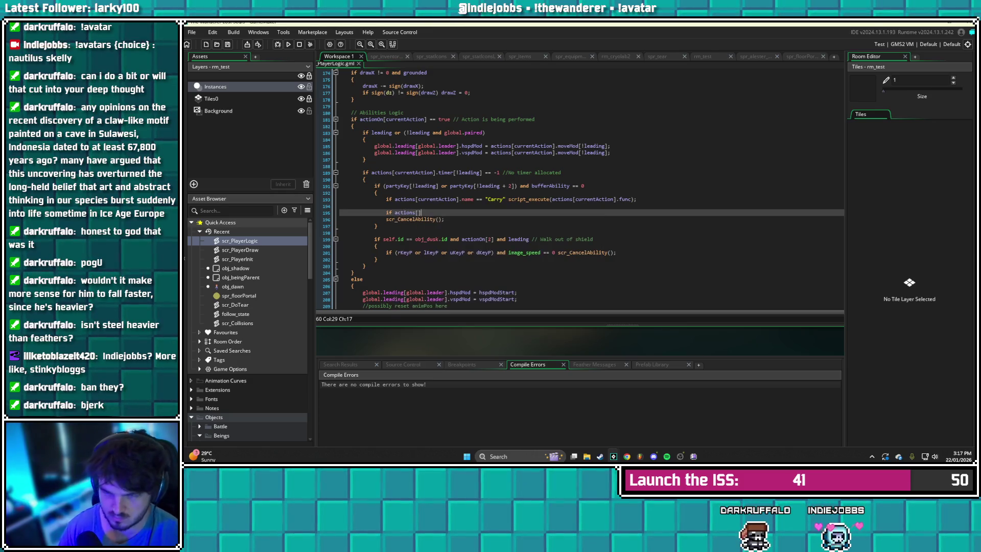
pyautogui.write('entActio')
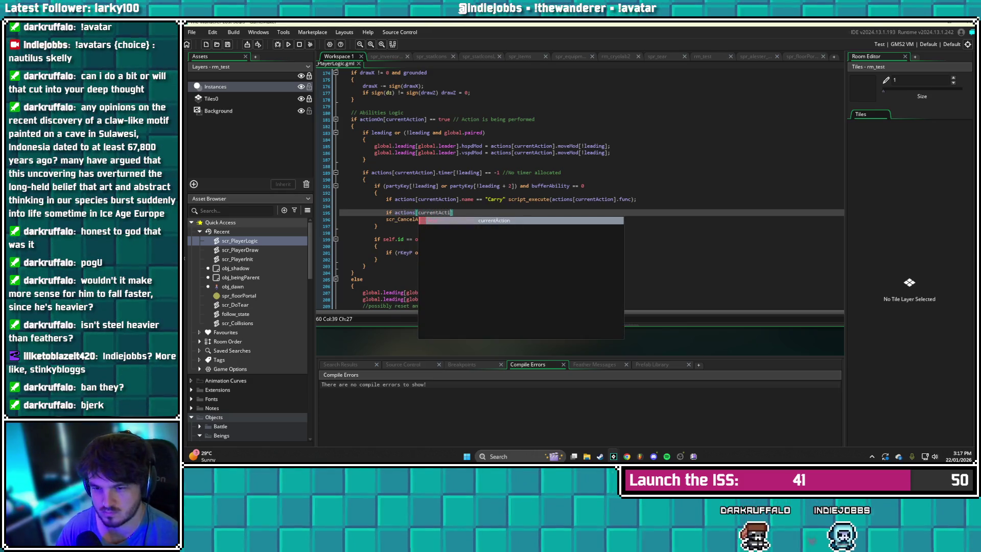
pyautogui.write('n')
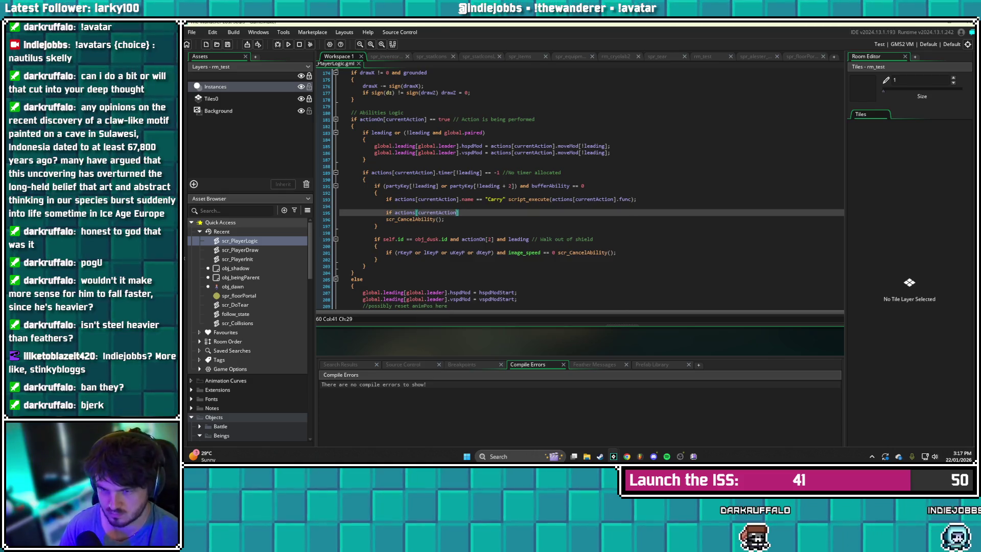
pyautogui.write('].name == ')
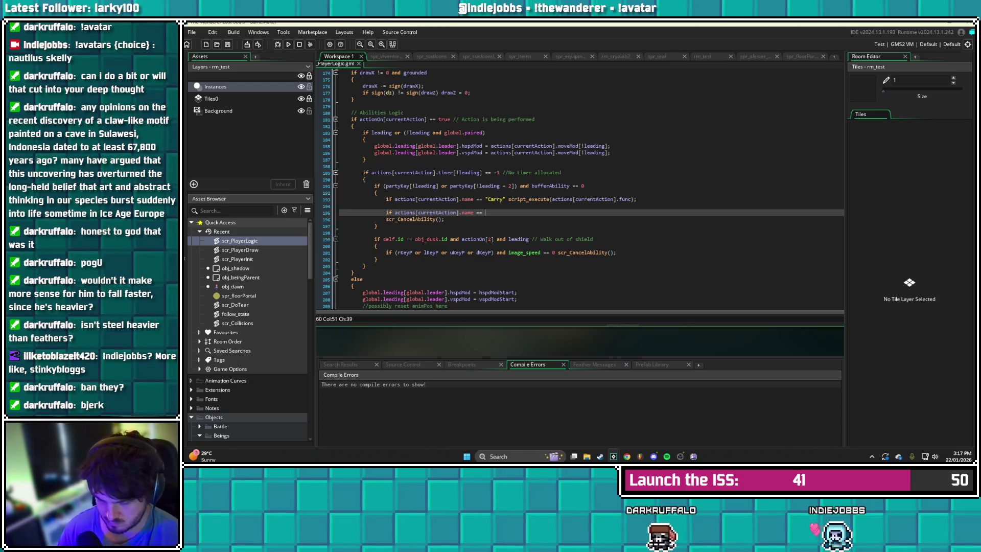
pyautogui.write('"Tear')
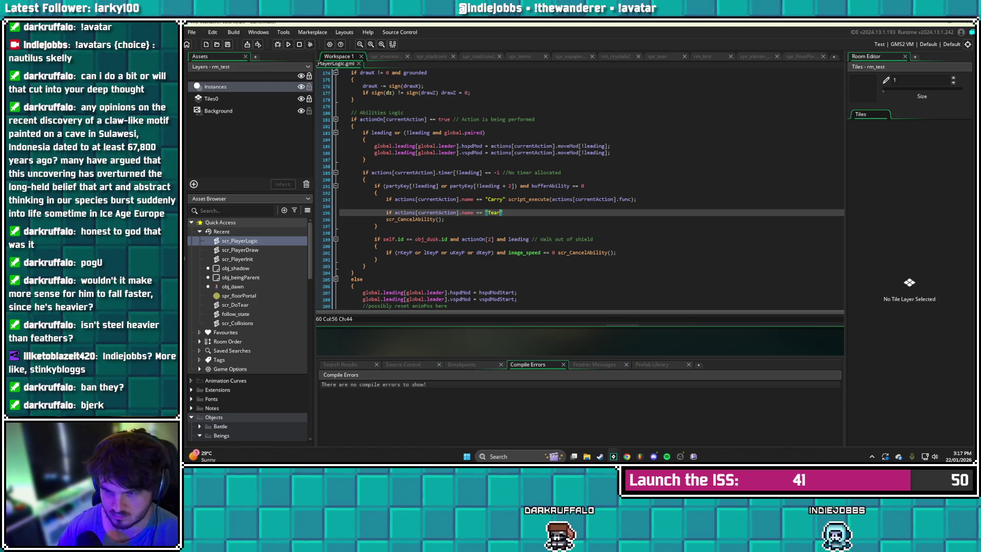
pyautogui.write('"')
pyautogui.press('Return')
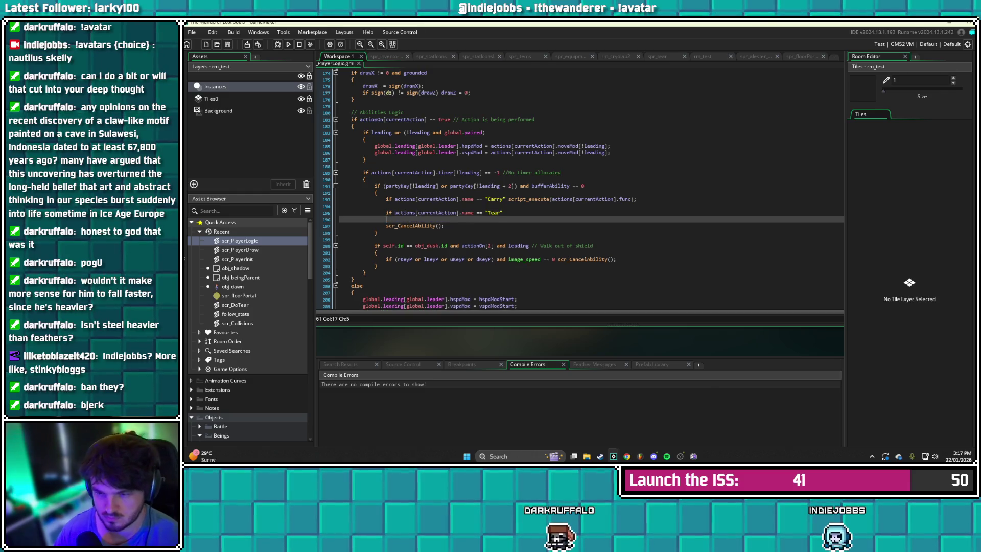
pyautogui.write('{')
pyautogui.press('Return')
pyautogui.press('Return')
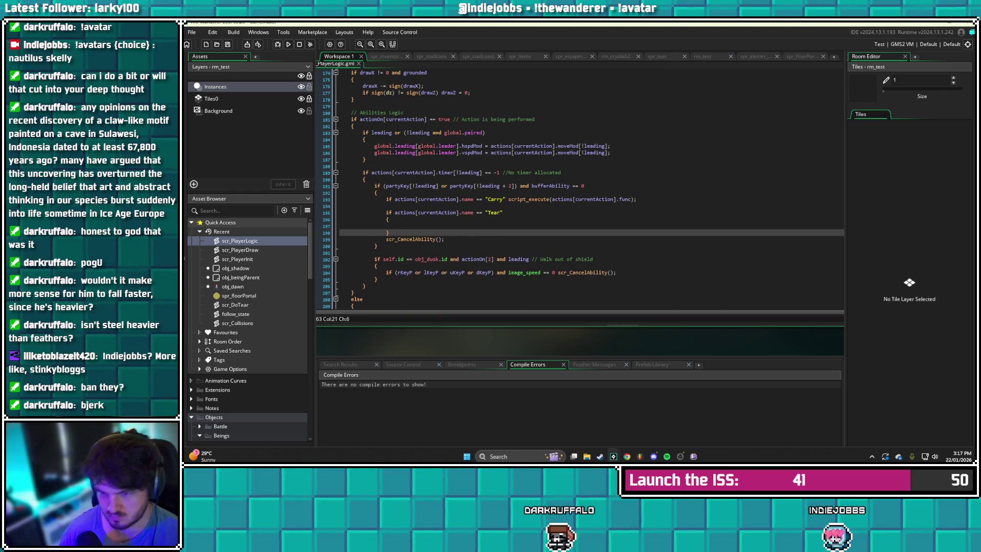
# Comment the Tear check 'pop out of portal logic' and start appending 'and obj_dusk.leading'
pyautogui.click(502, 212)
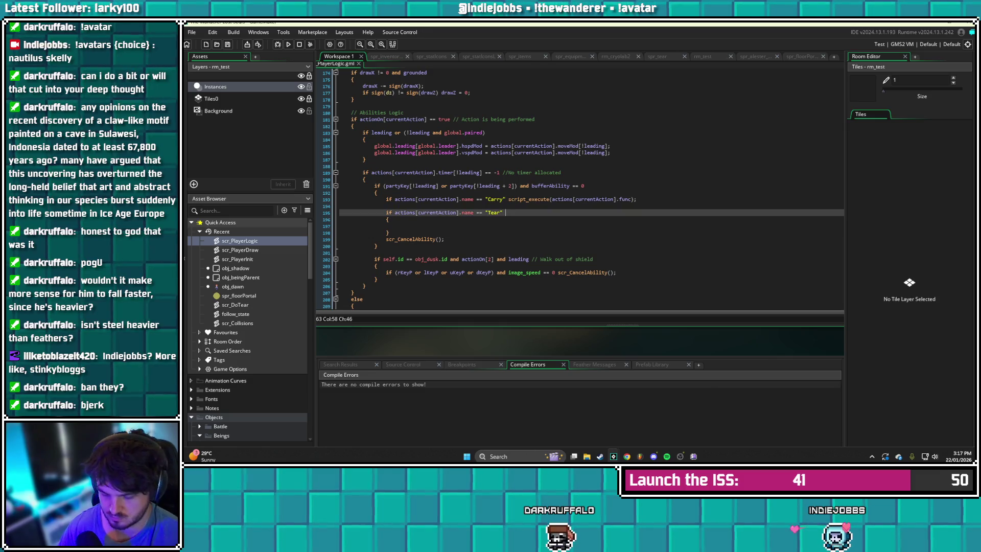
pyautogui.write('// pop out of p')
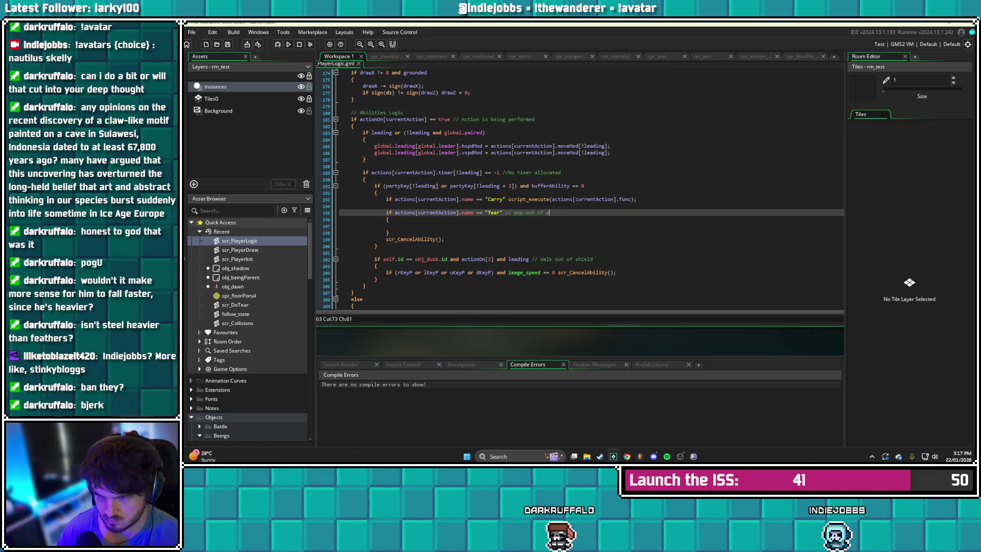
pyautogui.write('ortal logic')
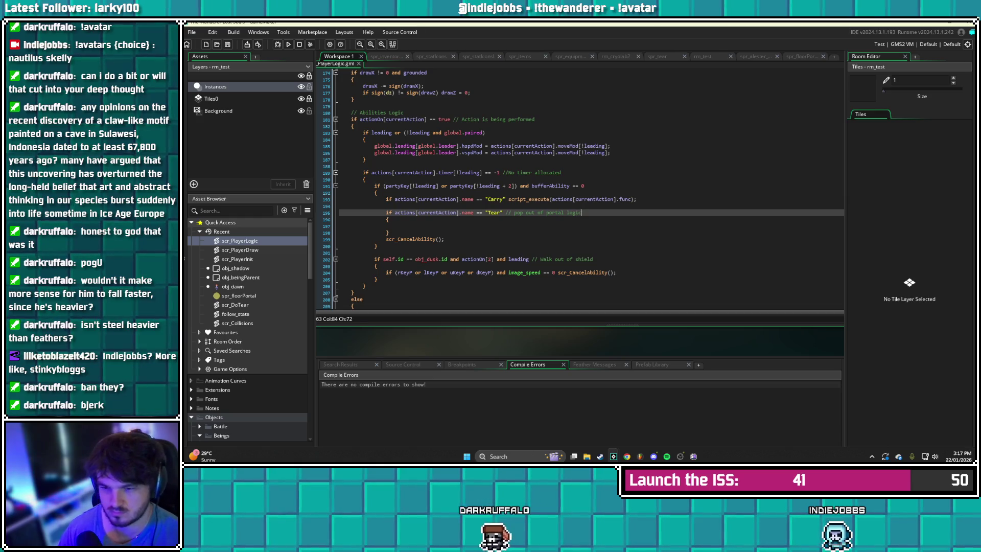
pyautogui.press('Left')
pyautogui.press('Left')
pyautogui.press('Left')
pyautogui.press('BackSpace')
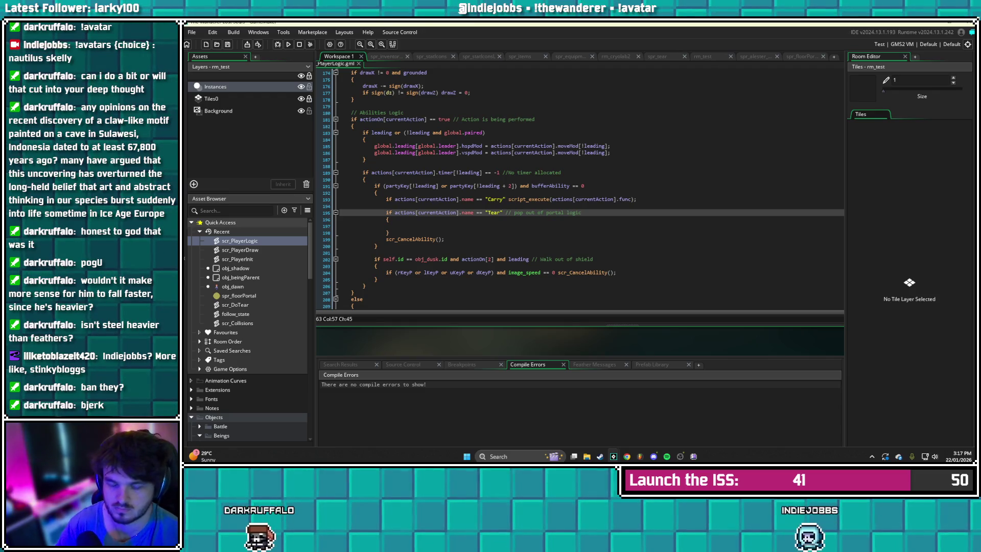
pyautogui.write('and ')
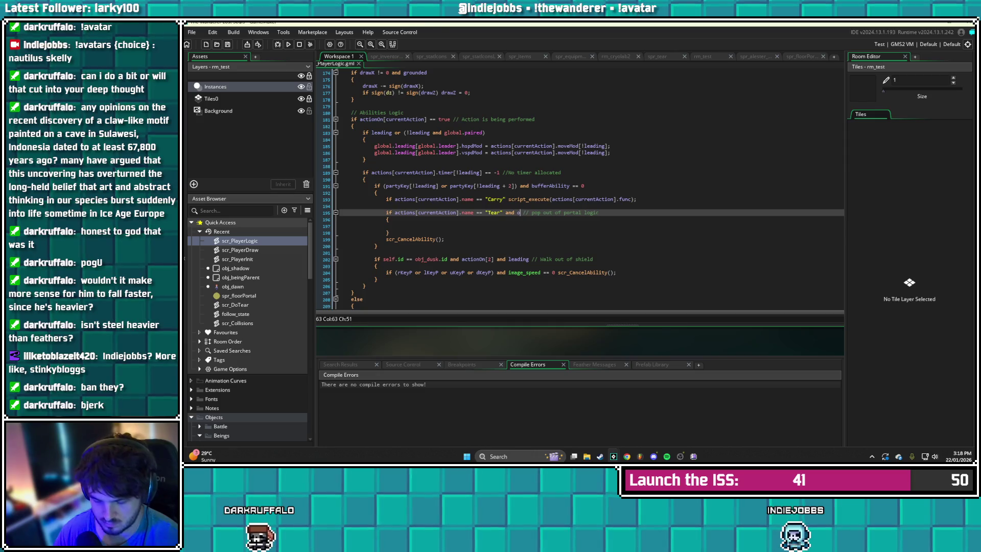
pyautogui.write('obj')
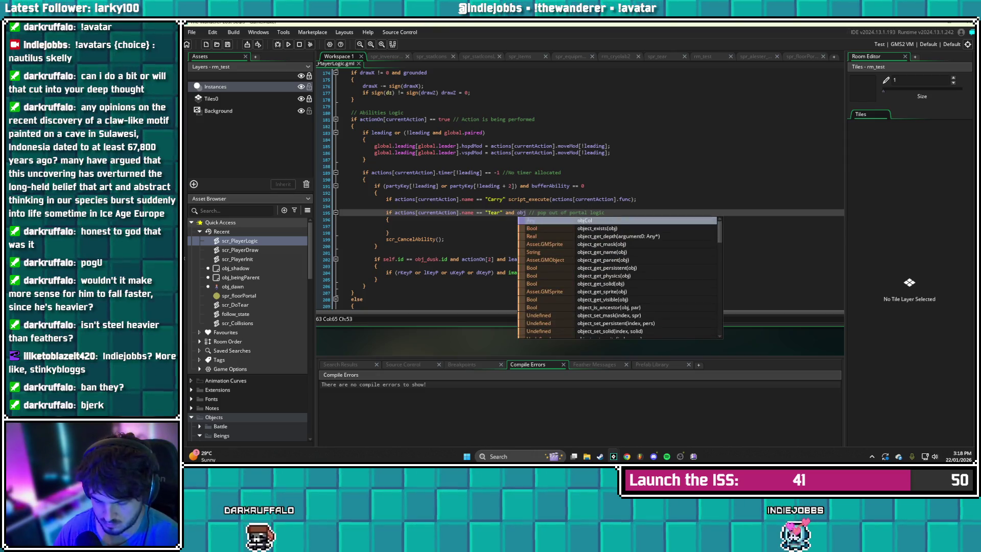
pyautogui.write('_dusk.leading')
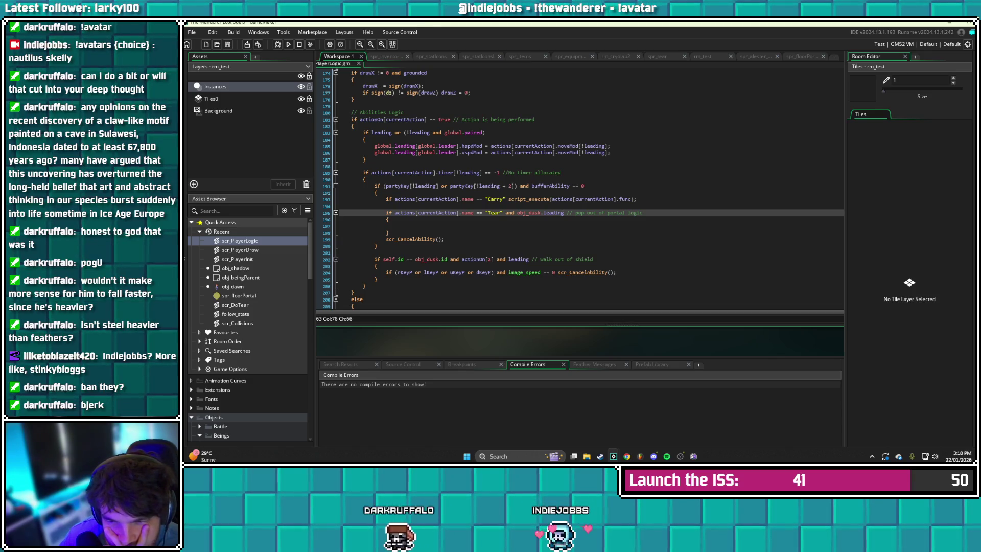
# Move down into the empty Tear block after finishing the obj_dusk.leading condition
pyautogui.press('Down')
pyautogui.press('Down')
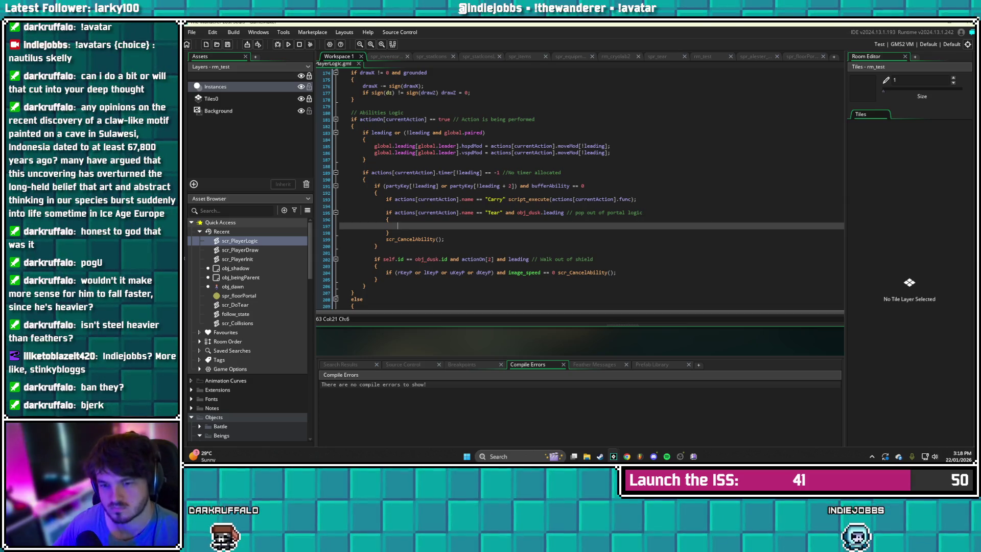
# Cut the Carry script_execute line and clear the leftover empty lines
pyautogui.tripleClick(511, 198)
pyautogui.hotkey('ctrl', 'c')
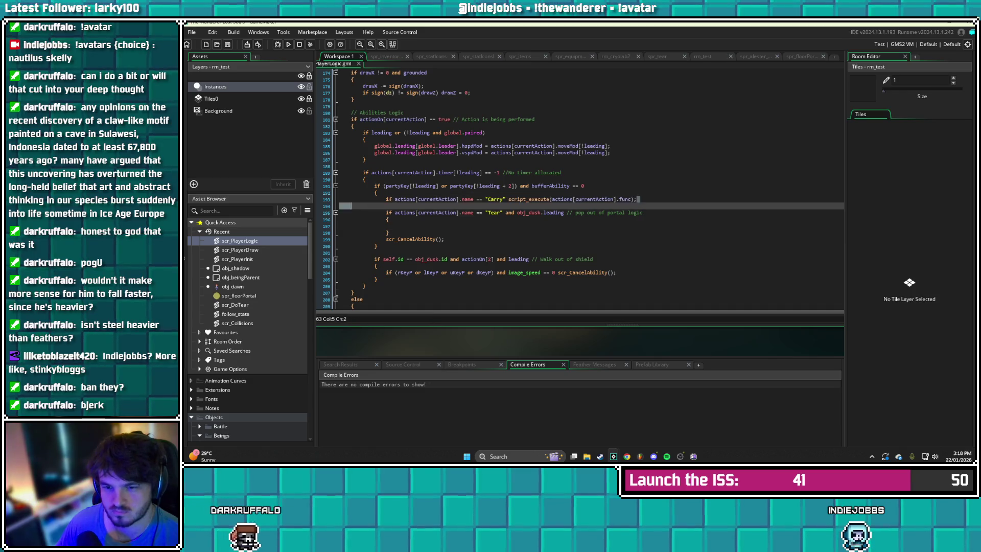
pyautogui.press('Delete')
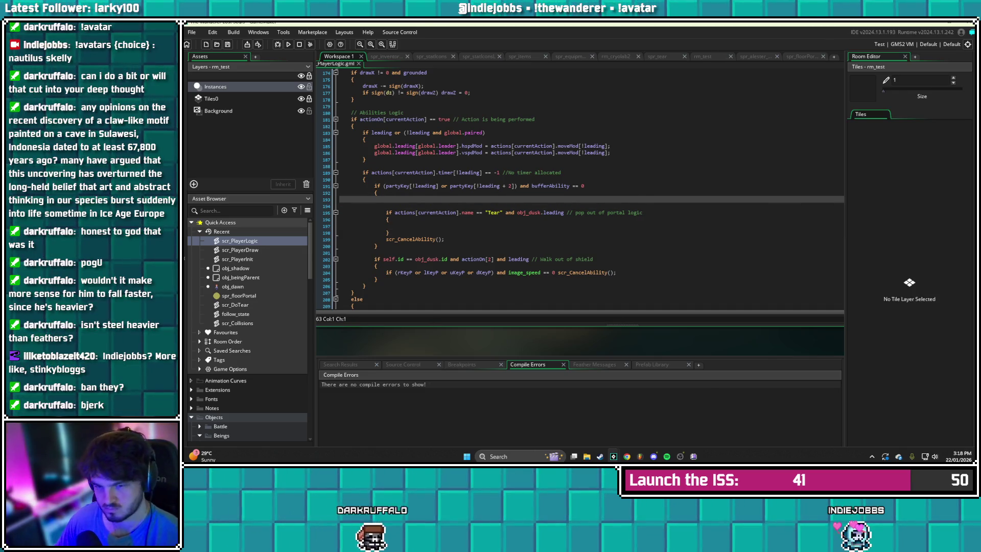
pyautogui.press('Delete')
pyautogui.press('End')
pyautogui.press('Delete')
# Add an else with an opening brace after the Tear block
pyautogui.click(389, 219)
pyautogui.press('Return')
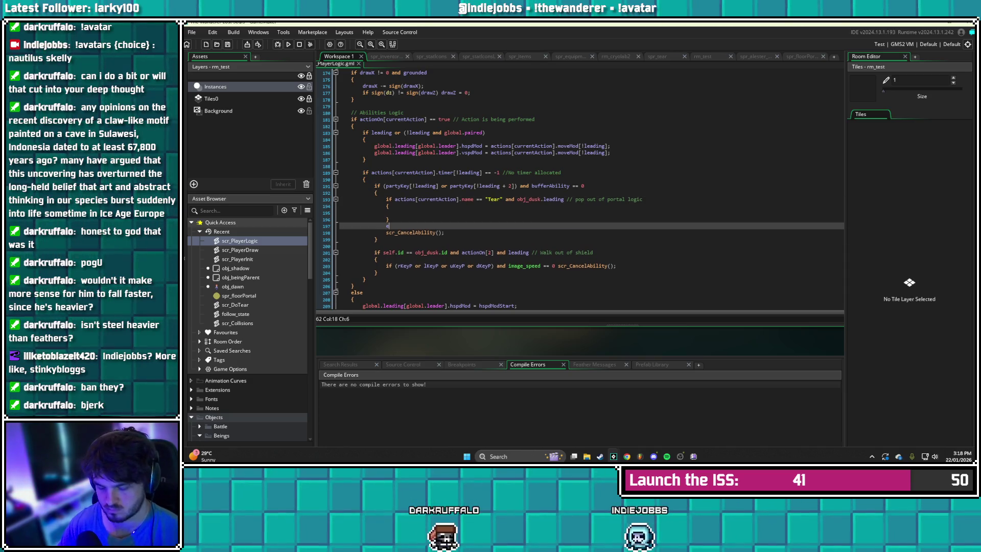
pyautogui.write('lse')
pyautogui.press('Return')
pyautogui.write('{')
pyautogui.press('Return')
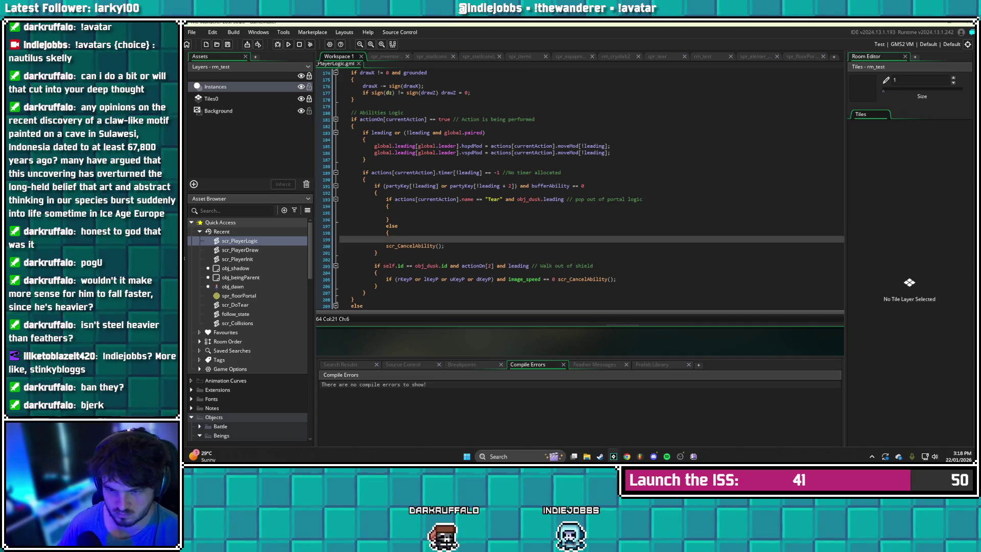
# Delete the old scr_CancelAbility line and close the else block with a brace
pyautogui.click(352, 246)
pyautogui.hotkey('shift', 'End')
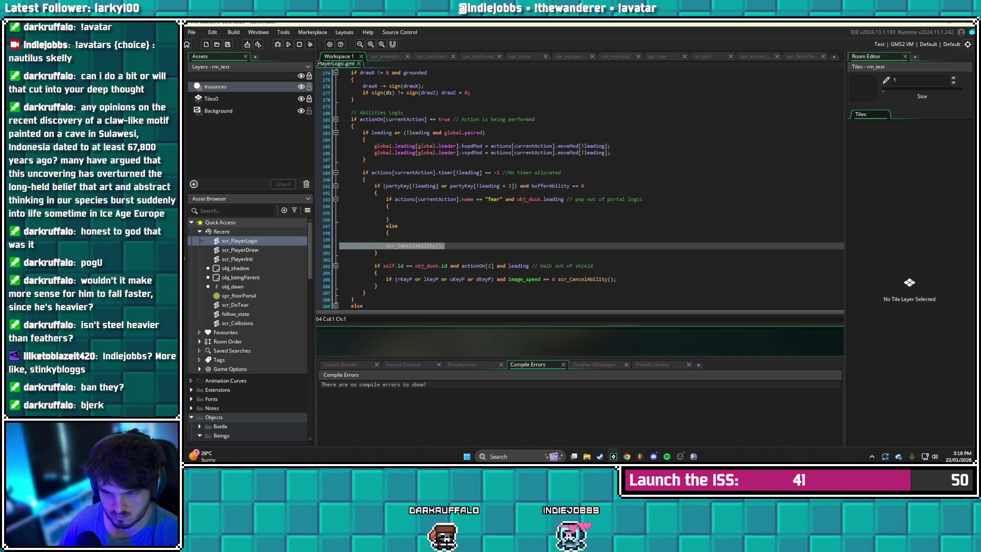
pyautogui.press('Delete')
pyautogui.click(398, 239)
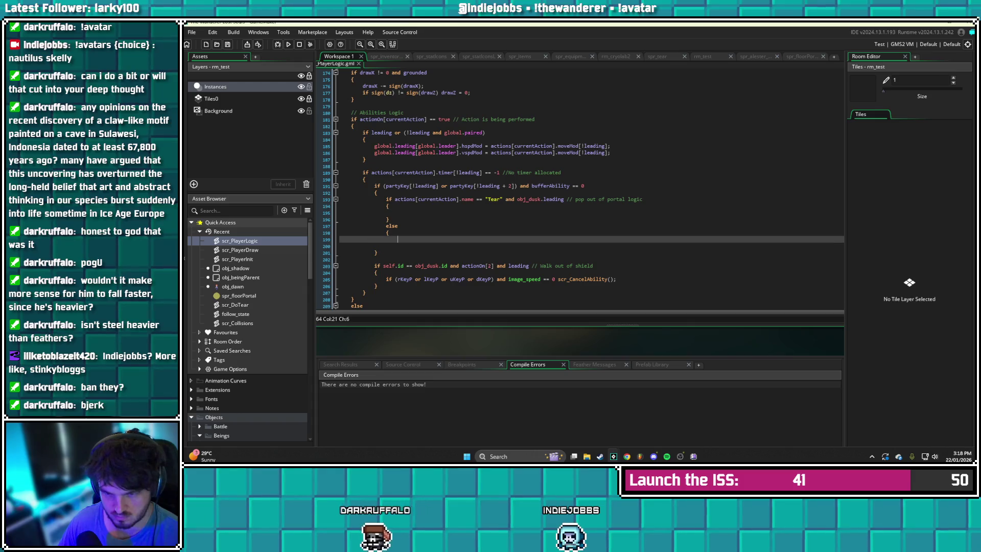
pyautogui.press('Return')
pyautogui.write('}')
pyautogui.press('Down')
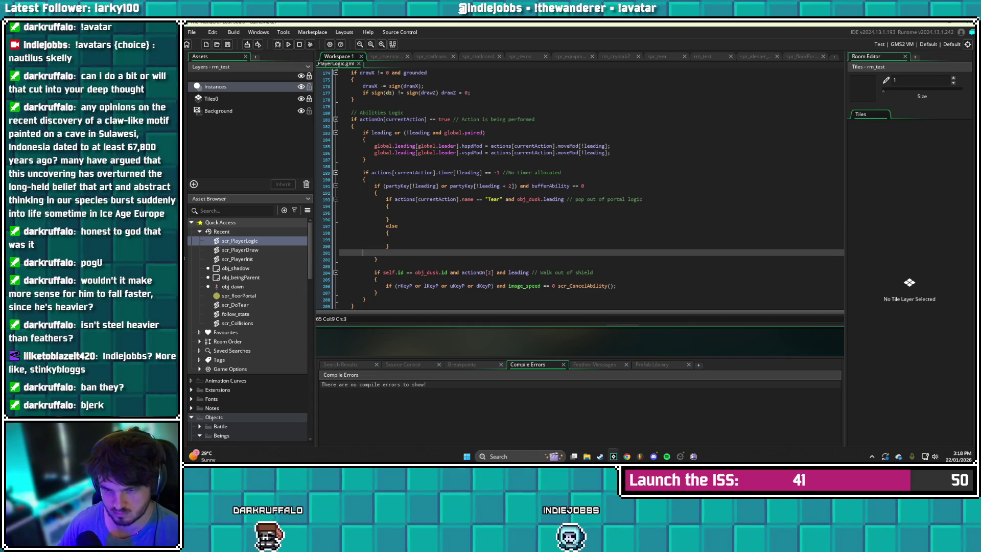
pyautogui.press('BackSpace')
# Paste the Carry line into the else block and add scr_CancelAbility(); beneath it
pyautogui.press('Up')
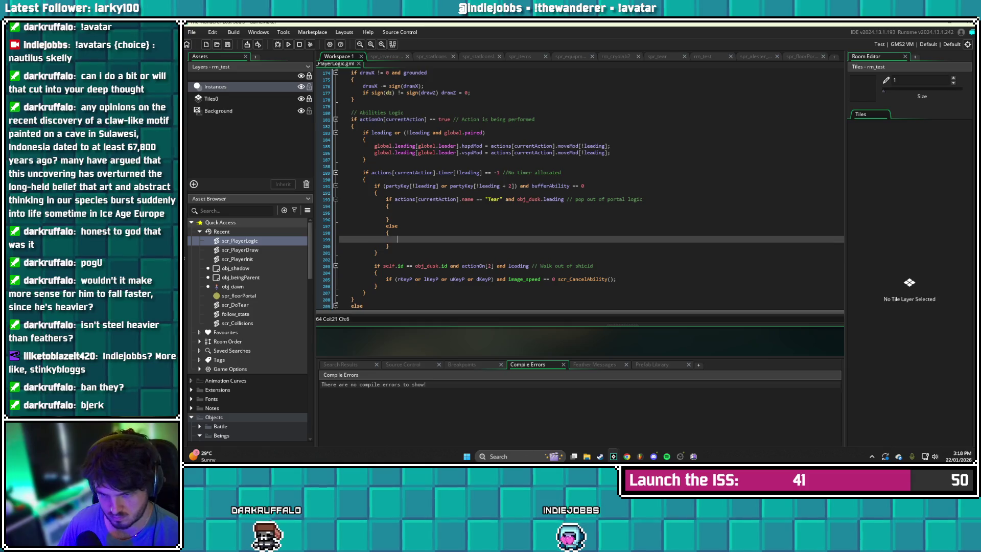
pyautogui.hotkey('ctrl', 'v')
pyautogui.click(444, 239)
pyautogui.press('BackSpace')
pyautogui.press('BackSpace')
pyautogui.press('BackSpace')
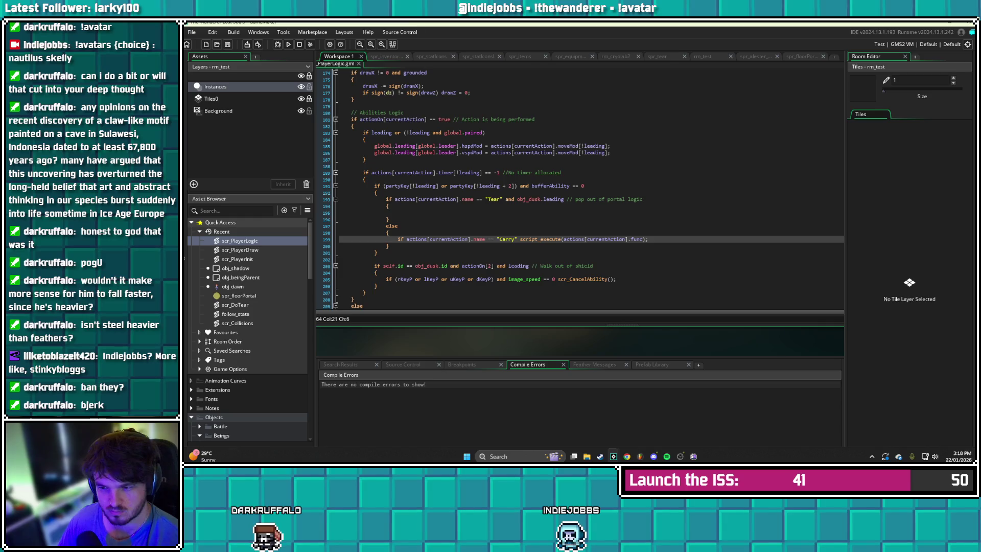
pyautogui.press('End')
pyautogui.press('Return')
pyautogui.write('Cancel')
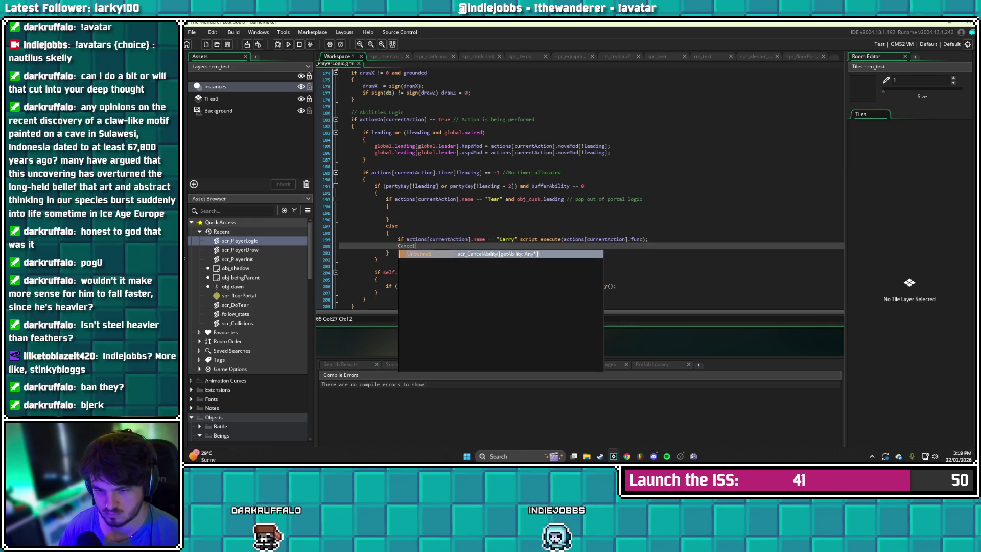
pyautogui.write('Ability')
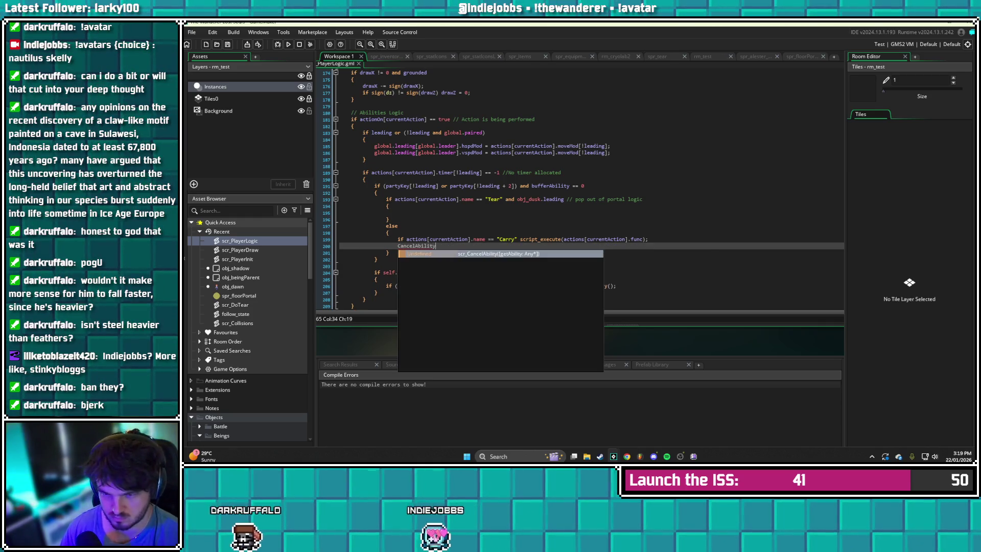
pyautogui.press('Return')
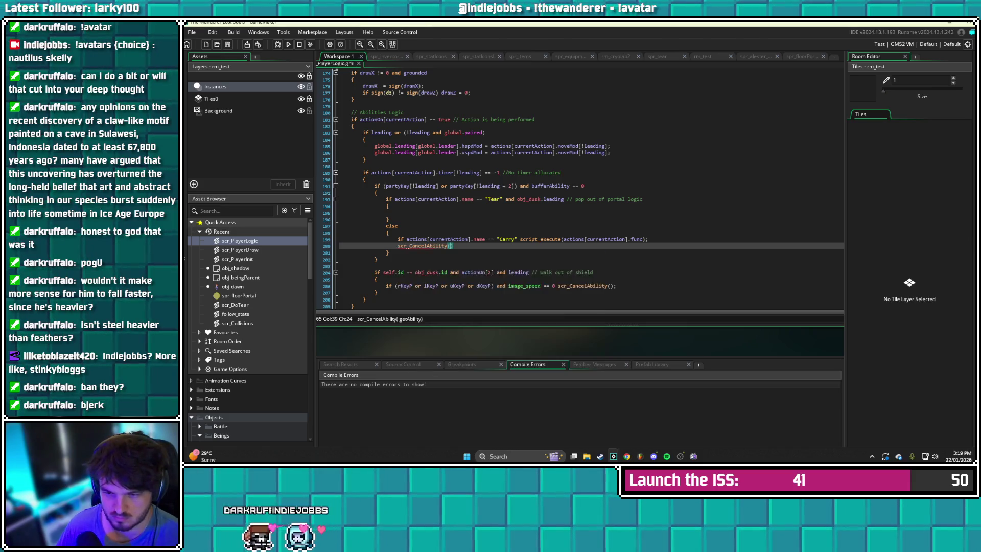
pyautogui.press('Right')
pyautogui.write(';')
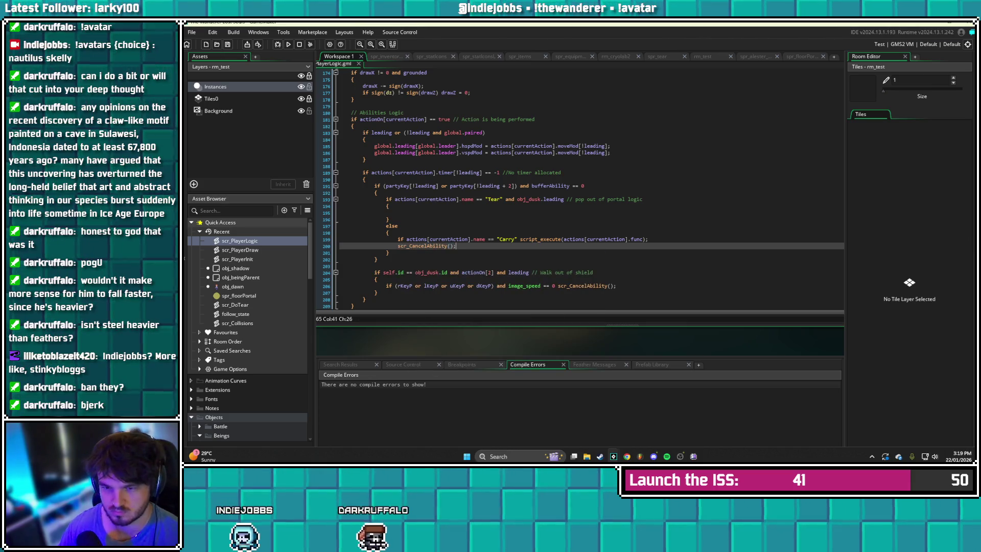
pyautogui.click(397, 212)
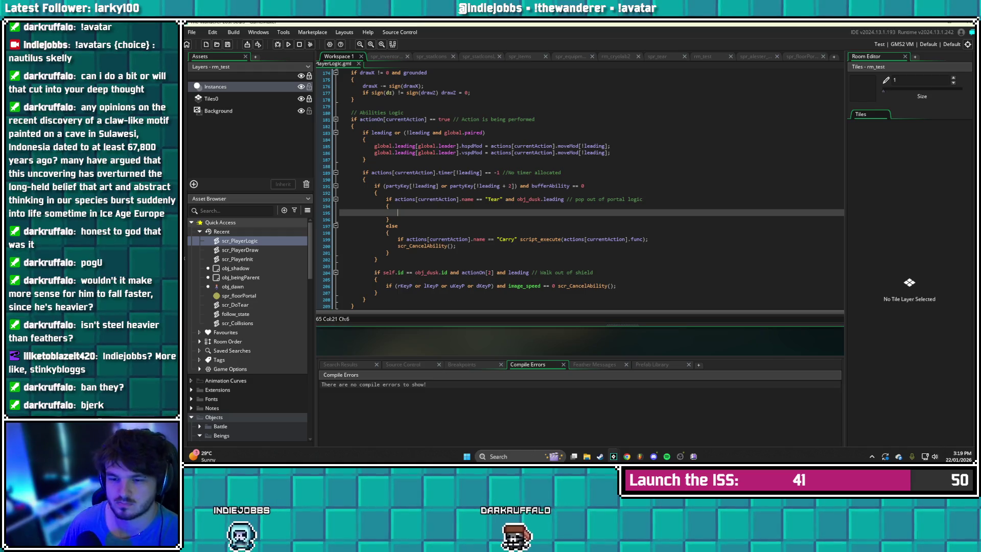
# Inside the Tear block, add 'if drawZ == 0' with a braced scr_CancelAbility() call
pyautogui.write('if drawZ ')
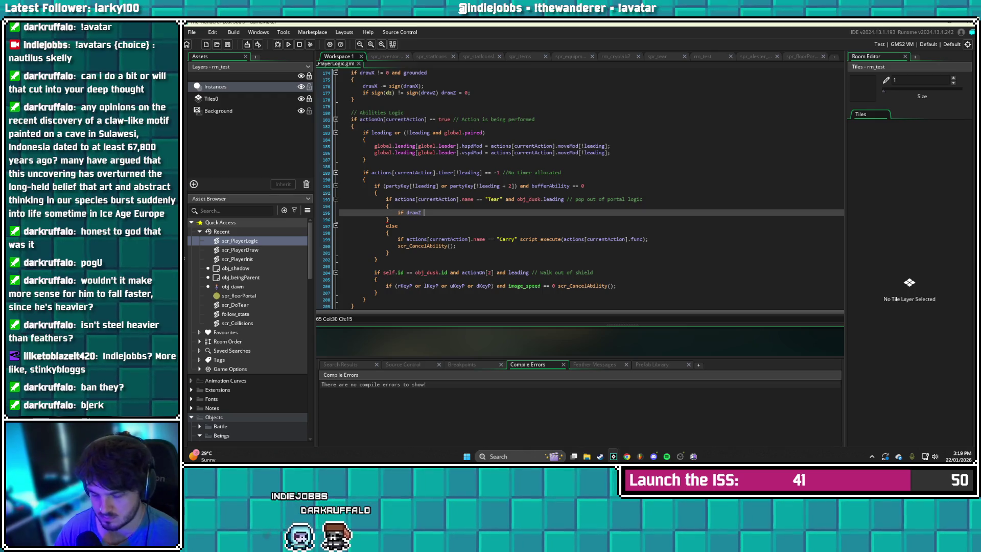
pyautogui.write('== 0 ')
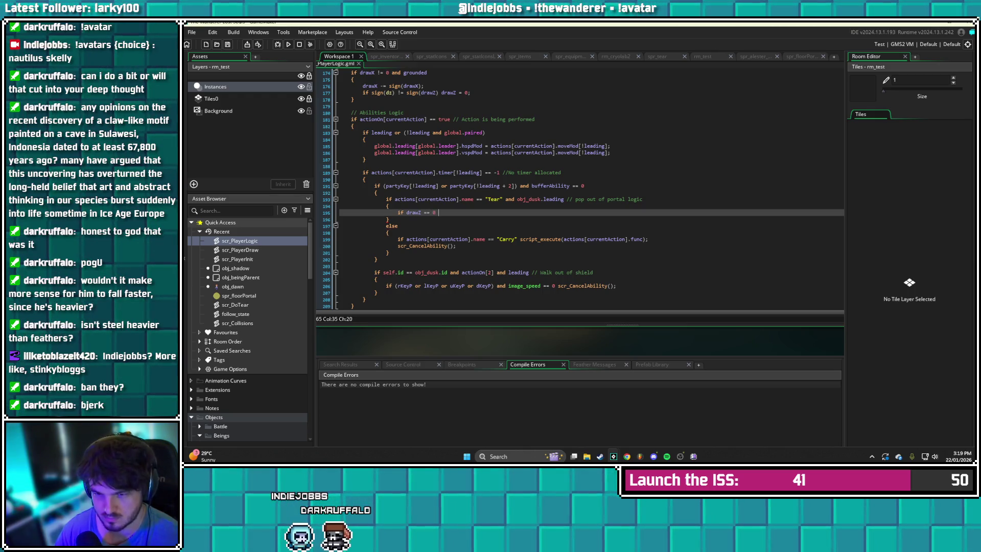
pyautogui.write('scr_')
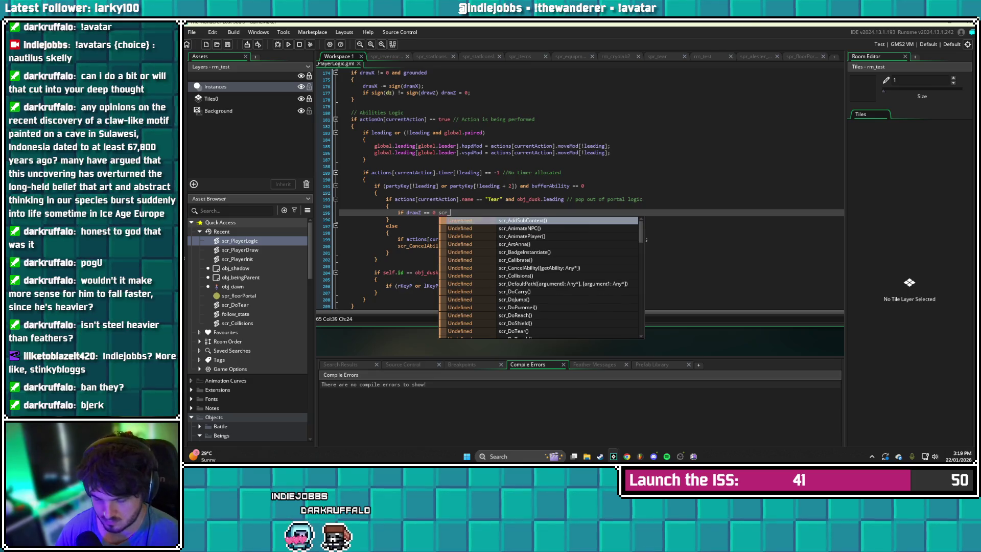
pyautogui.write('c')
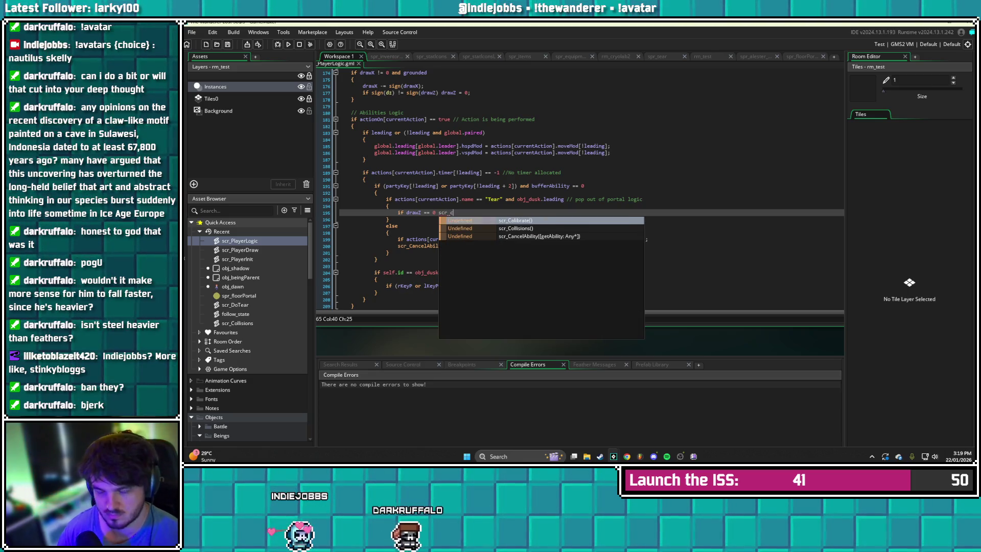
pyautogui.press('Down')
pyautogui.press('Down')
pyautogui.press('Return')
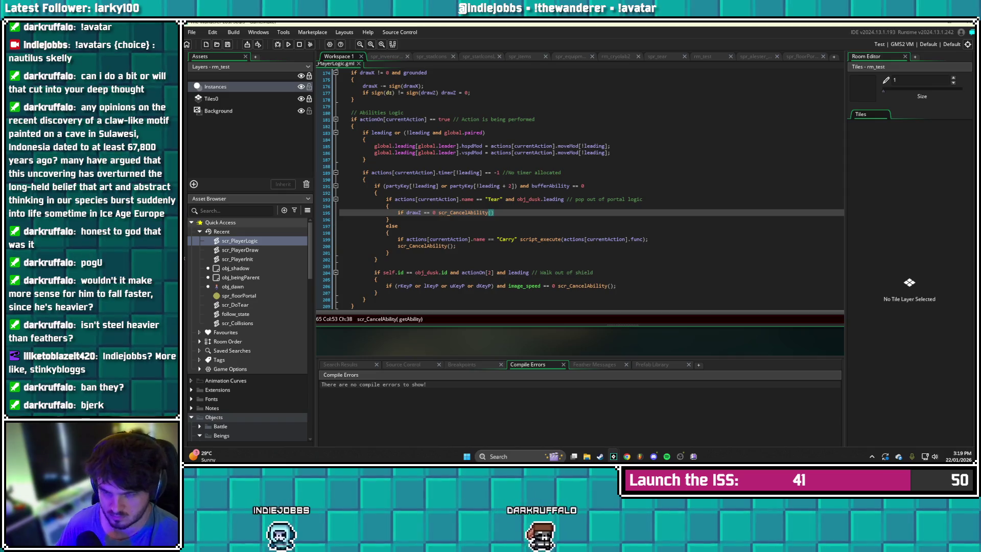
pyautogui.click(438, 212)
pyautogui.press('Return')
pyautogui.write('{')
pyautogui.press('Return')
pyautogui.click(467, 226)
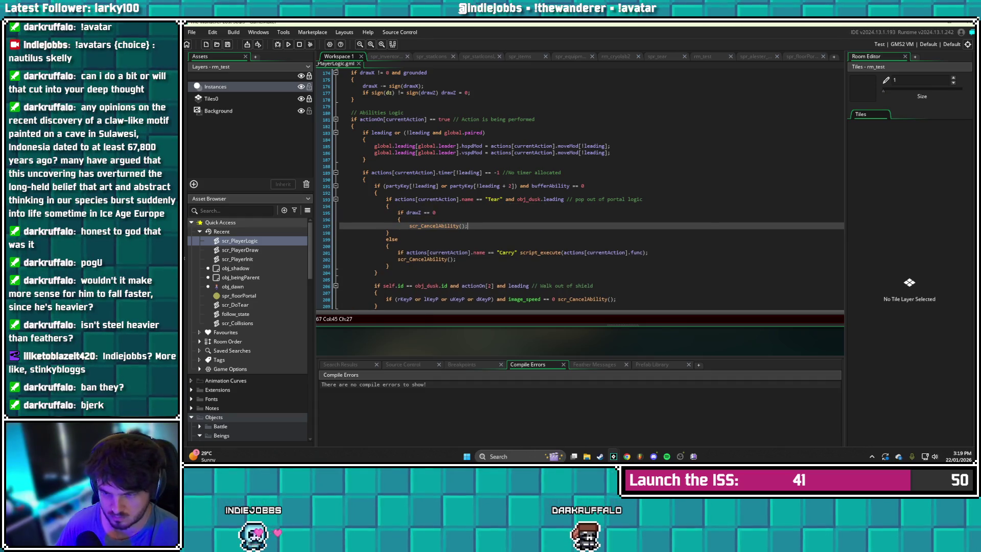
pyautogui.press('Return')
pyautogui.write('}')
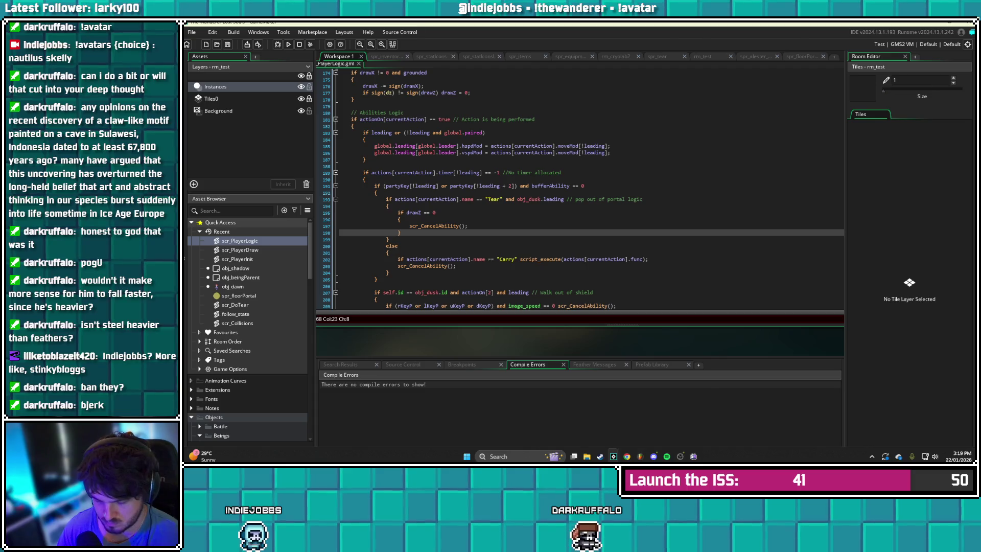
# Add an empty braced else branch after the drawZ == 0 check
pyautogui.press('Return')
pyautogui.write('e')
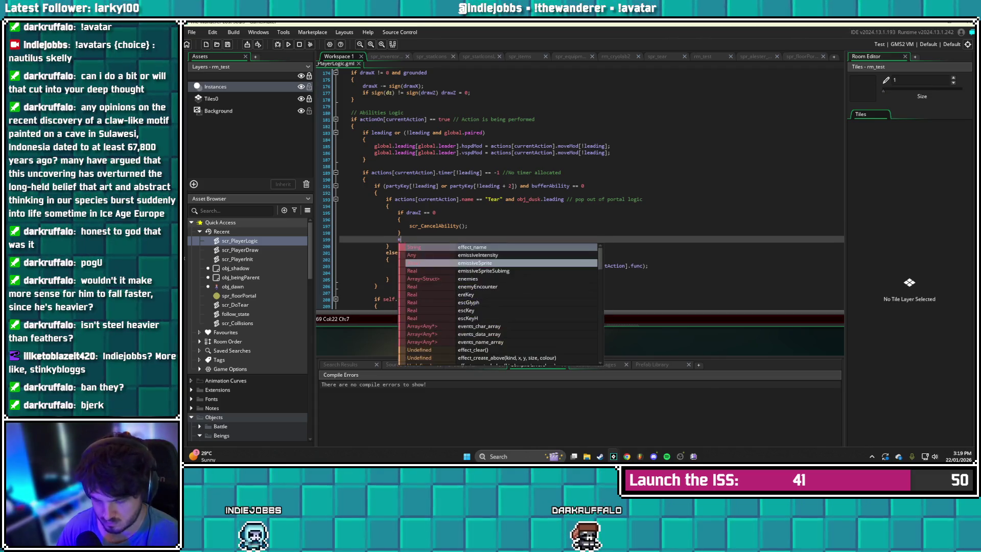
pyautogui.write('lse')
pyautogui.press('Return')
pyautogui.write('{')
pyautogui.press('Return')
pyautogui.press('Return')
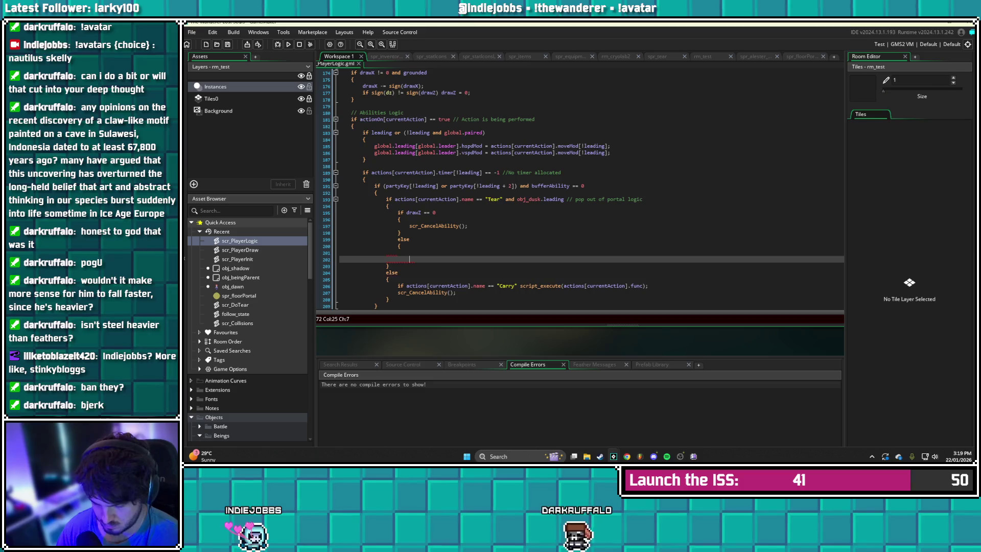
# Type 'drawZ -= 4;' in the Tear else branch, then build and run the game
pyautogui.click(409, 252)
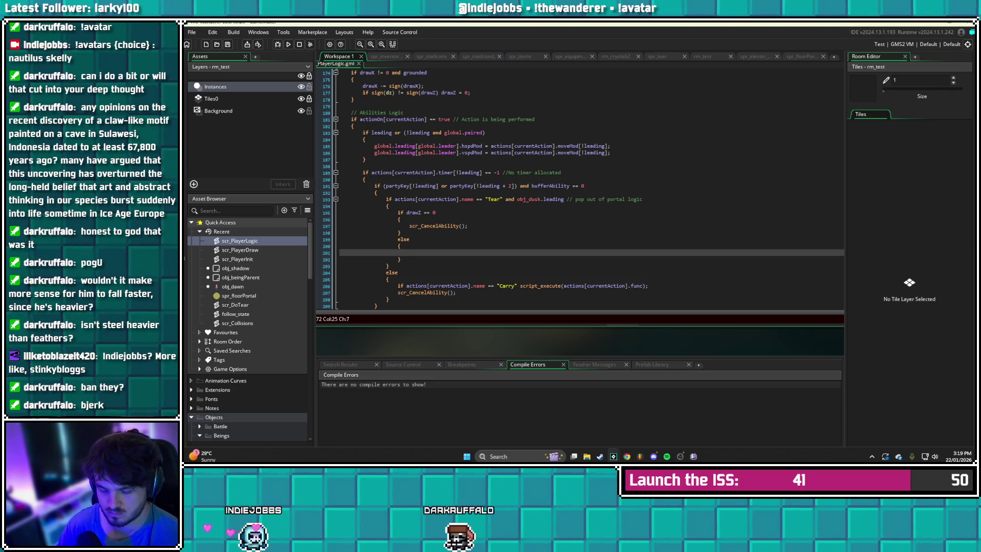
pyautogui.write('drawZ ')
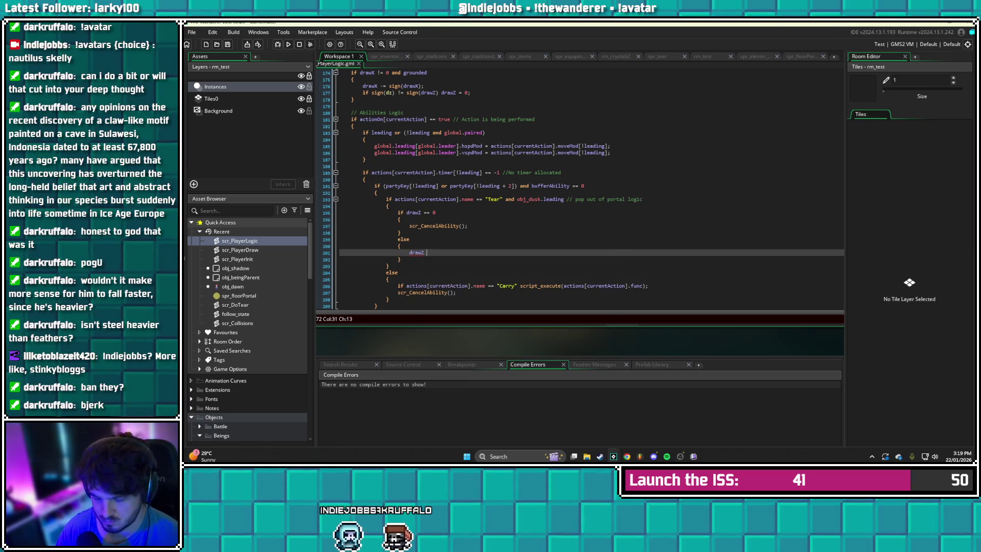
pyautogui.write('-= 4;')
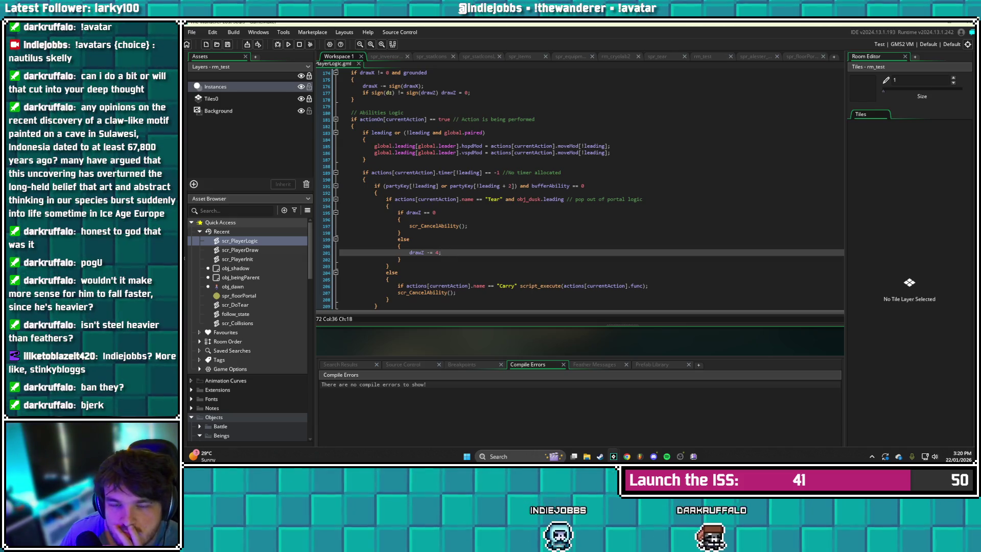
pyautogui.press('F5')
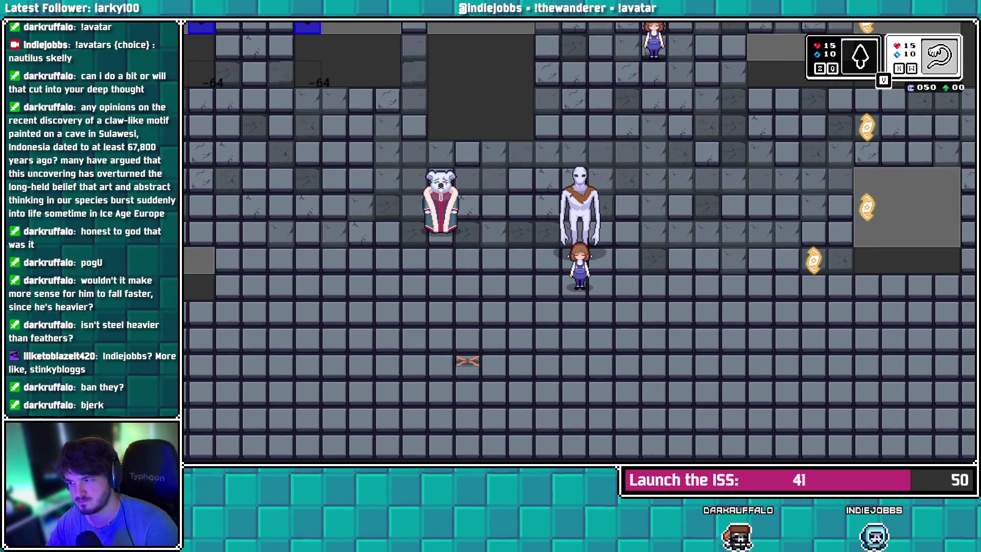
pyautogui.press('Left')
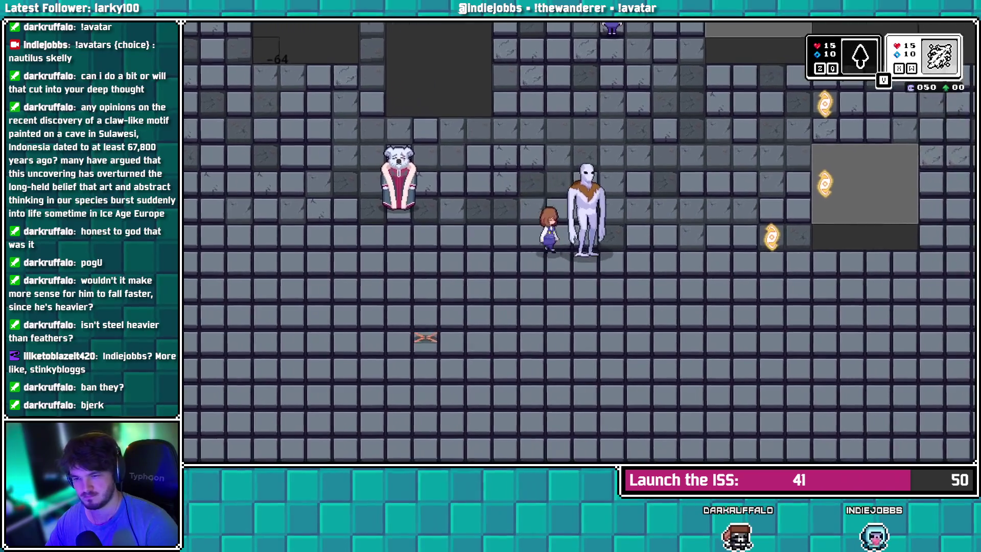
pyautogui.press('Right')
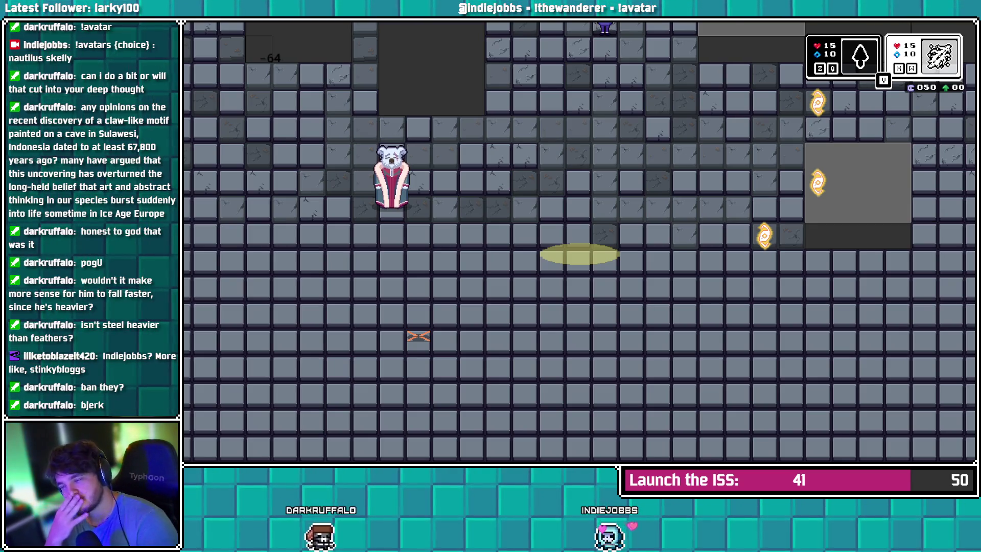
pyautogui.hotkey('alt', 'F4')
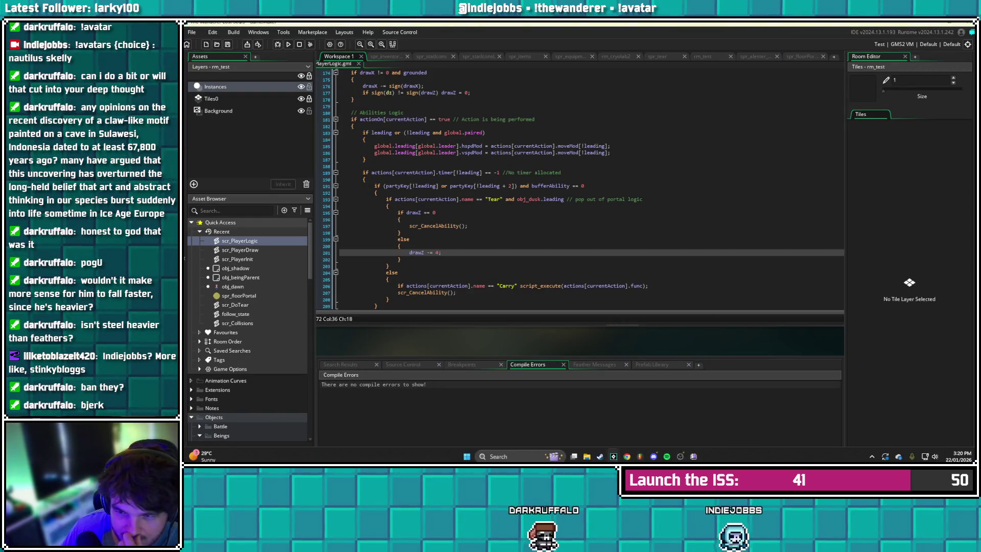
# Undo twice to review the old Tear code, redo both edits, and save scr_PlayerLogic
pyautogui.click(400, 259)
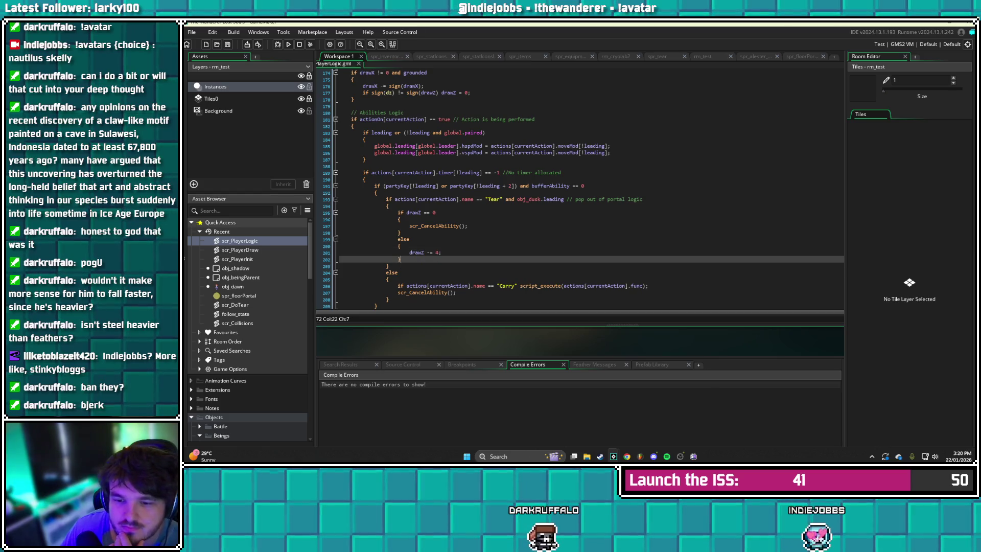
pyautogui.hotkey('ctrl', 'z')
pyautogui.hotkey('ctrl', 'z')
pyautogui.hotkey('ctrl', 'z')
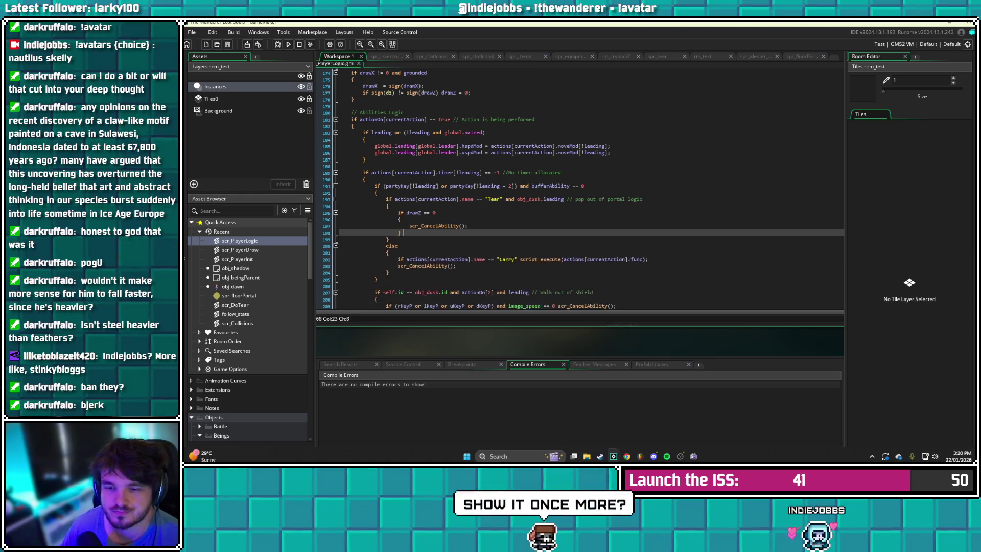
pyautogui.hotkey('ctrl', 'z')
pyautogui.hotkey('ctrl', 'z')
pyautogui.hotkey('ctrl', 'z')
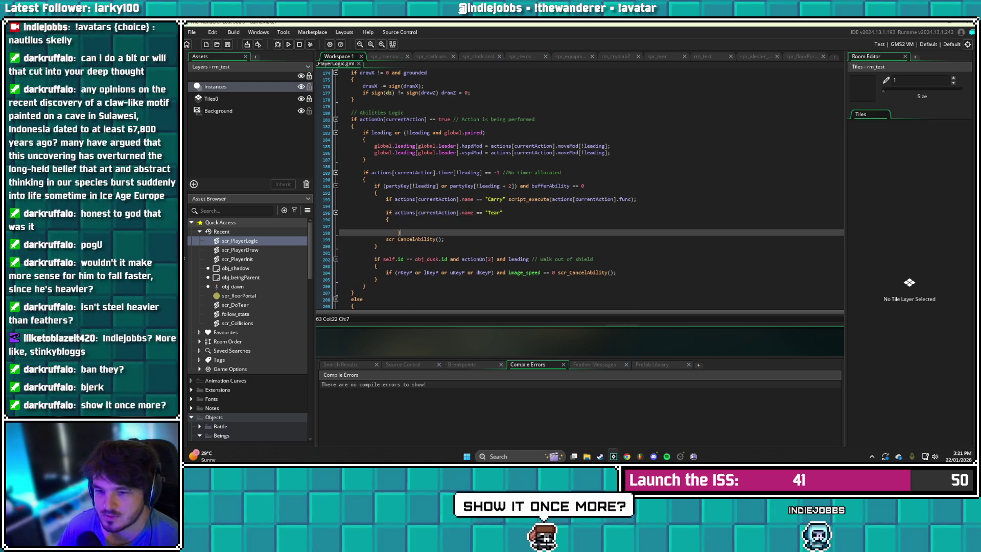
pyautogui.hotkey('ctrl', 'y')
pyautogui.hotkey('ctrl', 'y')
pyautogui.hotkey('ctrl', 'y')
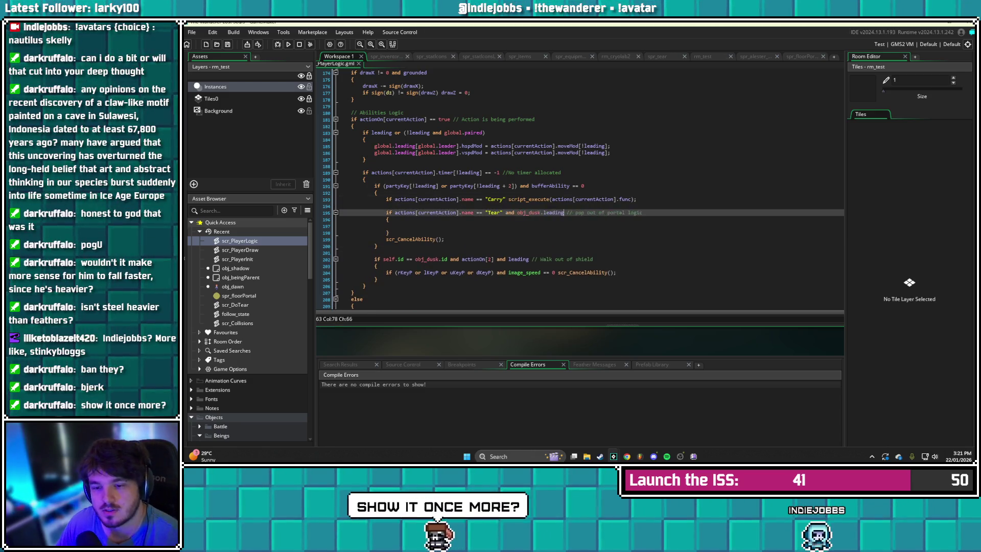
pyautogui.hotkey('ctrl', 'y')
pyautogui.hotkey('ctrl', 'y')
pyautogui.hotkey('ctrl', 'y')
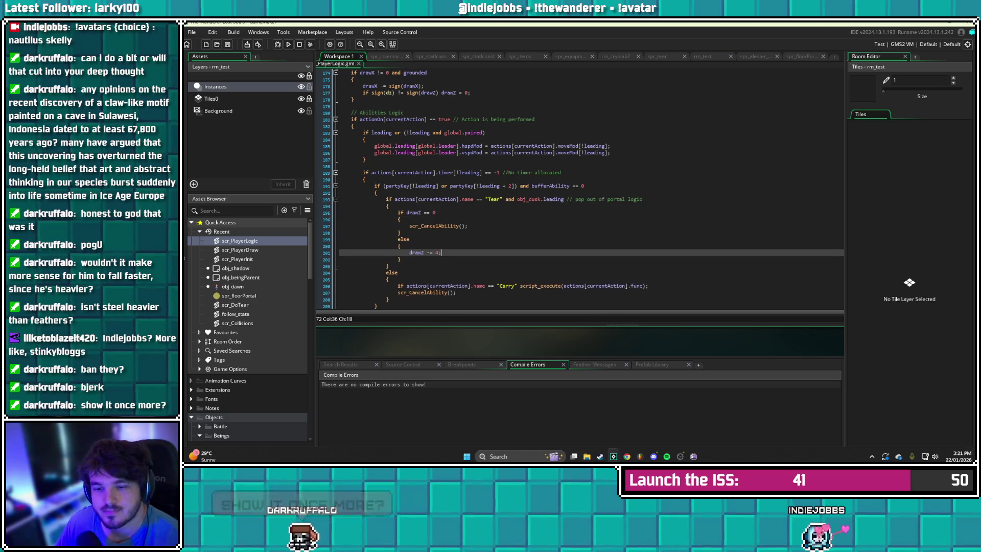
pyautogui.hotkey('ctrl', 's')
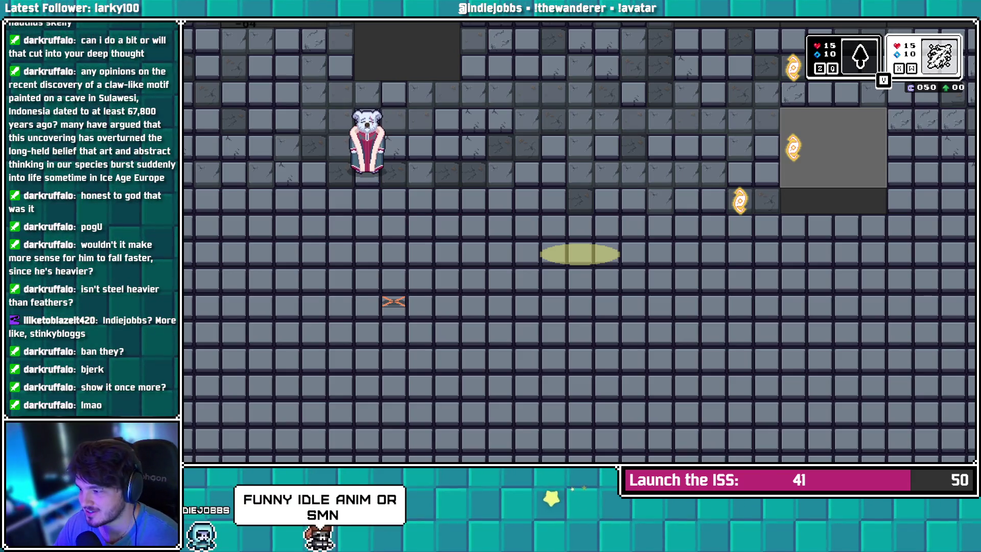
pyautogui.press('Escape')
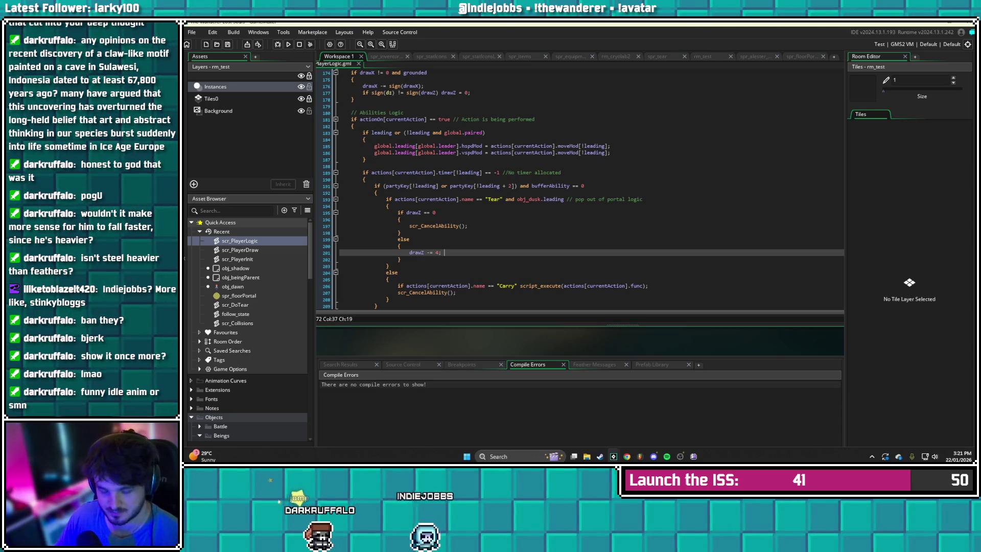
# Remove the drawZ else block lines and the stray half-typed 'if actions[currentAction]' line
pyautogui.hotkey('shift', 'Up')
pyautogui.hotkey('shift', 'Up')
pyautogui.hotkey('shift', 'Up')
pyautogui.press('BackSpace')
pyautogui.hotkey('shift', 'Up')
pyautogui.hotkey('shift', 'Up')
pyautogui.hotkey('shift', 'Up')
pyautogui.press('BackSpace')
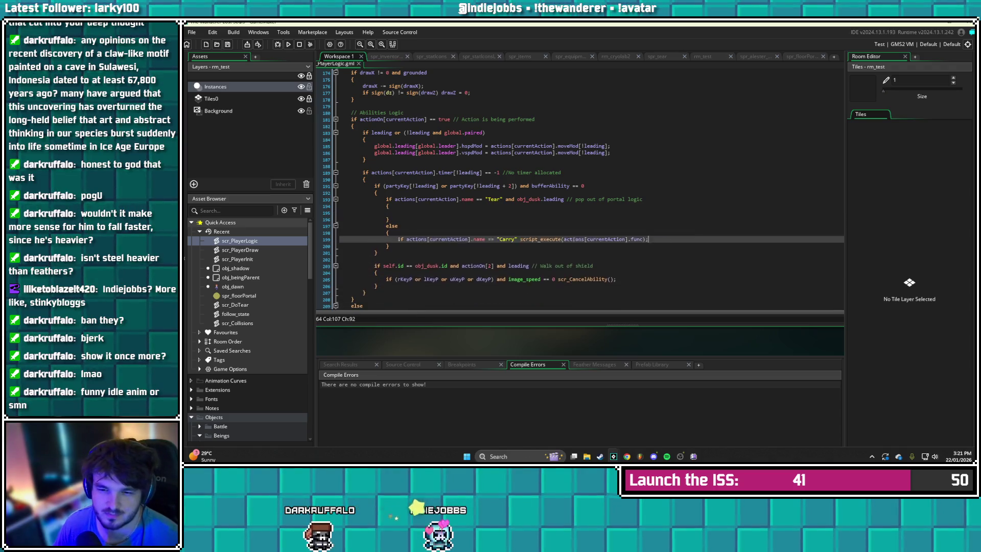
pyautogui.write('if actions[currentAction]')
pyautogui.press('BackSpace')
pyautogui.press('BackSpace')
pyautogui.press('BackSpace')
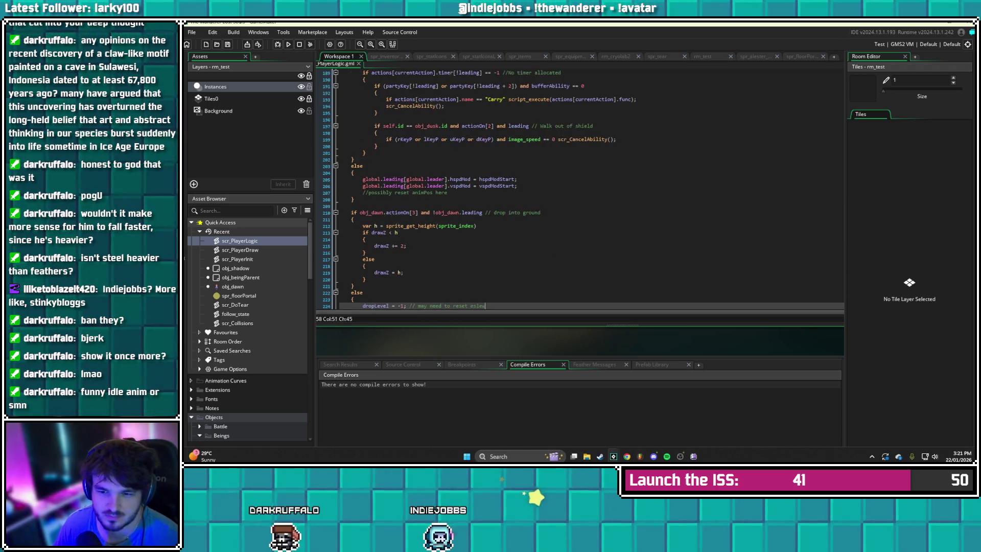
# Add 'may need to reset eslewhere' to the dropLevel comment, then undo accidental edits
pyautogui.scroll(2, 580, 189)
pyautogui.scroll(-10, 580, 189)
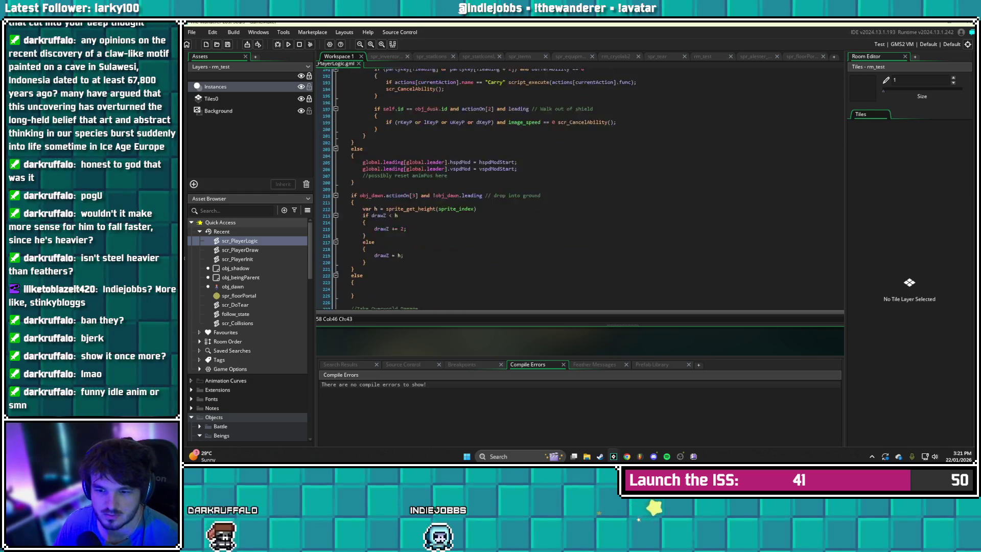
pyautogui.scroll(10, 579, 189)
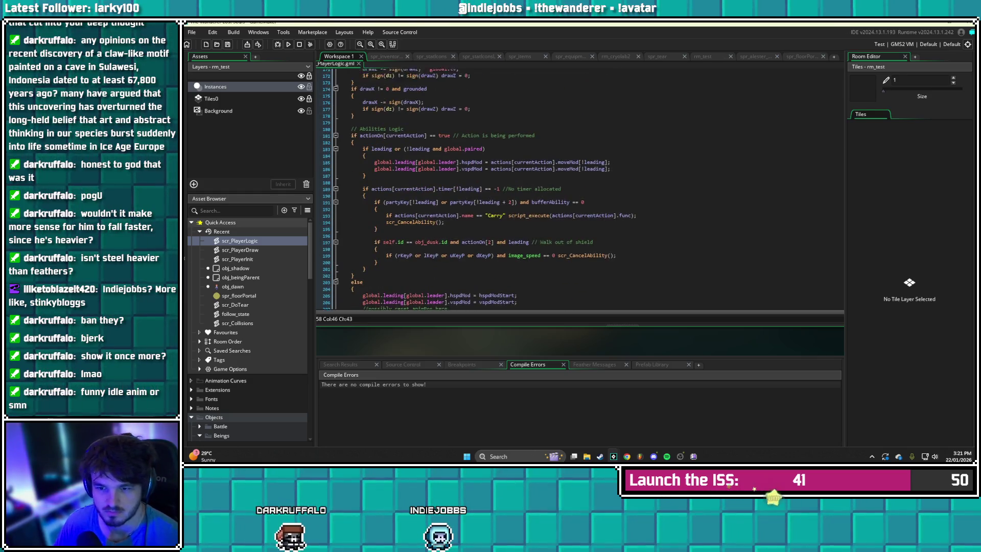
pyautogui.scroll(2, 580, 189)
pyautogui.hotkey('ctrl', 'z')
pyautogui.write('ay need to reset eslewhere')
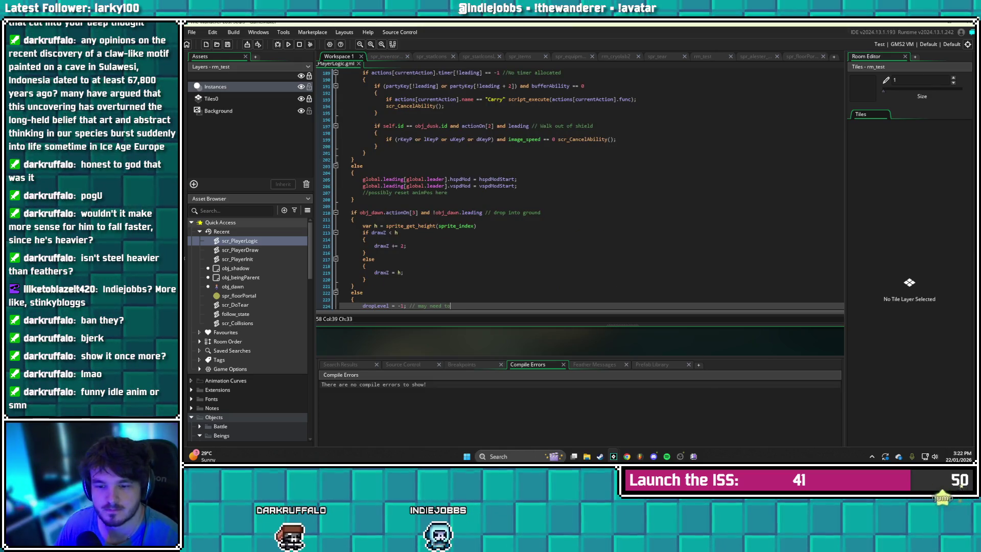
pyautogui.hotkey('ctrl', 'z')
pyautogui.hotkey('ctrl', 'z')
pyautogui.hotkey('ctrl', 'z')
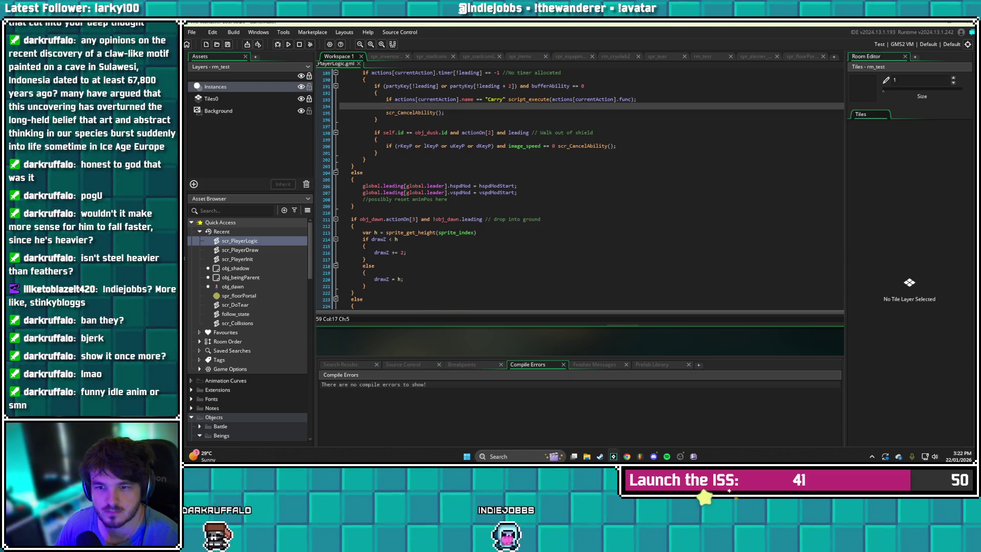
pyautogui.hotkey('ctrl', 'z')
pyautogui.hotkey('ctrl', 'z')
pyautogui.hotkey('ctrl', 'z')
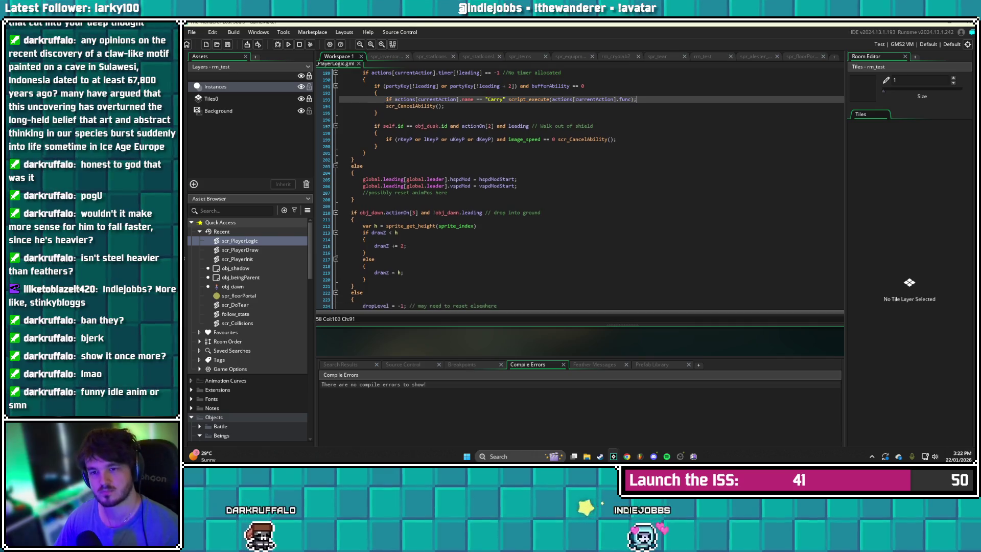
# Review the shield-exit block and place the caret on the dropLevel = -1 line
pyautogui.click(376, 146)
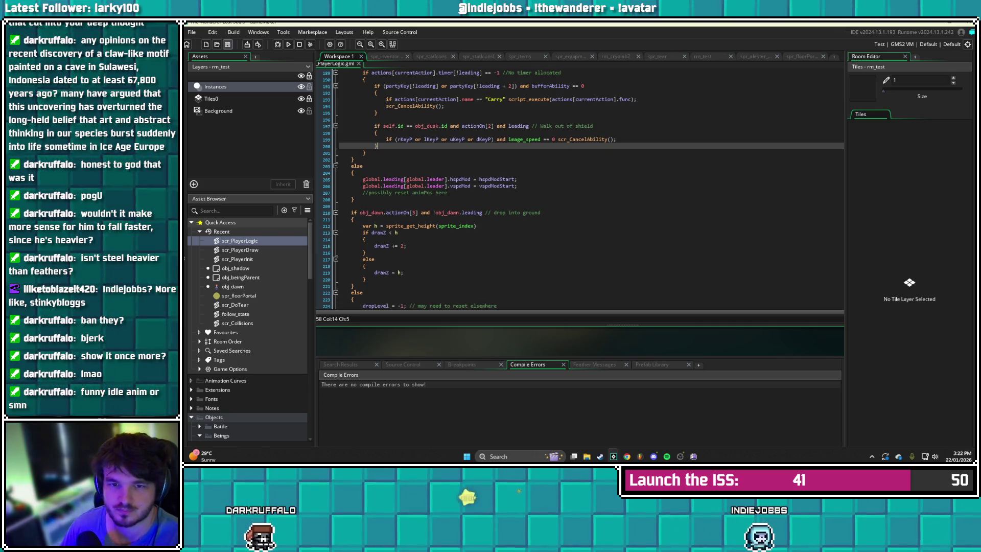
pyautogui.scroll(-3, 376, 146)
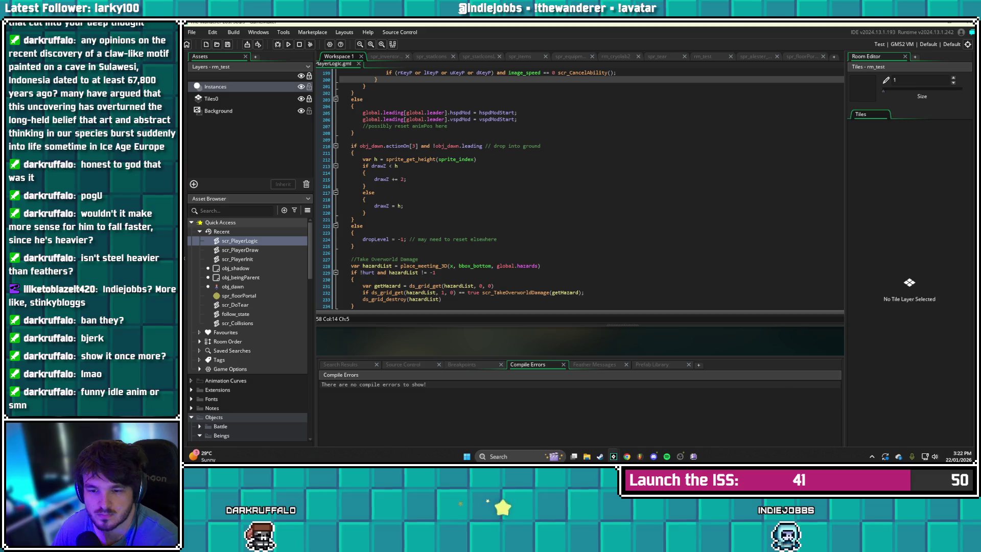
pyautogui.scroll(1, 583, 189)
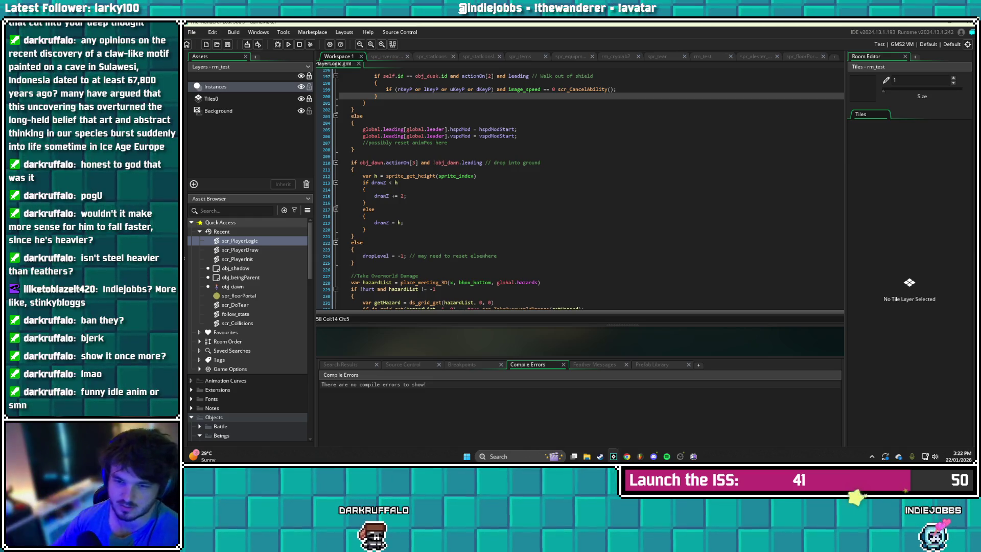
pyautogui.click(363, 255)
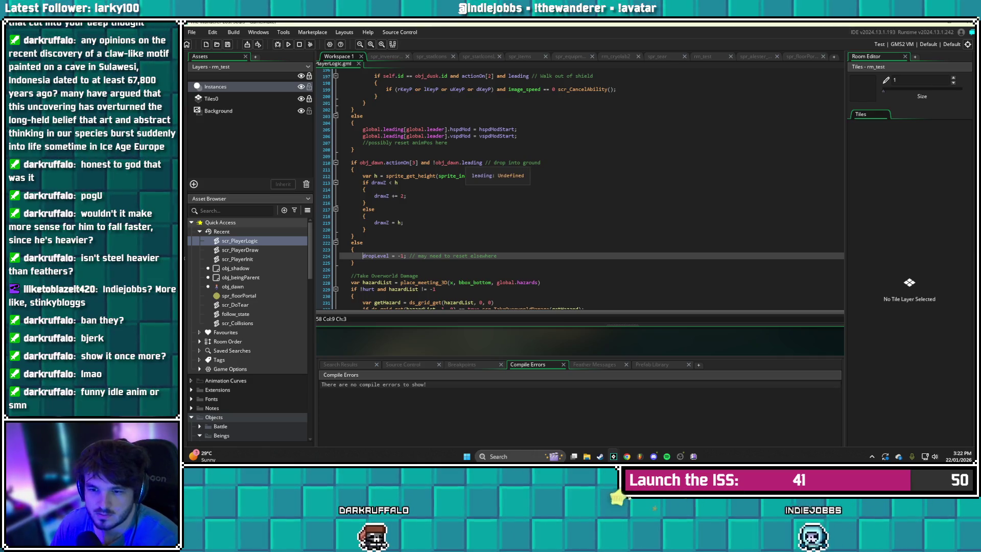
# Open the else branch with 'if dropLevel != -1' and braces, starting 'drawZ -= 2' inside
pyautogui.scroll(-1, 582, 189)
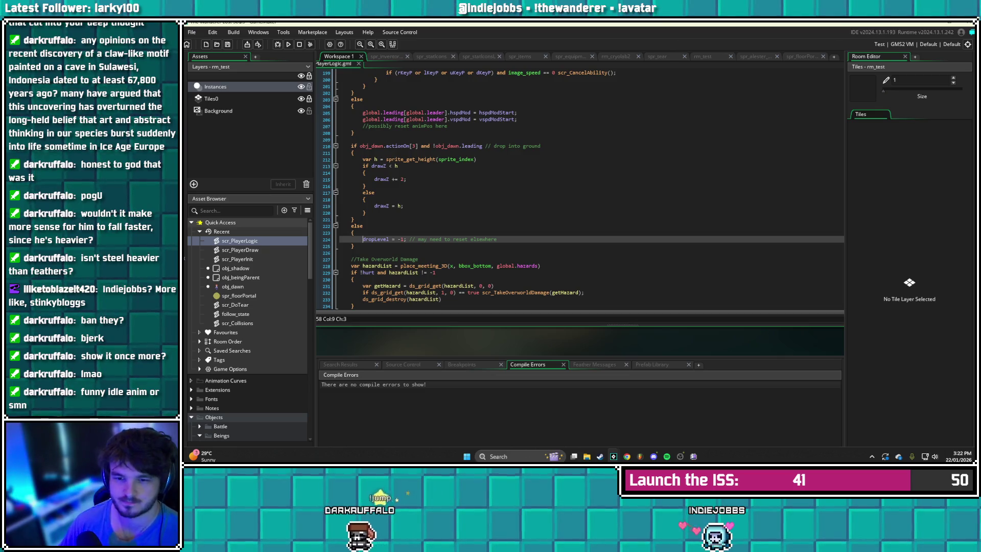
pyautogui.press('Up')
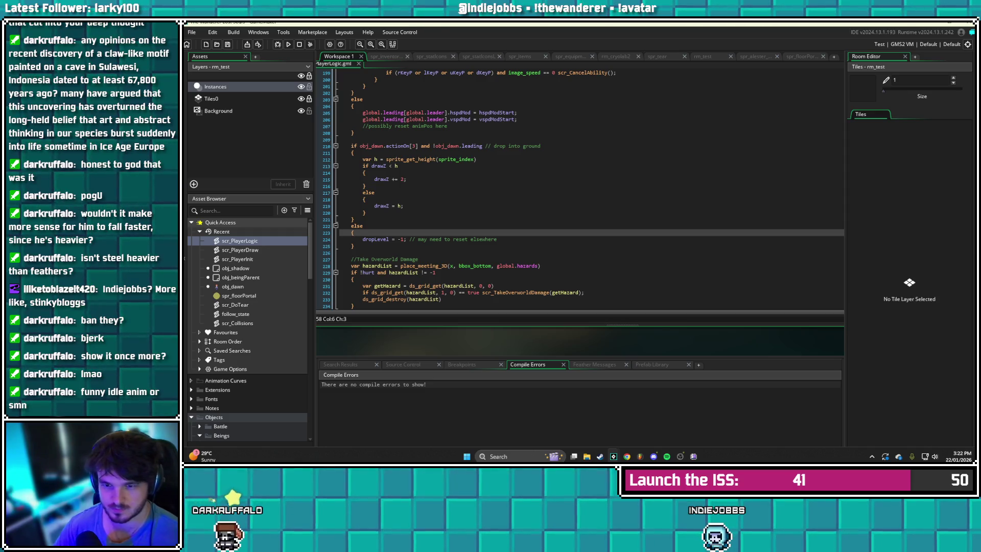
pyautogui.press('Return')
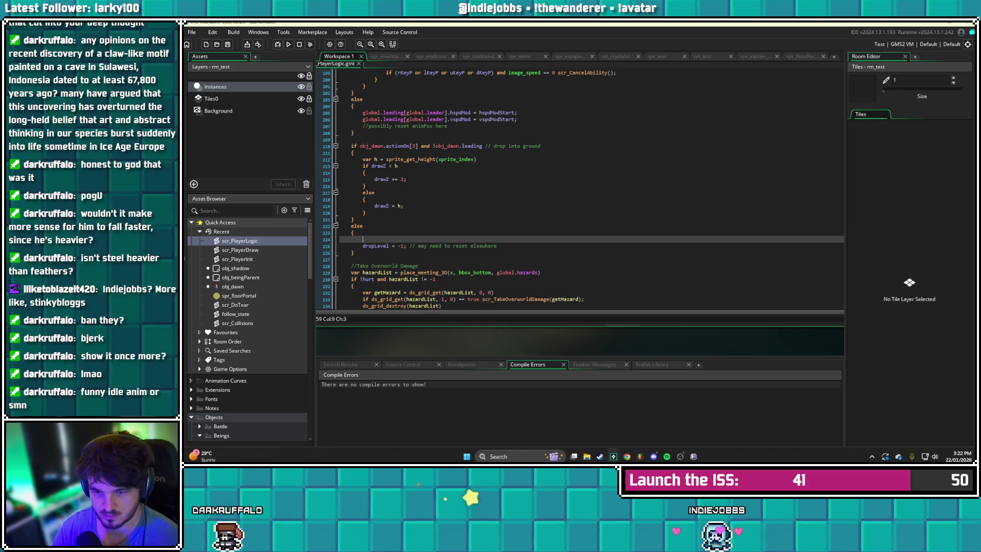
pyautogui.write('if dropL')
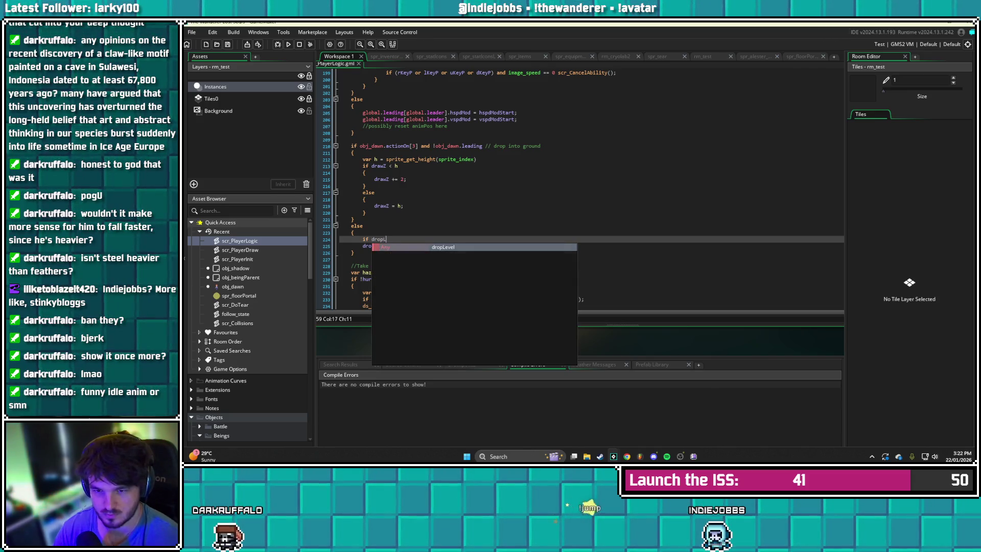
pyautogui.write('evel != ')
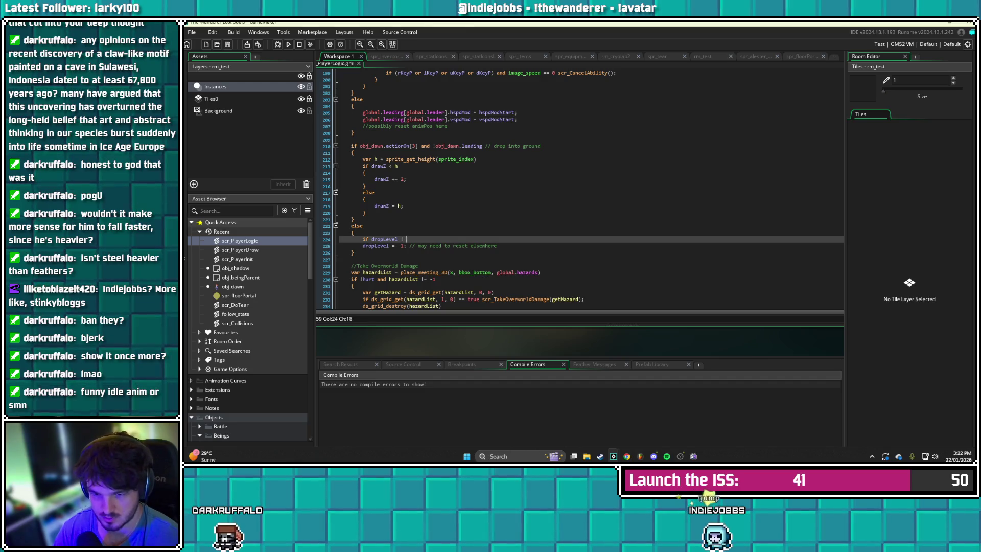
pyautogui.write('-1')
pyautogui.press('Return')
pyautogui.write('{')
pyautogui.press('Return')
pyautogui.press('Return')
pyautogui.press('Up')
pyautogui.write('awz')
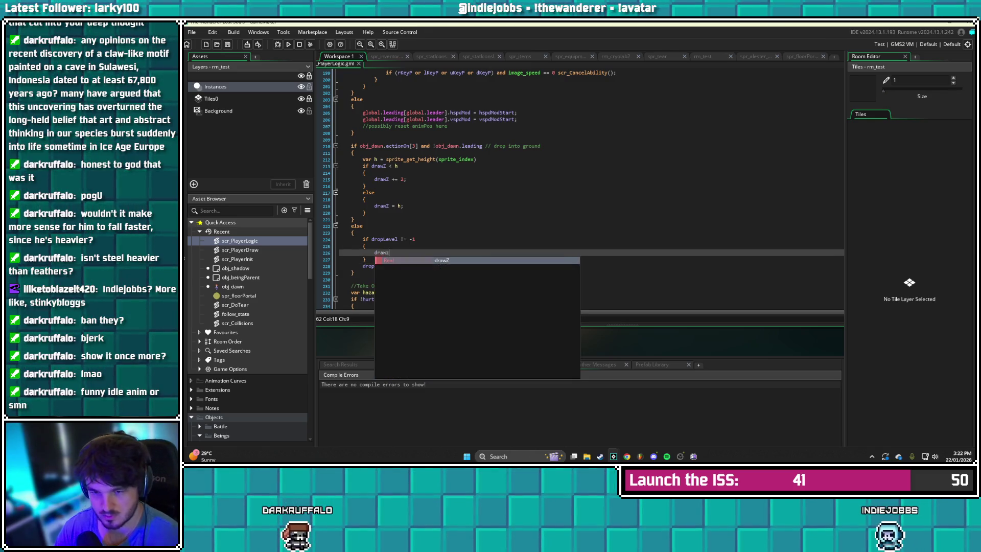
pyautogui.write(' -= 2')
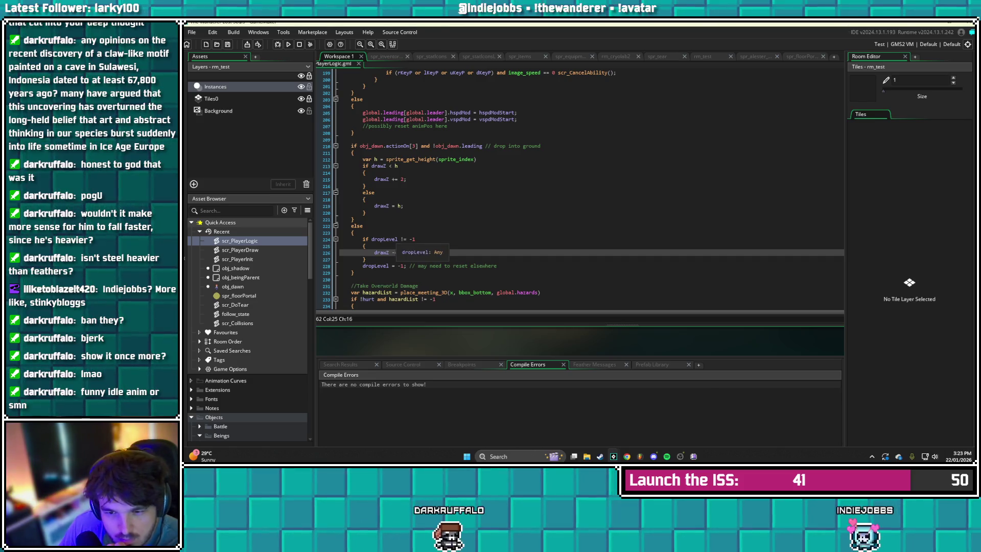
# Make the condition compare drawZ with 0 and tidy the decrement to 'drawZ -=2'
pyautogui.doubleClick(384, 239)
pyautogui.write('drawZ')
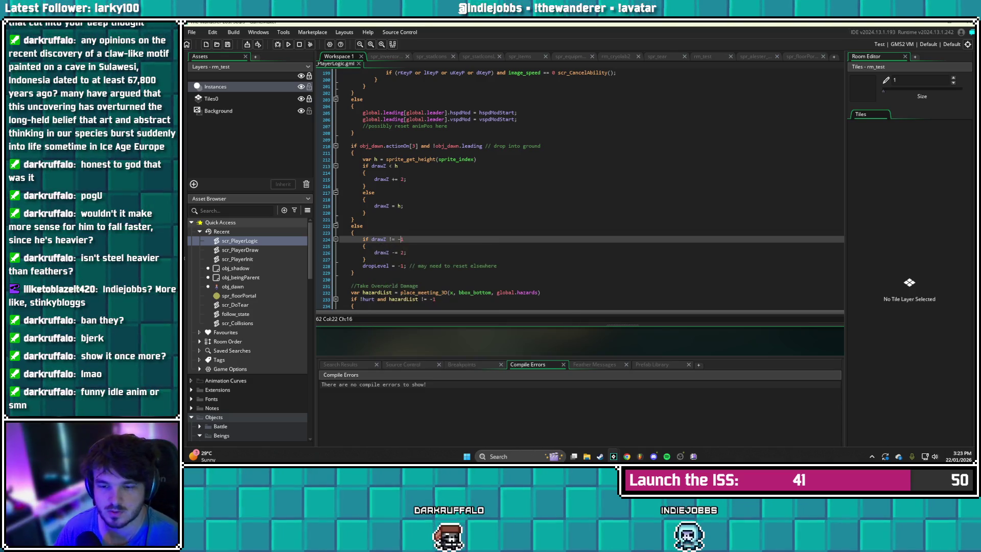
pyautogui.press('BackSpace')
pyautogui.press('BackSpace')
pyautogui.write('0')
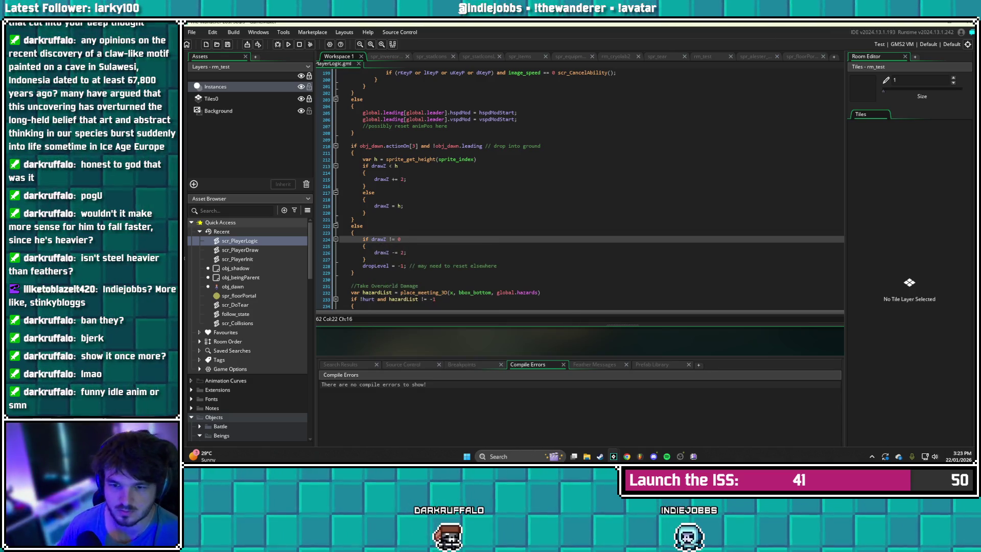
pyautogui.scroll(-1, 582, 189)
pyautogui.click(409, 236)
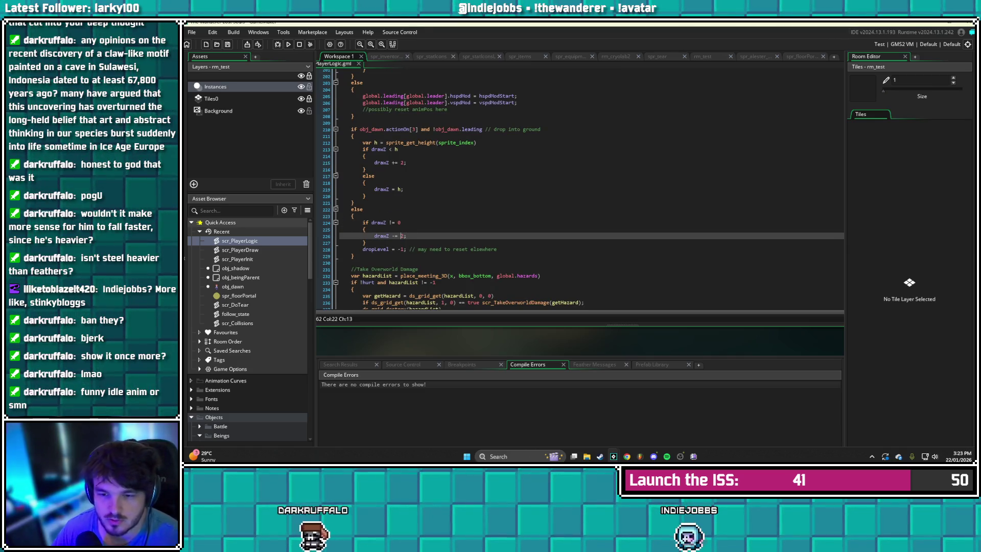
pyautogui.press('BackSpace')
pyautogui.click(364, 242)
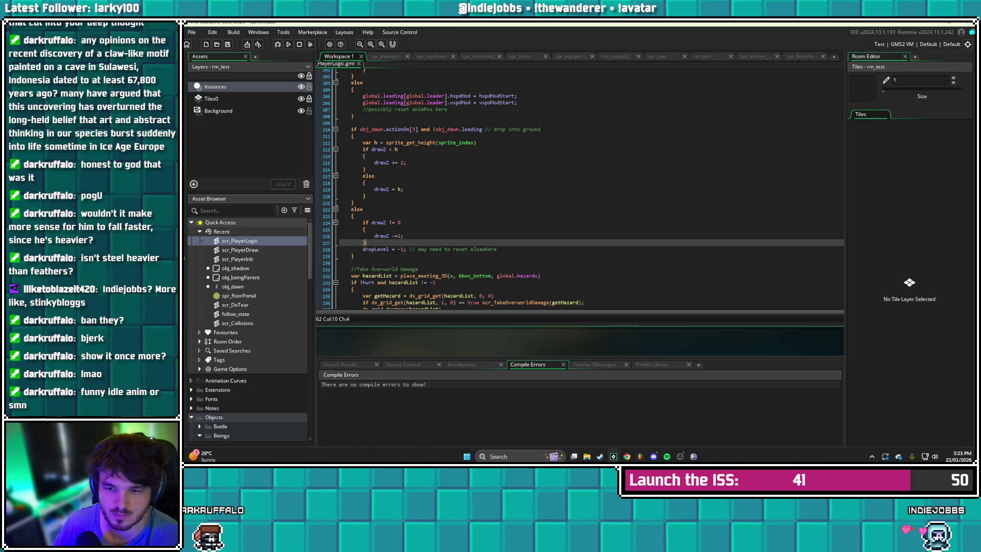
# Change the comparison to 'drawZ > 0' and begin an else after the closing brace
pyautogui.click(391, 222)
pyautogui.press('BackSpace')
pyautogui.press('BackSpace')
pyautogui.write('<')
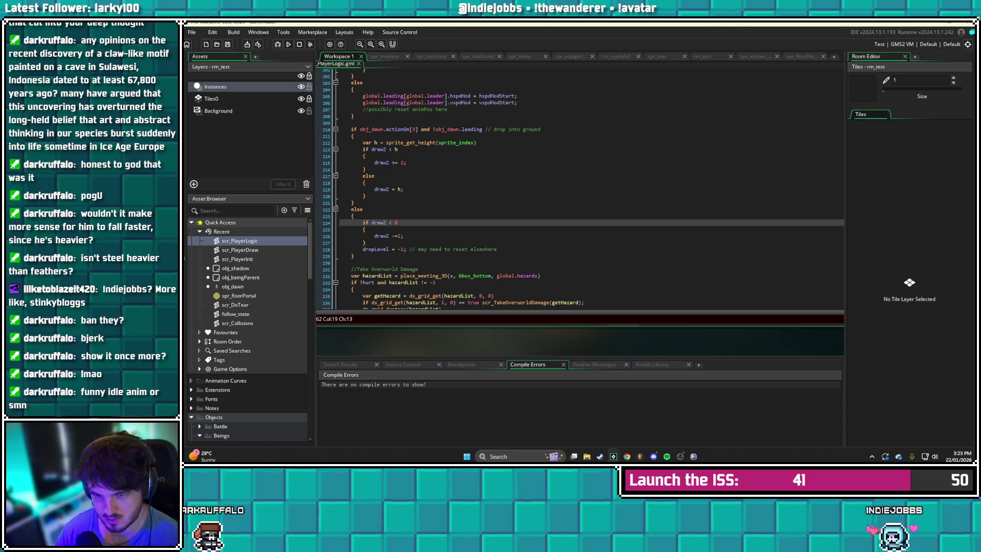
pyautogui.press('Down')
pyautogui.press('Down')
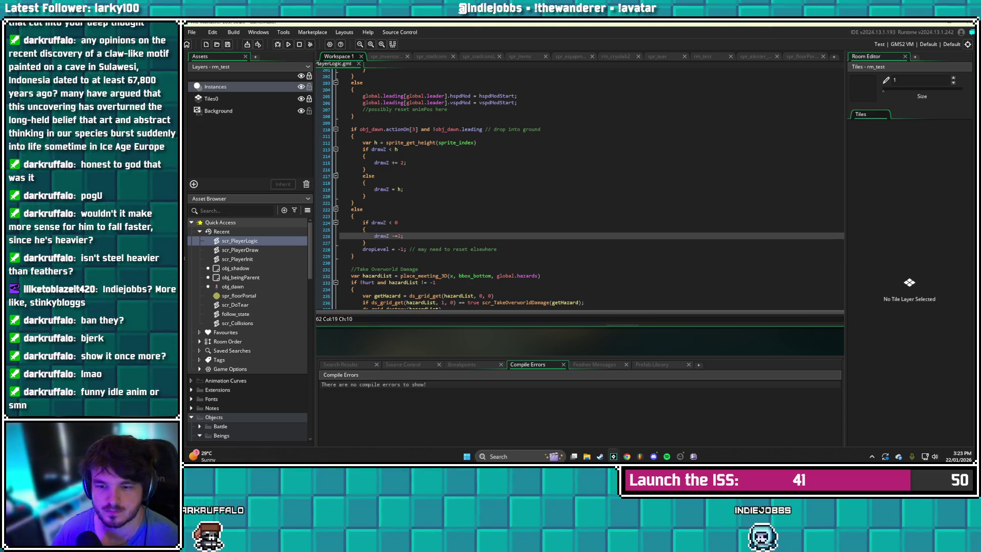
pyautogui.press('Up')
pyautogui.press('Up')
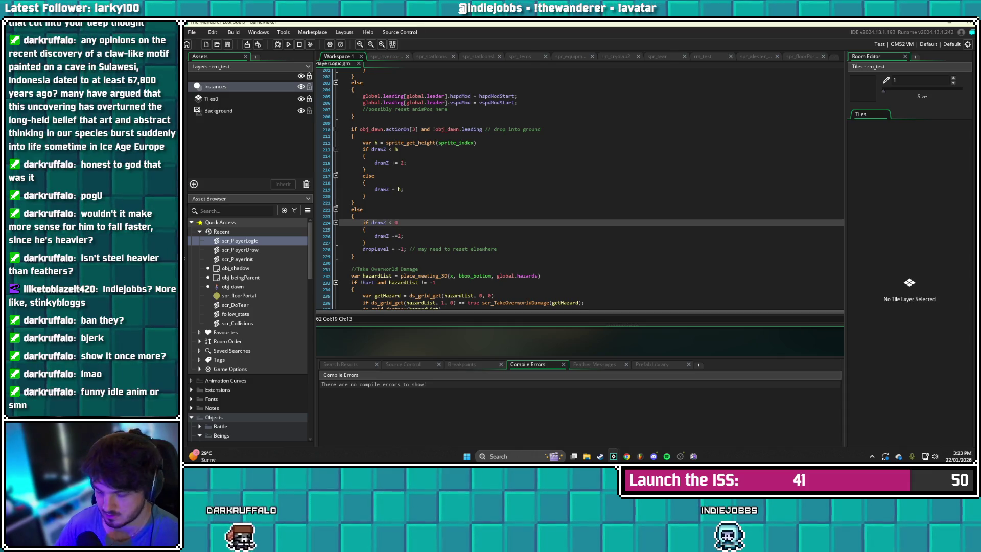
pyautogui.press('BackSpace')
pyautogui.write('>')
pyautogui.press('Down')
pyautogui.press('Down')
pyautogui.press('Down')
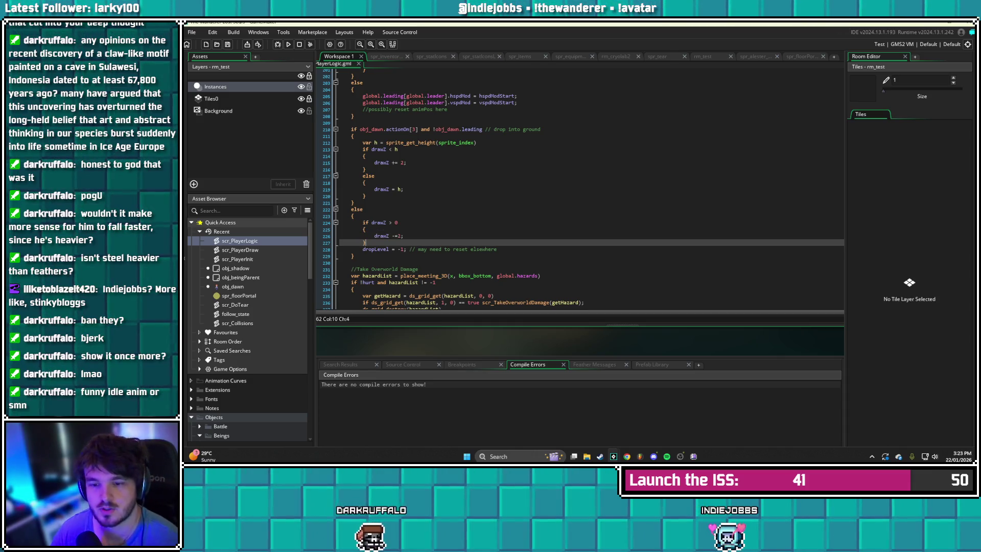
pyautogui.press('Return')
pyautogui.write('else')
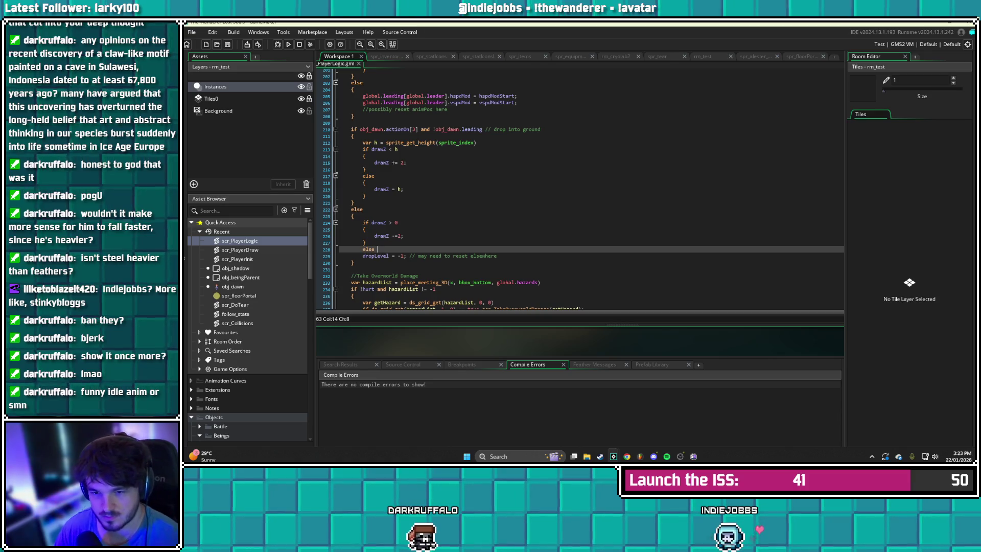